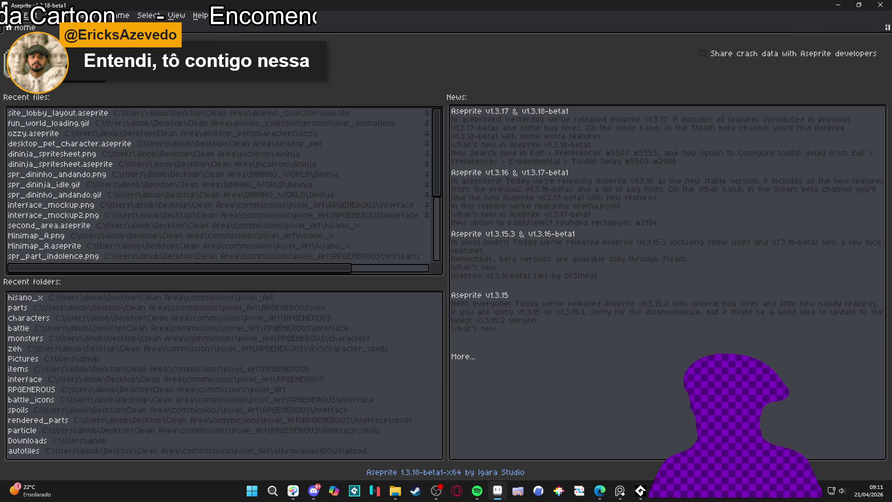
# Step: Bring the File Explorer window showing the radio_royal folder in front of Aseprite
pyautogui.click(393, 497)
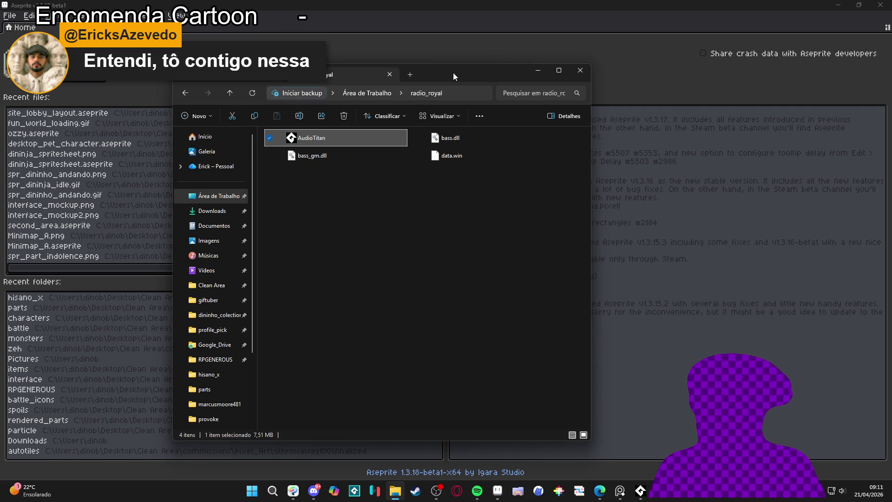
# Step: Open a new Explorer tab, widen the navigation pane, browse Clean Area and maximise the window's height
pyautogui.hotkey('ctrl', 't')
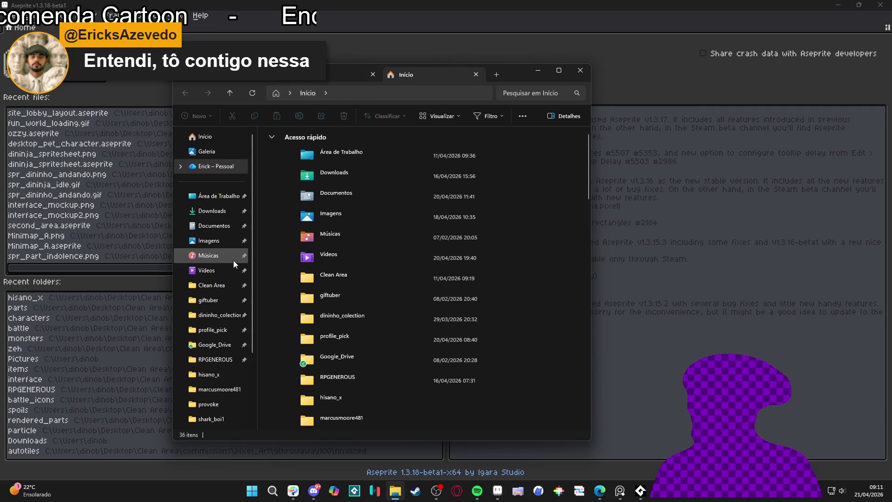
pyautogui.moveTo(253, 259); pyautogui.dragTo(300, 259)
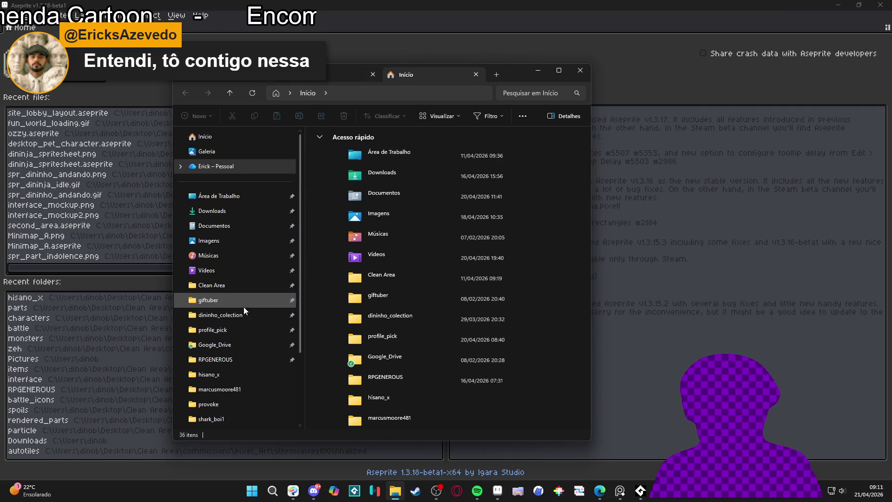
pyautogui.scroll(-1, 245, 307)
pyautogui.click(246, 238)
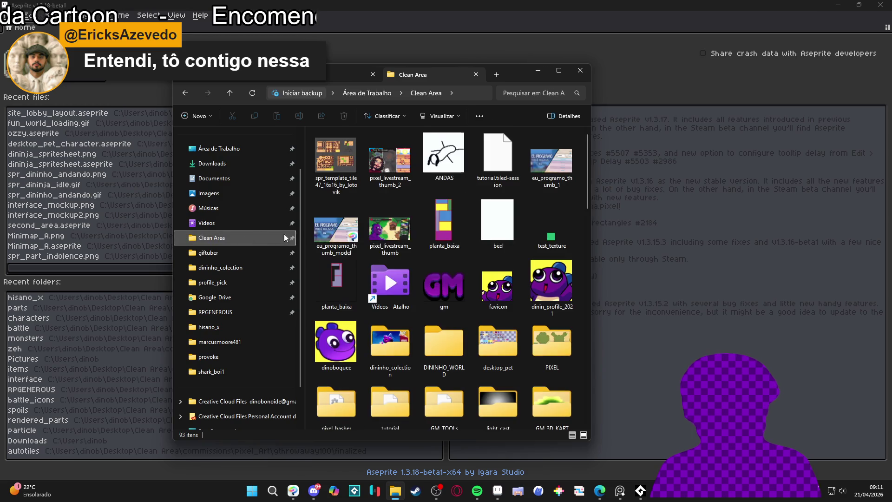
pyautogui.scroll(-2, 384, 252)
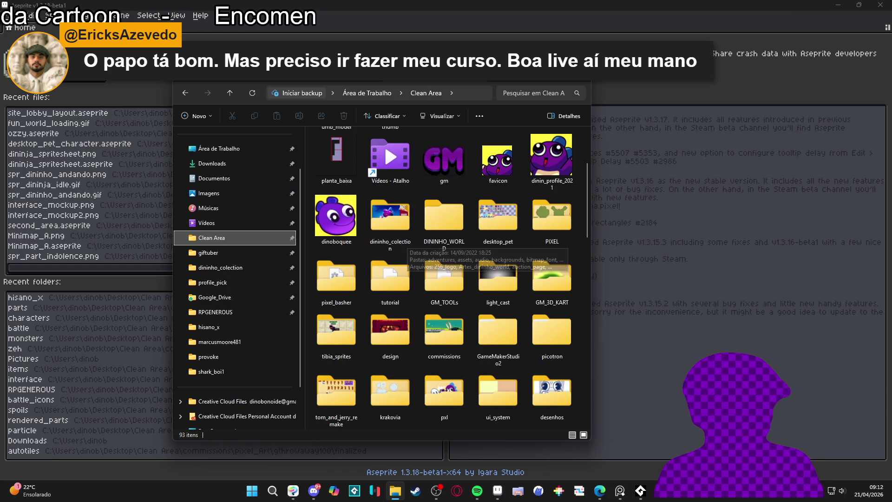
pyautogui.press('super+shift+Up')
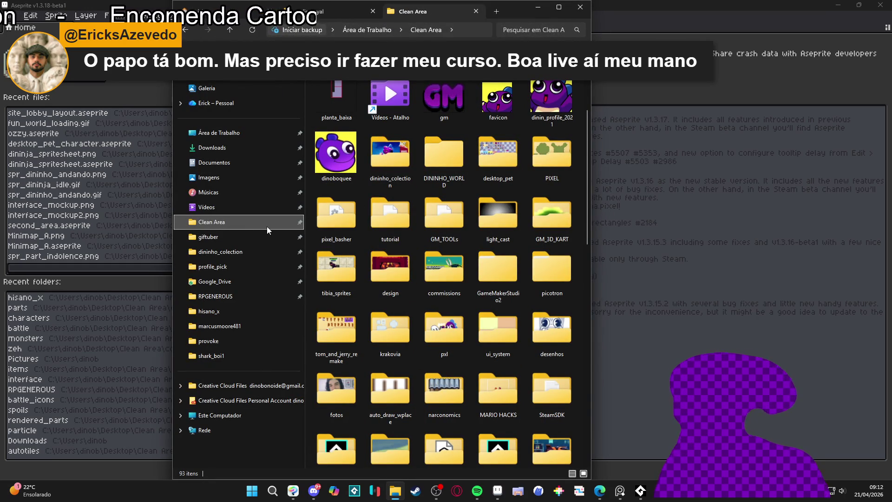
# Step: Browse profile_pick, then open marcusmoore481 and select the marcus_buildings_tileset file
pyautogui.click(249, 267)
pyautogui.scroll(-5, 427, 257)
pyautogui.scroll(2, 427, 257)
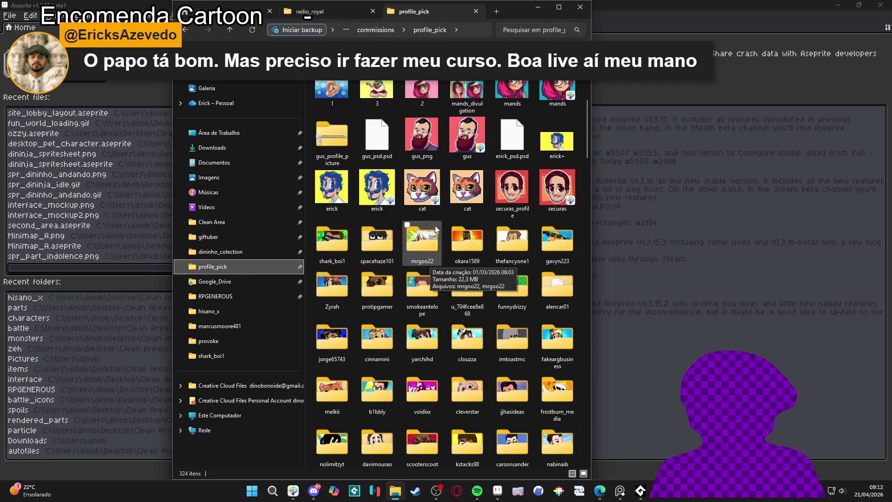
pyautogui.click(342, 241)
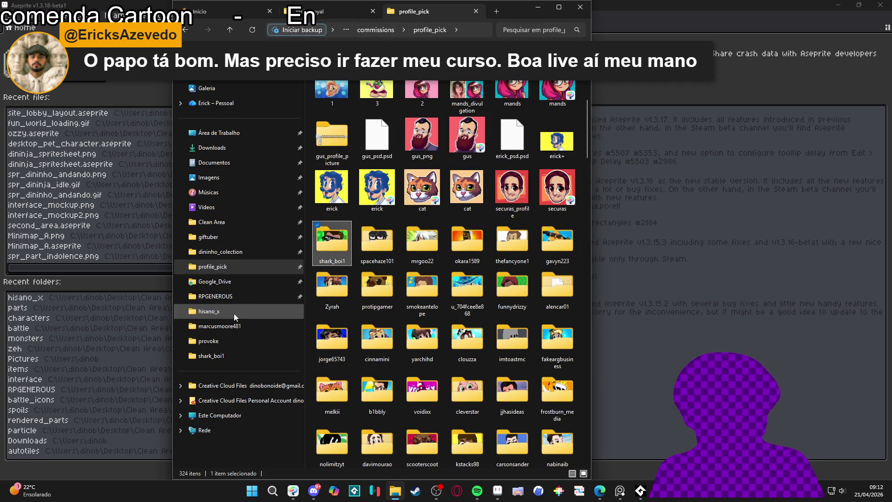
pyautogui.click(235, 327)
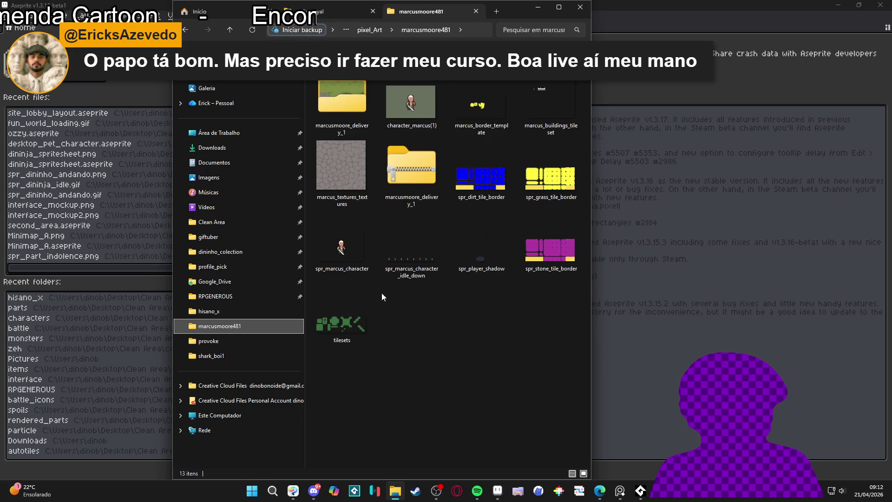
pyautogui.click(533, 119)
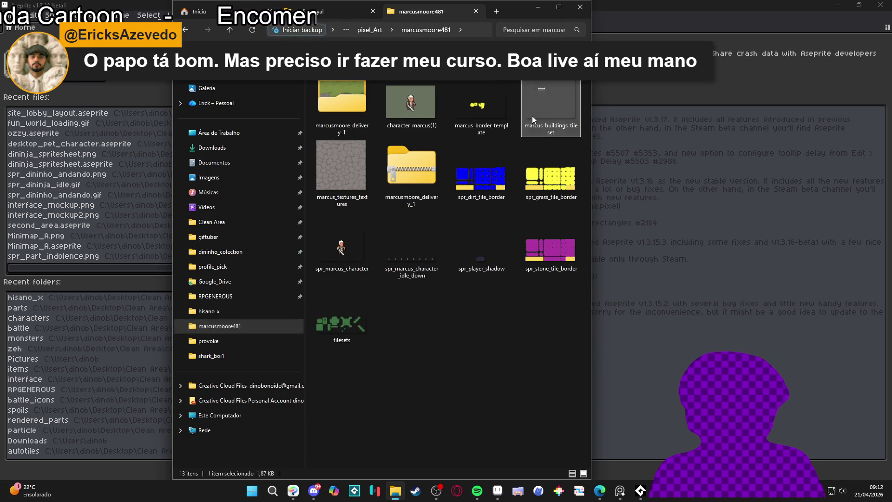
pyautogui.doubleClick(532, 116)
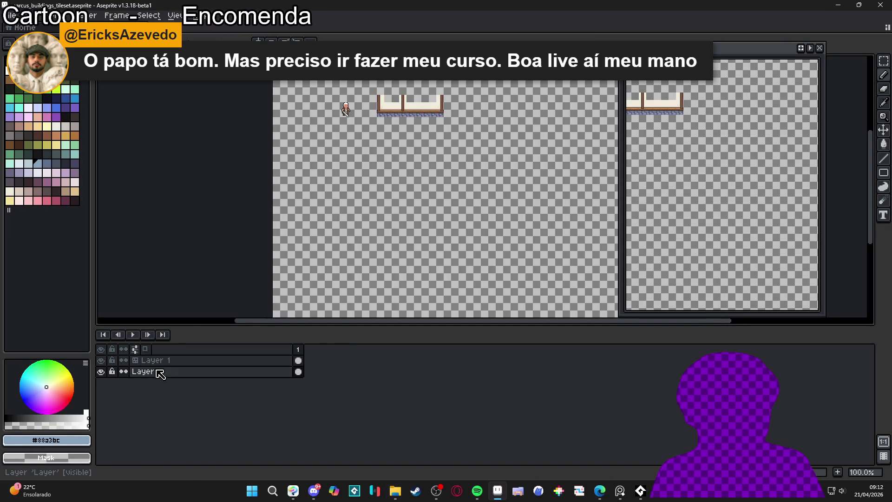
pyautogui.moveTo(396, 184); pyautogui.dragTo(407, 240)
pyautogui.scroll(1, 419, 173)
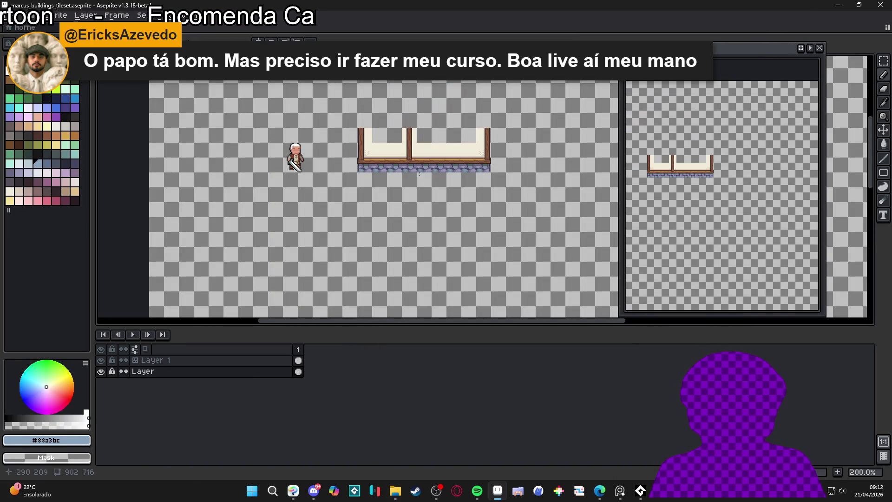
pyautogui.hotkey('alt', 'Tab')
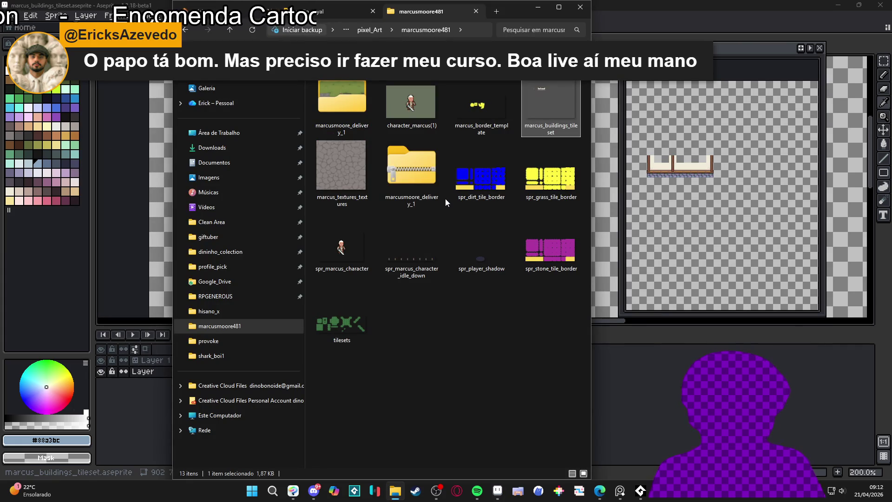
pyautogui.click(349, 113)
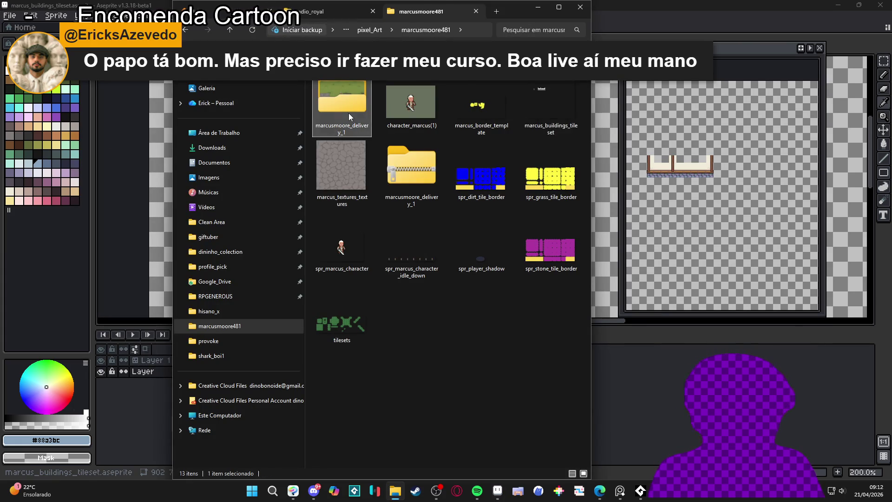
pyautogui.doubleClick(348, 113)
pyautogui.click(433, 104)
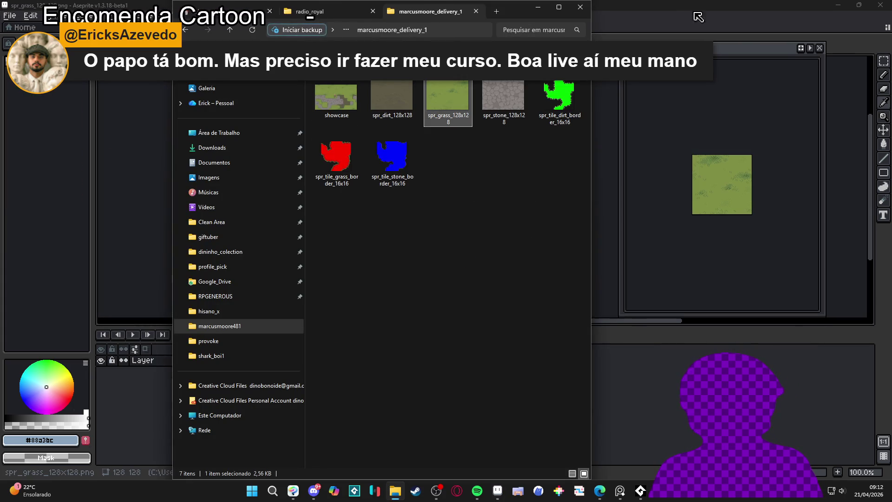
pyautogui.scroll(1, 503, 172)
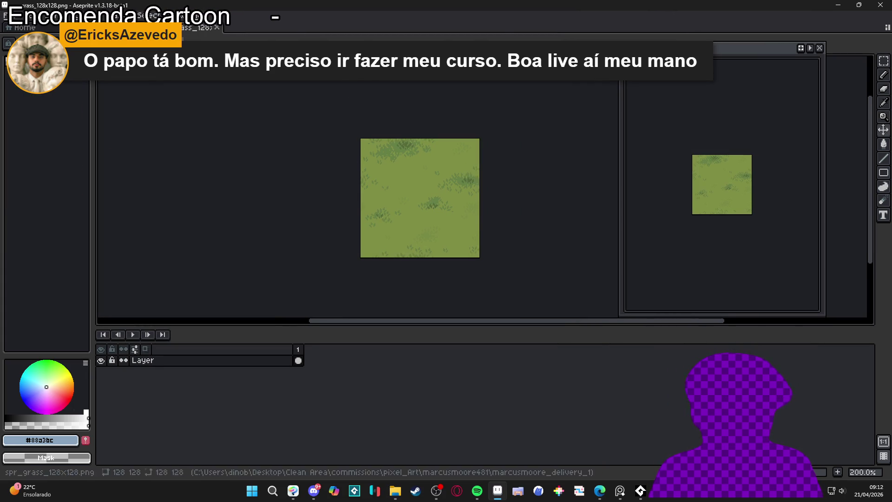
# Step: In the tileset document, add a new Layer 2 and make it active
pyautogui.click(109, 27)
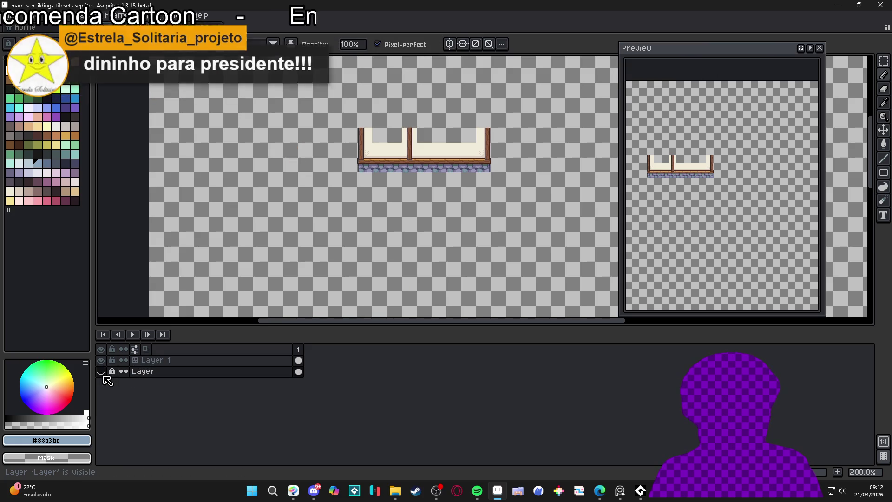
pyautogui.click(183, 375)
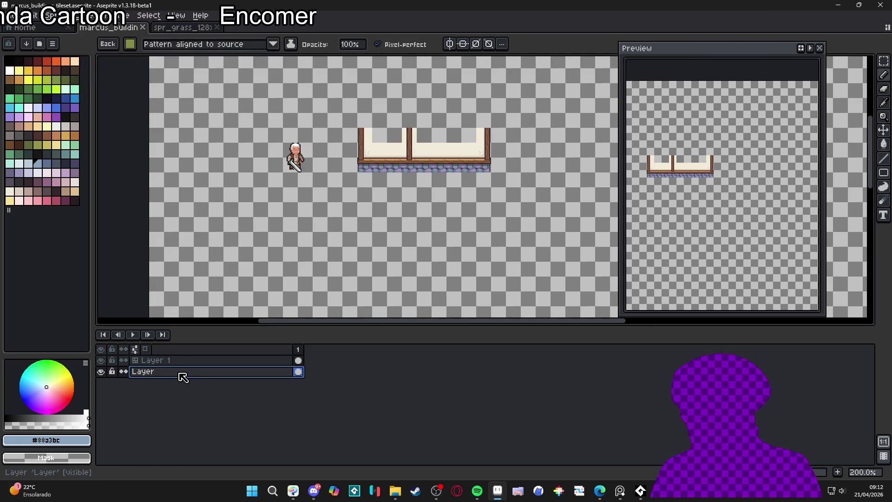
pyautogui.hotkey('shift', 'n')
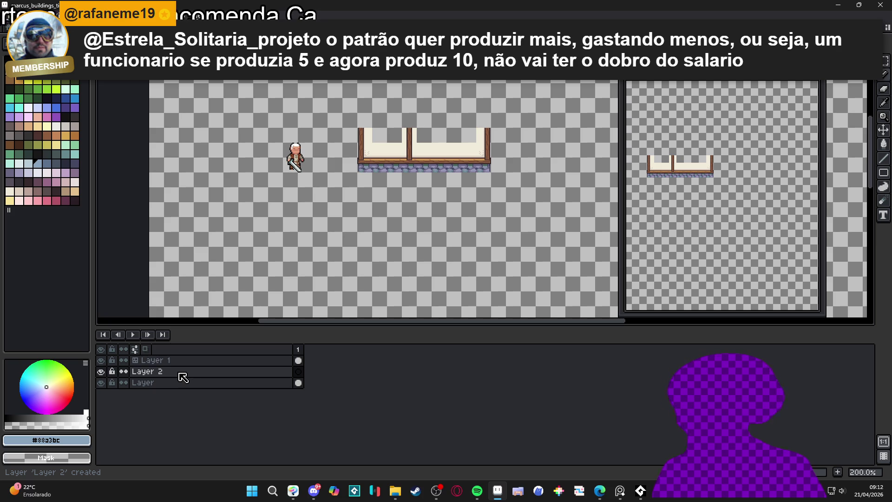
pyautogui.click(210, 374)
# Step: Move Layer 2 beneath Layer so grass shows behind, select Layer 1 and show the grid
pyautogui.moveTo(213, 385); pyautogui.dragTo(224, 395)
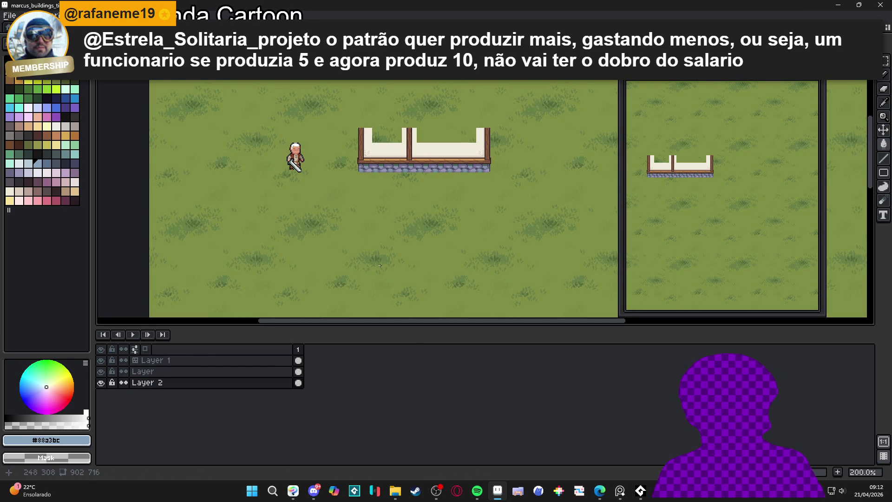
pyautogui.scroll(2, 422, 243)
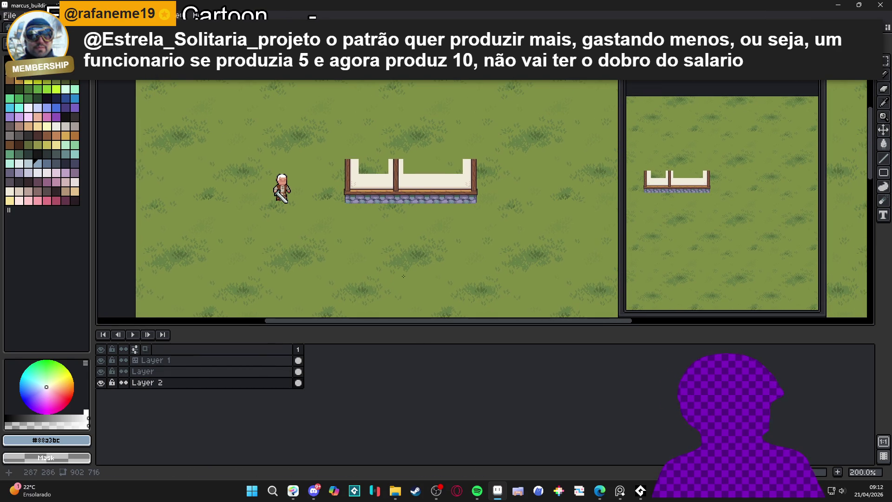
pyautogui.click(420, 201)
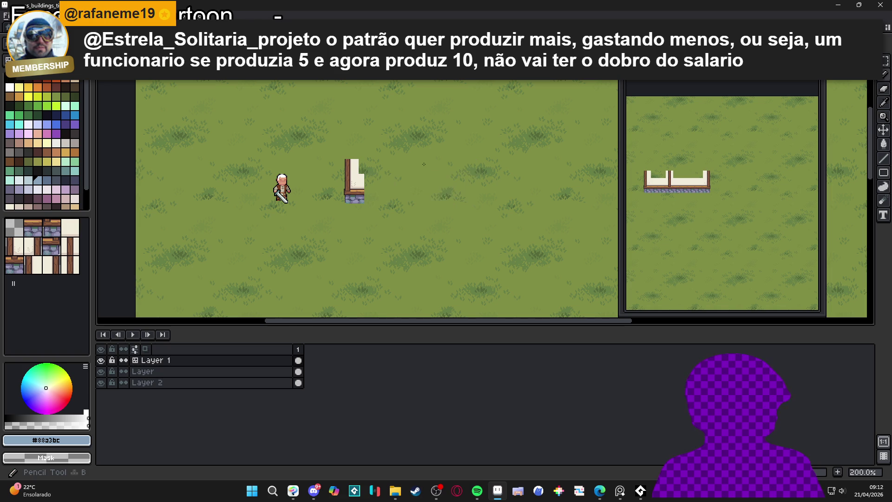
pyautogui.scroll(2, 430, 178)
pyautogui.hotkey('ctrl', "'")
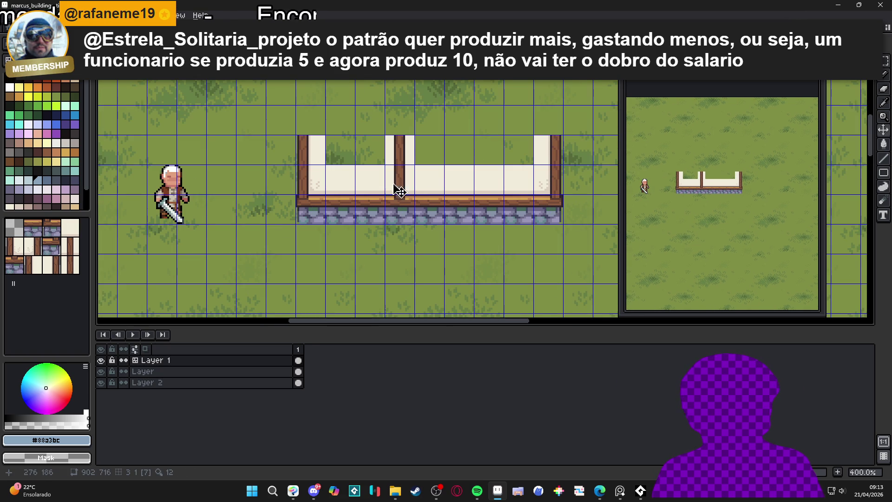
# Step: Pencil the eyedropped cream colour into the empty cells either side of the middle post
pyautogui.press('b')
pyautogui.scroll(1, 348, 178)
pyautogui.keyDown('alt'); pyautogui.click(349, 173); pyautogui.keyUp('alt')
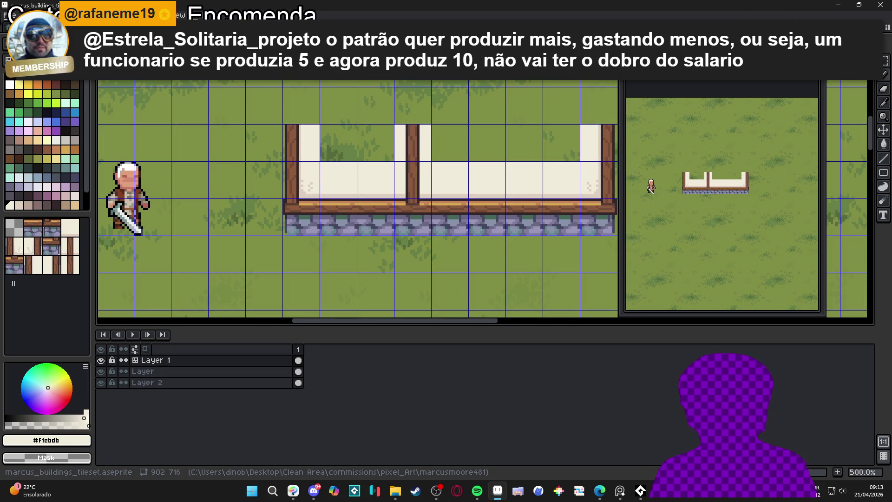
pyautogui.moveTo(330, 153); pyautogui.dragTo(371, 144)
pyautogui.scroll(1, 450, 167)
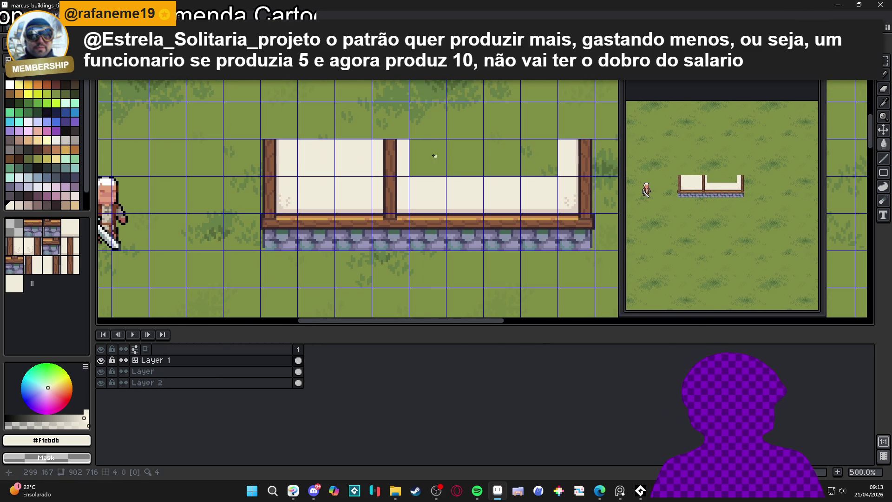
pyautogui.moveTo(428, 155); pyautogui.dragTo(548, 156)
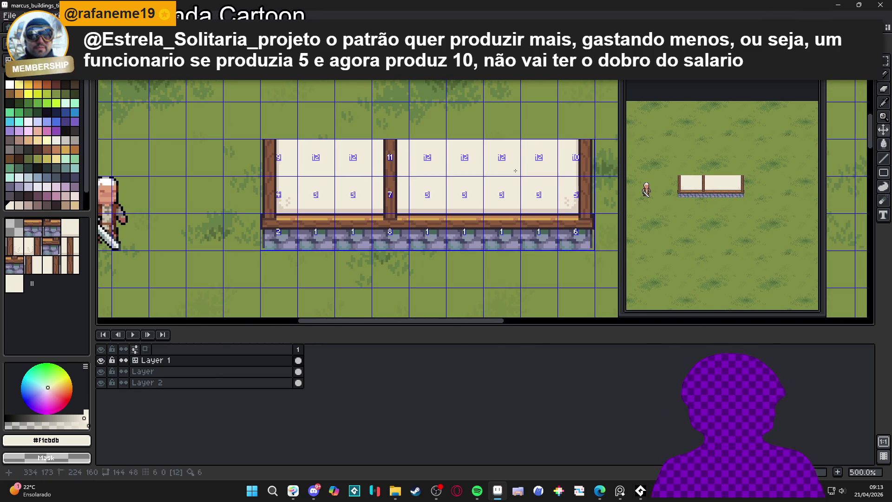
pyautogui.scroll(-2, 470, 188)
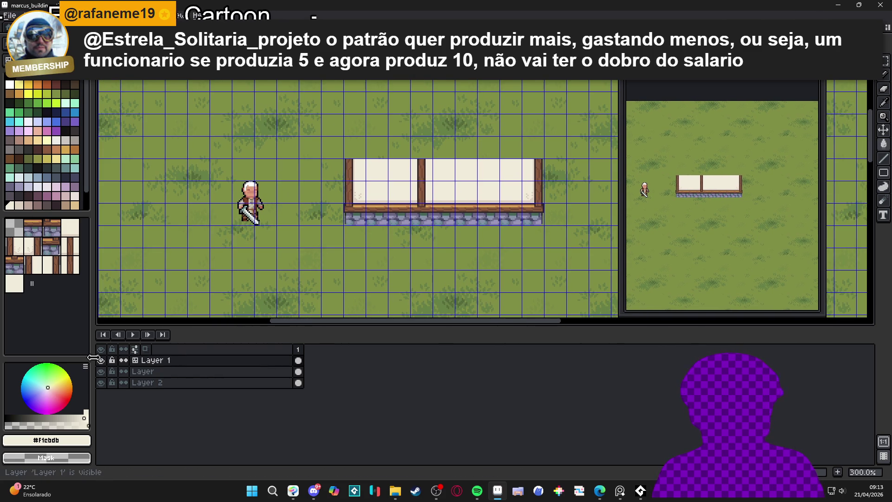
pyautogui.moveTo(423, 195); pyautogui.dragTo(418, 201)
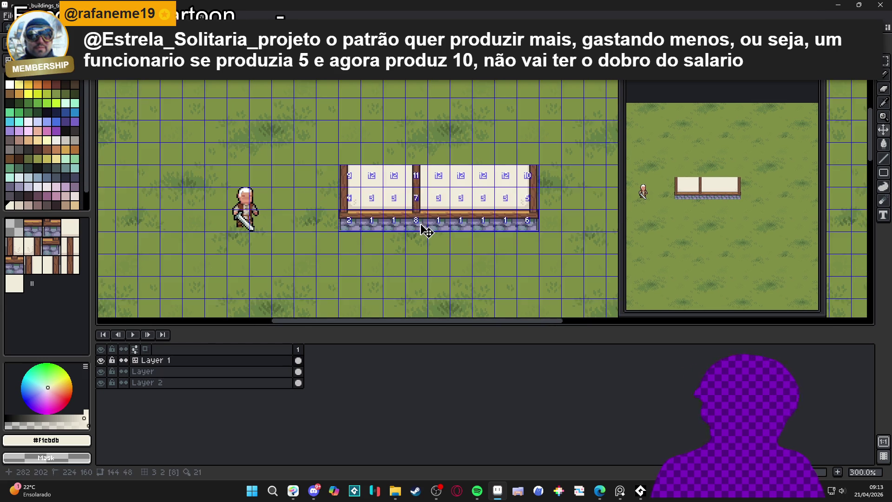
pyautogui.scroll(1, 426, 231)
pyautogui.hotkey('ctrl', 's')
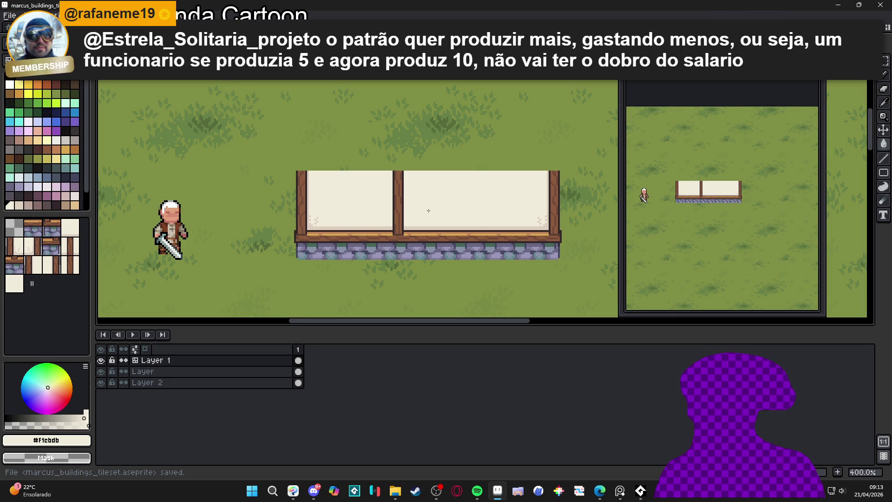
pyautogui.scroll(2, 405, 232)
pyautogui.hotkey('space', 'Tab')
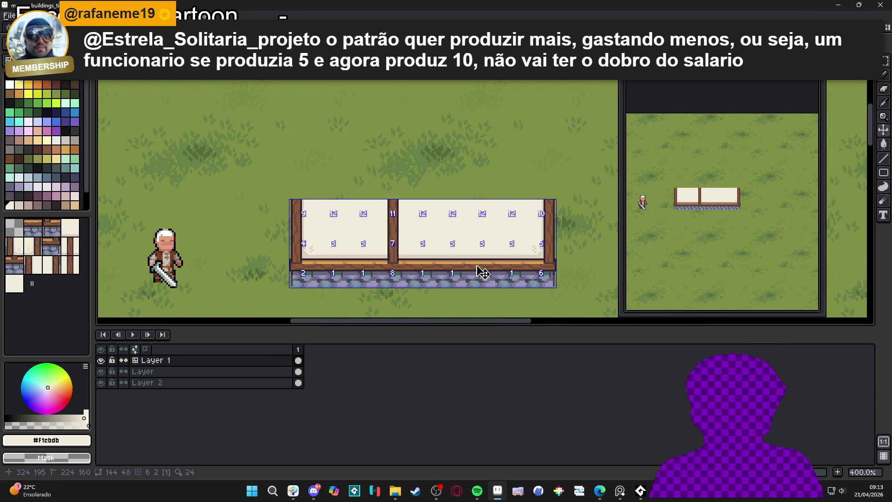
pyautogui.scroll(-1, 447, 261)
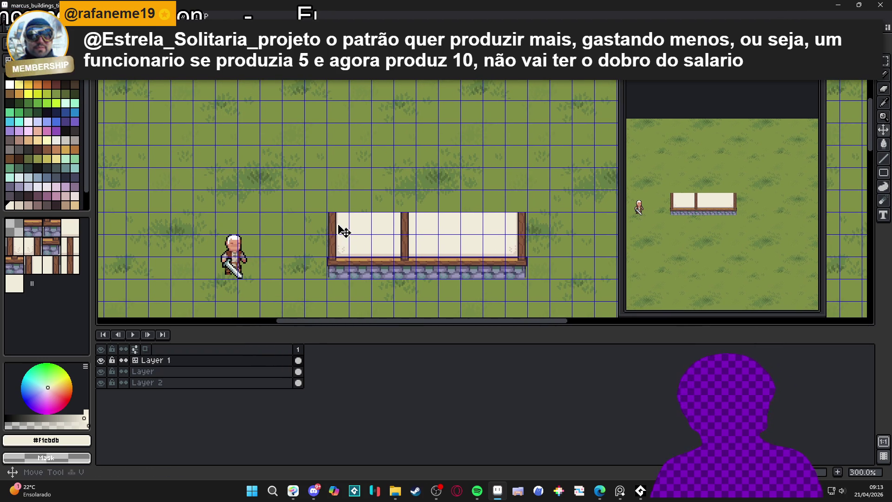
pyautogui.click(100, 360)
pyautogui.click(100, 360)
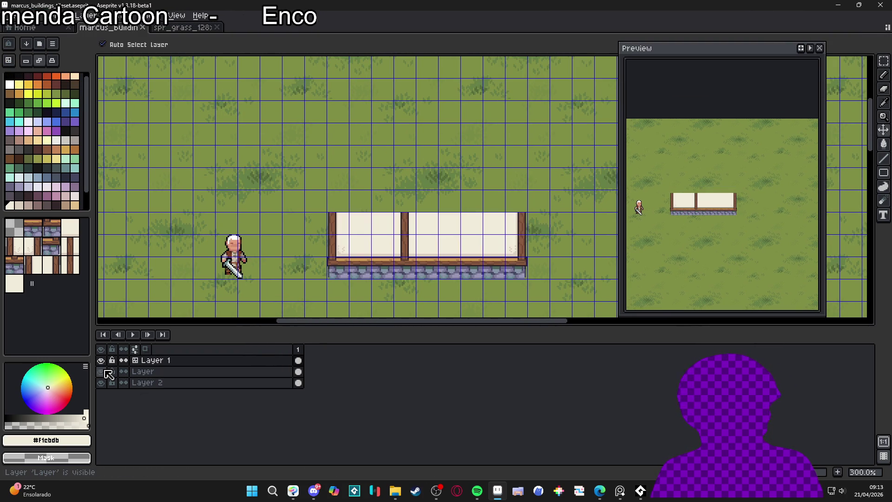
pyautogui.scroll(-1, 353, 251)
pyautogui.hotkey('ctrl', "'")
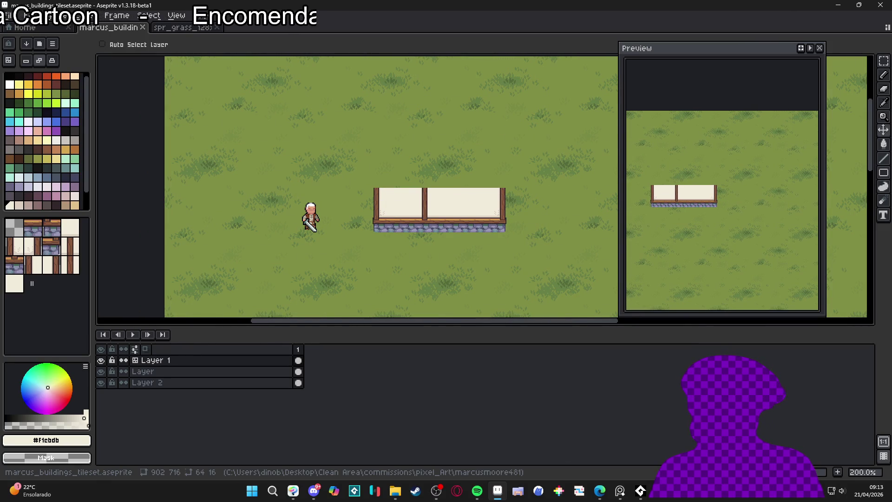
pyautogui.hotkey('ctrl', "'")
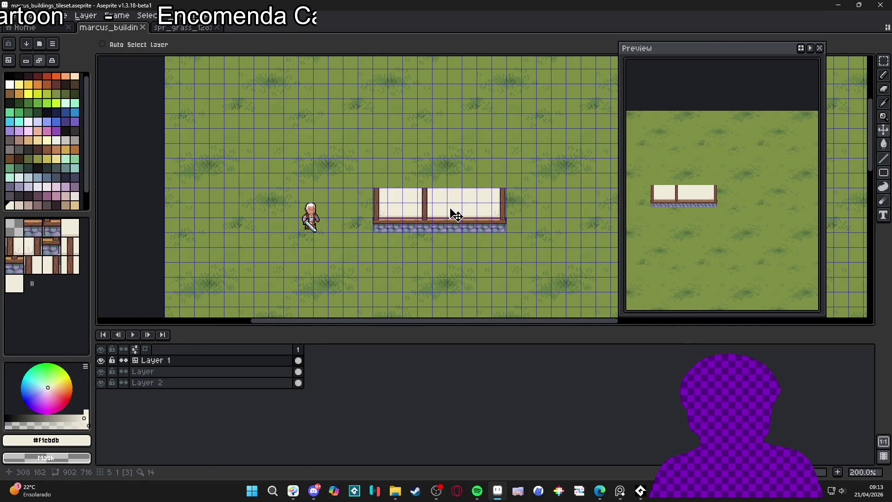
pyautogui.scroll(2, 458, 216)
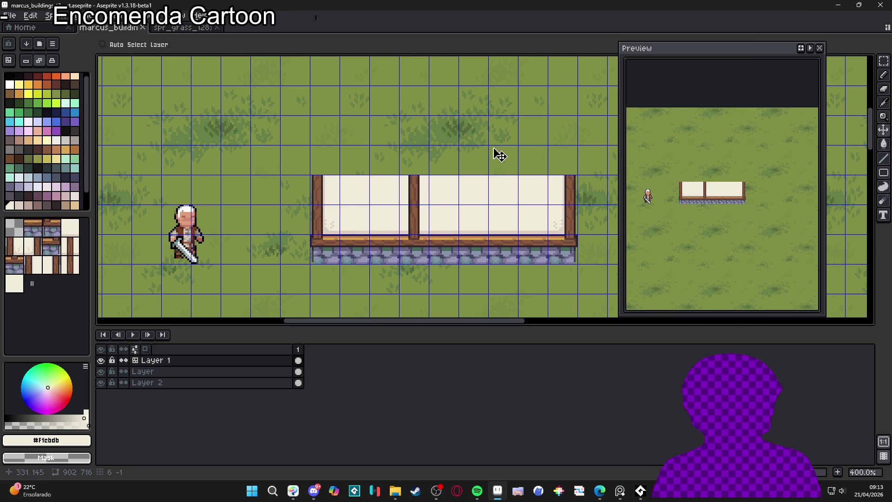
pyautogui.scroll(1, 333, 194)
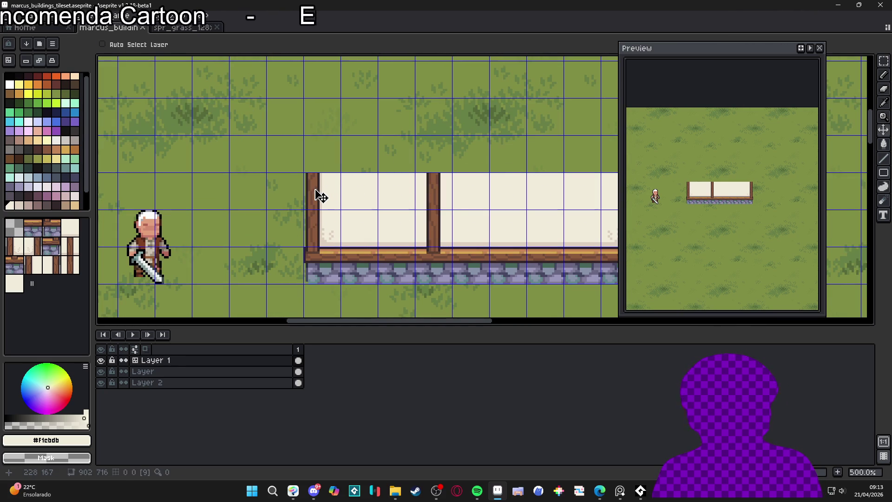
pyautogui.scroll(-1, 302, 206)
pyautogui.press('ctrl')
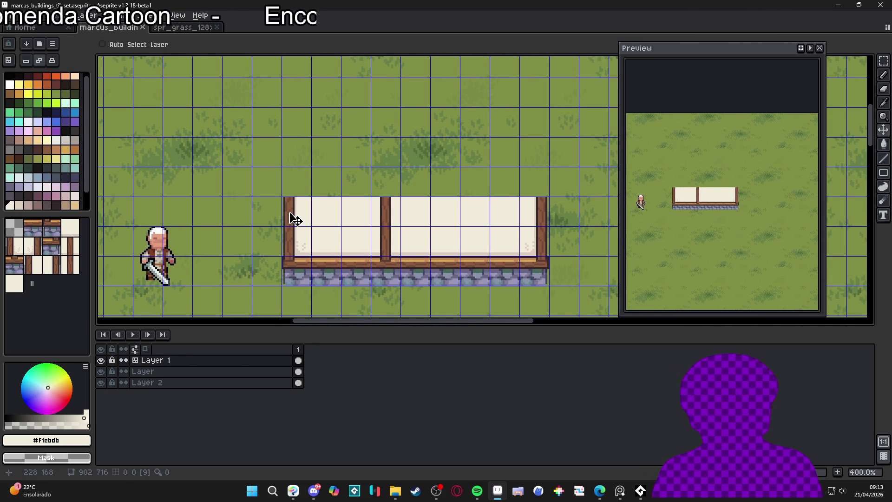
pyautogui.press('m')
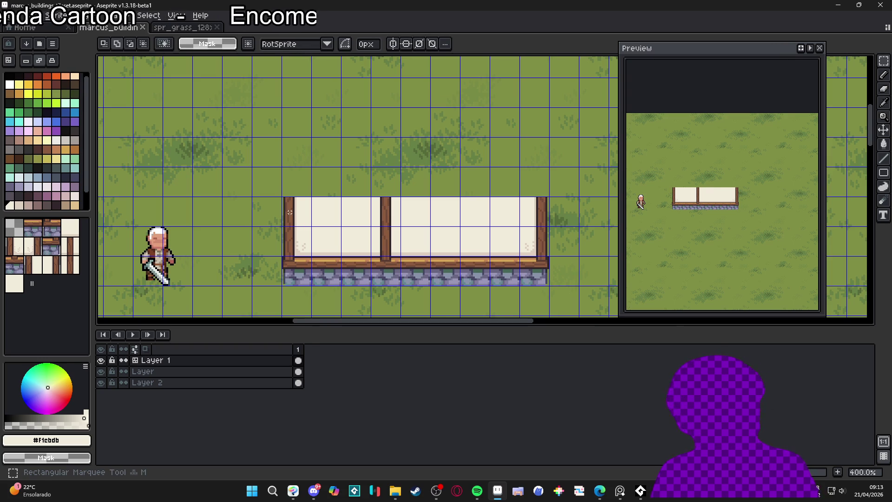
# Step: Marquee the wall's top strip and move it up one tile, then deselect
pyautogui.moveTo(292, 218); pyautogui.dragTo(548, 227)
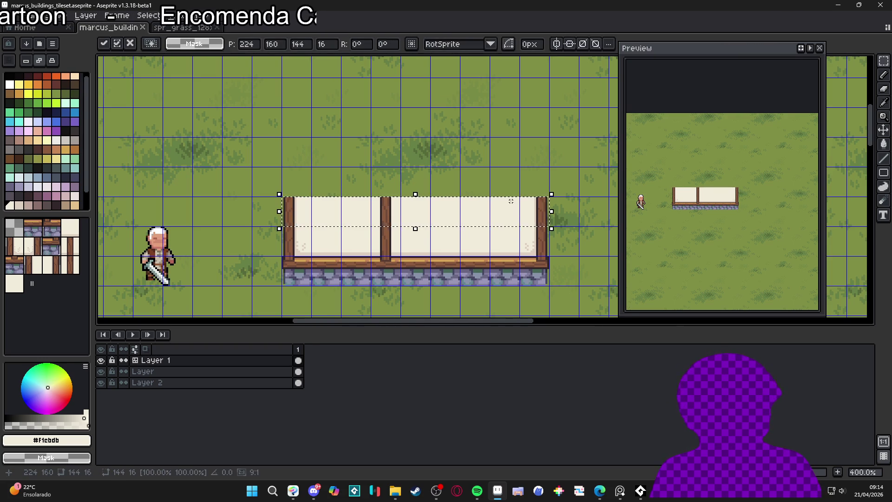
pyautogui.moveTo(511, 201); pyautogui.dragTo(511, 171)
pyautogui.hotkey('ctrl', 'd')
pyautogui.press('b')
pyautogui.moveTo(357, 182); pyautogui.dragTo(346, 186)
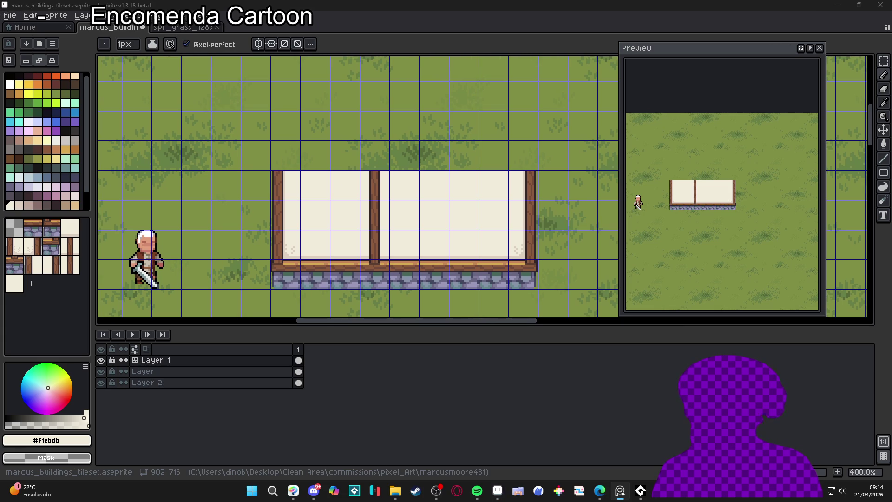
pyautogui.scroll(1, 294, 175)
pyautogui.scroll(2, 294, 175)
pyautogui.scroll(-2, 288, 195)
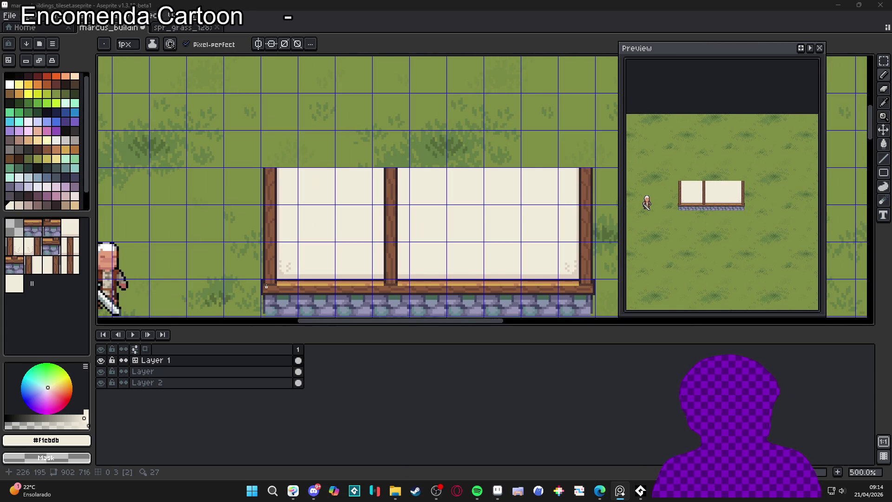
pyautogui.scroll(2, 266, 286)
# Step: Select the bottom wooden beam and paste a copy of it
pyautogui.press('m')
pyautogui.moveTo(260, 299); pyautogui.dragTo(541, 283)
pyautogui.scroll(-1, 539, 285)
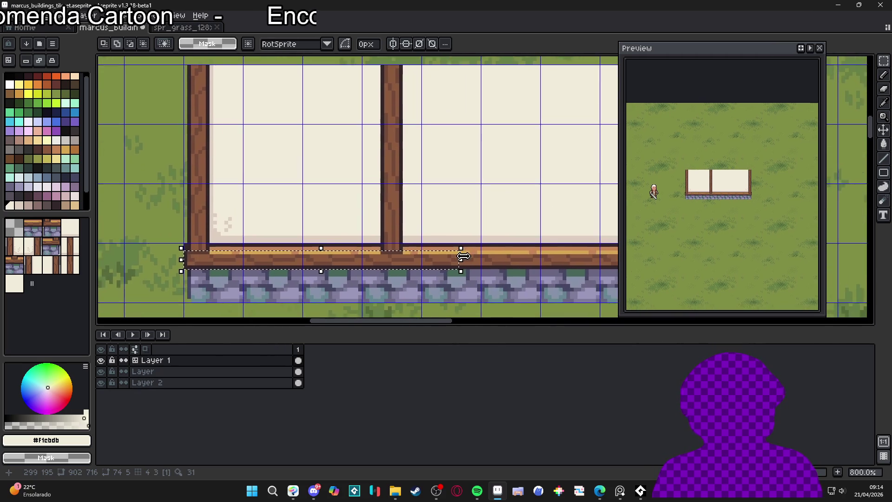
pyautogui.hscroll(-2, 358, 195)
pyautogui.hotkey('ctrl', 'd')
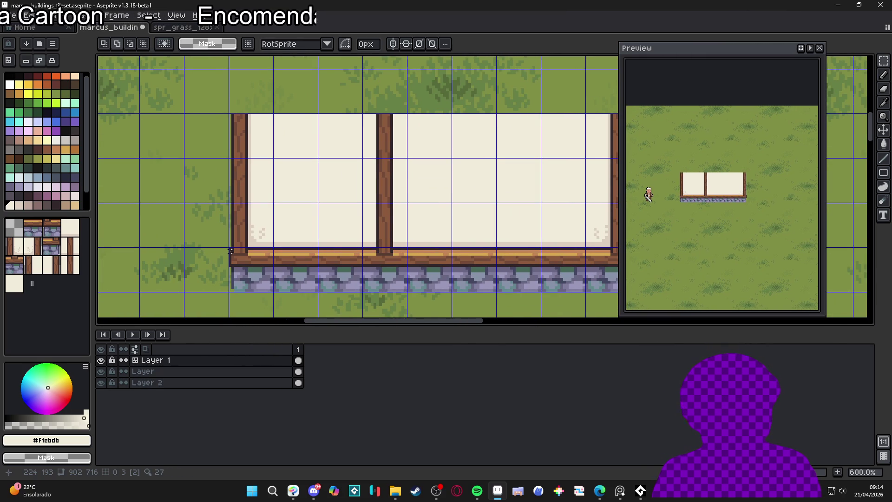
pyautogui.moveTo(231, 250)
pyautogui.mouseDown()
pyautogui.moveTo(617, 261)
pyautogui.moveTo(407, 264)
pyautogui.mouseUp()
pyautogui.hscroll(-4, 424, 261)
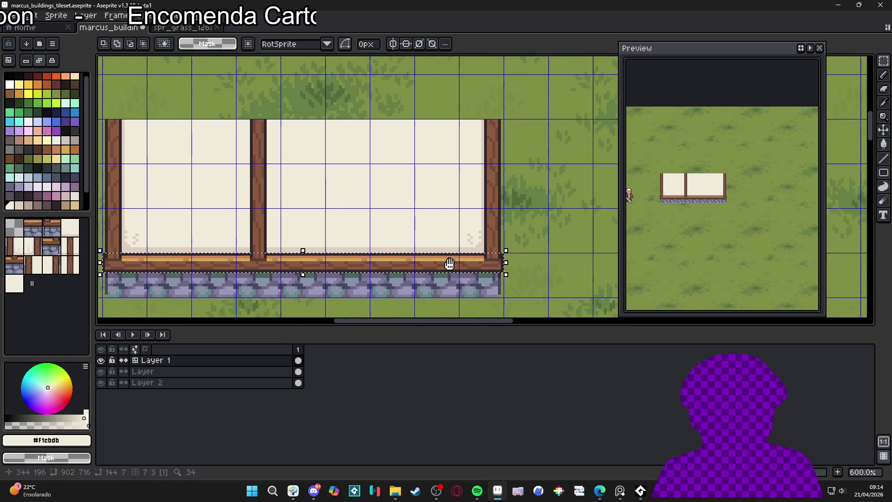
pyautogui.scroll(-1, 517, 259)
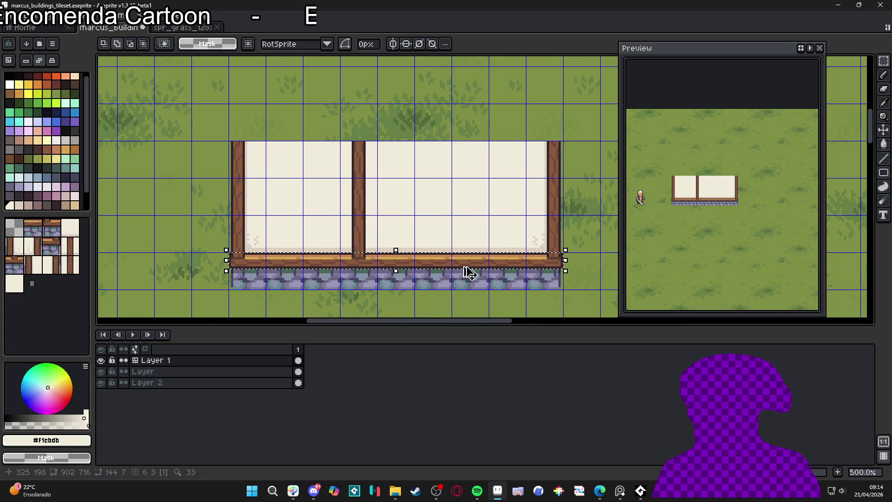
pyautogui.hotkey('ctrl', 'v')
pyautogui.hotkey('shift', 'Up')
pyautogui.hotkey('shift', 'Up')
pyautogui.hotkey('shift', 'Up')
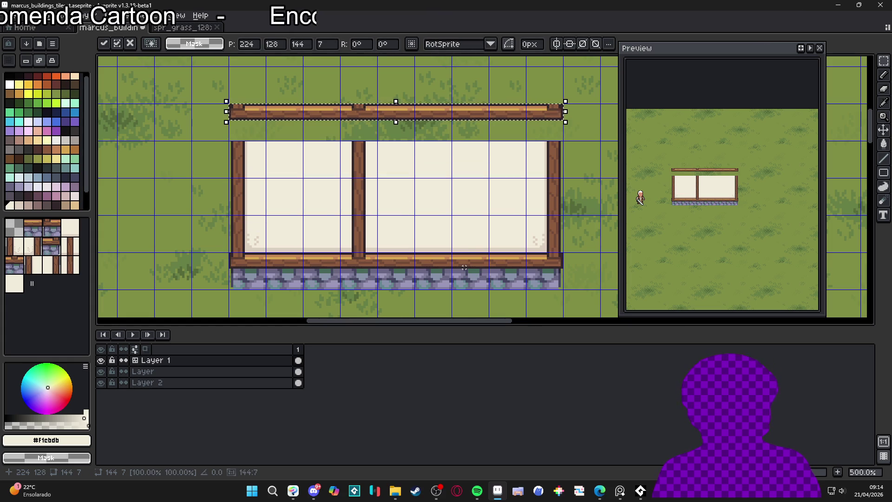
# Step: Lower the pasted beam copy onto the top of the wall and commit it
pyautogui.scroll(2, 393, 119)
pyautogui.moveTo(393, 119); pyautogui.dragTo(396, 155)
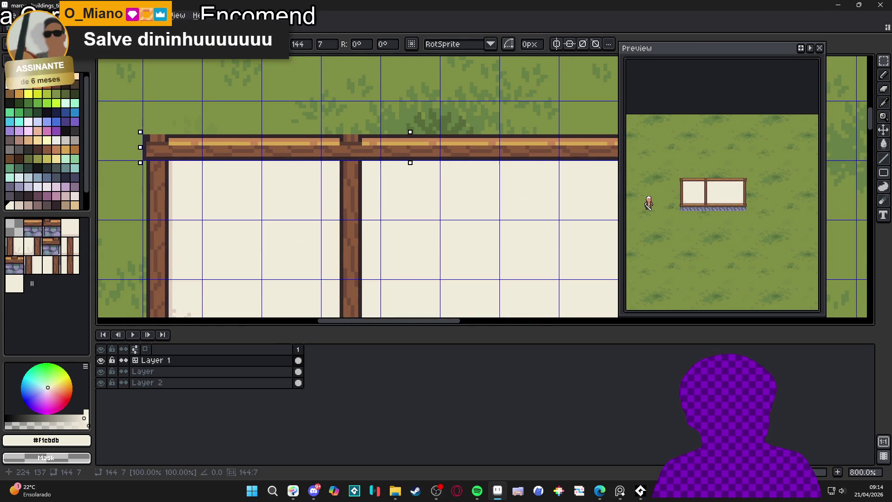
pyautogui.scroll(-2, 396, 163)
pyautogui.press('Return')
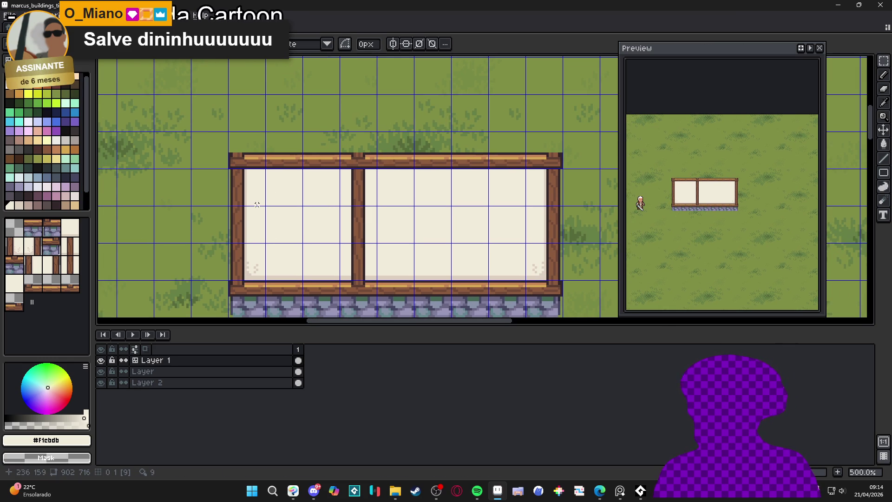
# Step: Fix the beam joint and extend its yellow stripe and light brown row to the left end
pyautogui.scroll(5, 336, 156)
pyautogui.keyDown('alt'); pyautogui.click(435, 160); pyautogui.keyUp('alt')
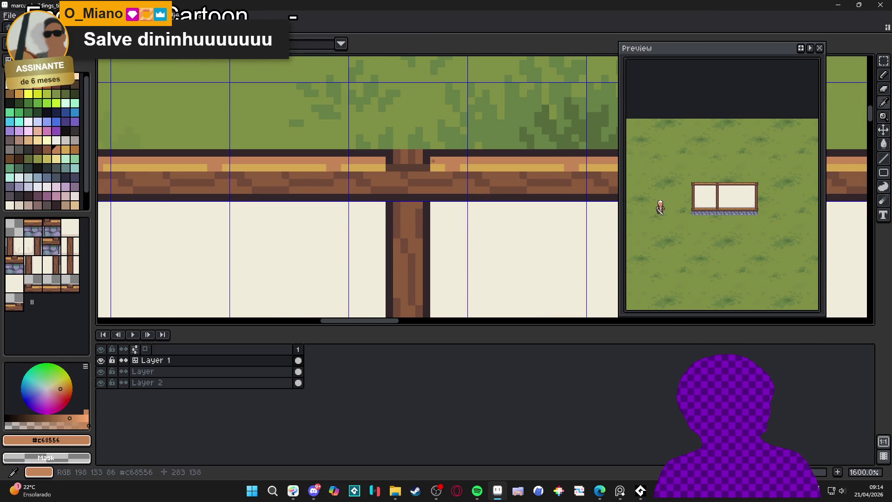
pyautogui.keyDown('shift'); pyautogui.click(383, 164); pyautogui.keyUp('shift')
pyautogui.keyDown('alt'); pyautogui.click(436, 167); pyautogui.keyUp('alt')
pyautogui.keyDown('shift'); pyautogui.click(393, 167); pyautogui.keyUp('shift')
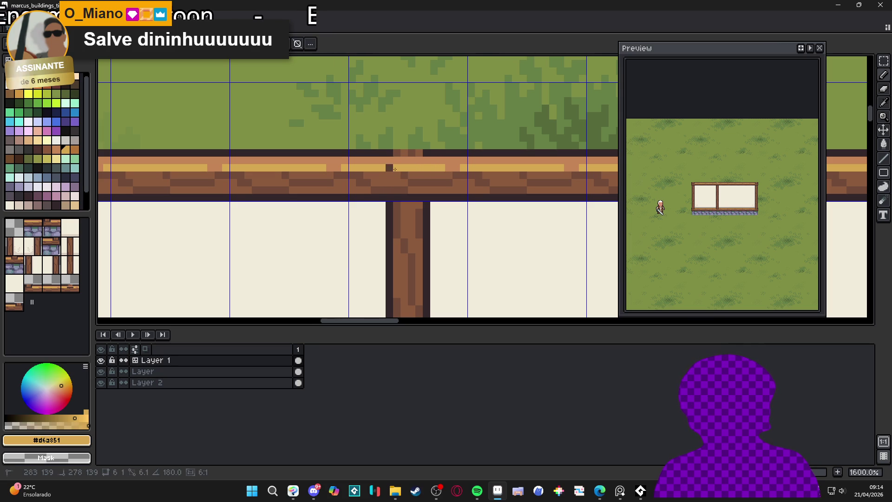
pyautogui.scroll(-5, 389, 174)
pyautogui.scroll(8, 258, 182)
pyautogui.keyDown('shift'); pyautogui.click(251, 171); pyautogui.keyUp('shift')
pyautogui.keyDown('shift'); pyautogui.click(205, 167); pyautogui.keyUp('shift')
pyautogui.keyDown('alt'); pyautogui.click(326, 152); pyautogui.keyUp('alt')
pyautogui.moveTo(288, 152); pyautogui.dragTo(204, 153)
# Step: Finish the beam's right end with a yellow highlight pixel at the stripe's end
pyautogui.keyDown('alt'); pyautogui.click(212, 139); pyautogui.keyUp('alt')
pyautogui.scroll(-7, 235, 139)
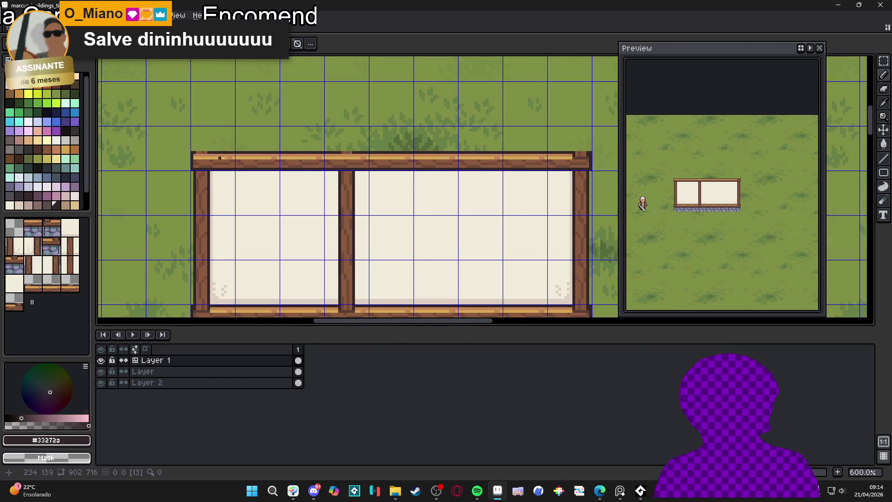
pyautogui.scroll(1, 202, 152)
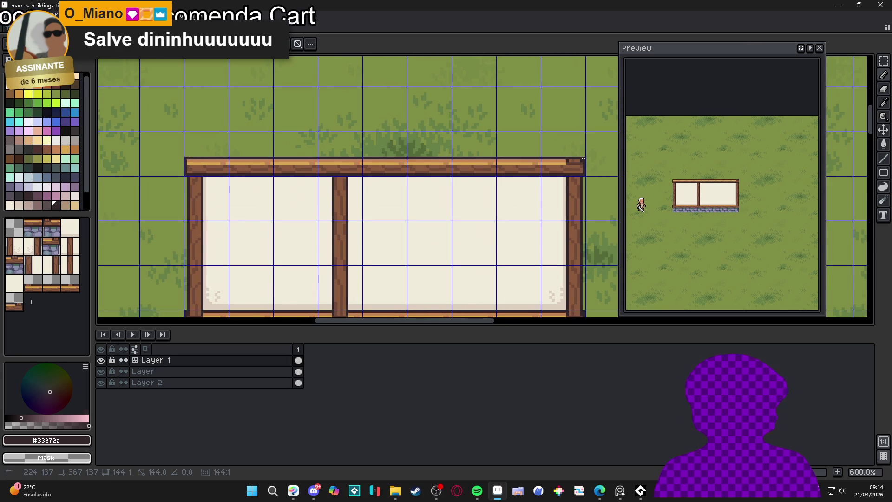
pyautogui.scroll(4, 564, 160)
pyautogui.keyDown('alt'); pyautogui.click(564, 161); pyautogui.keyUp('alt')
pyautogui.moveTo(565, 160); pyautogui.dragTo(479, 186)
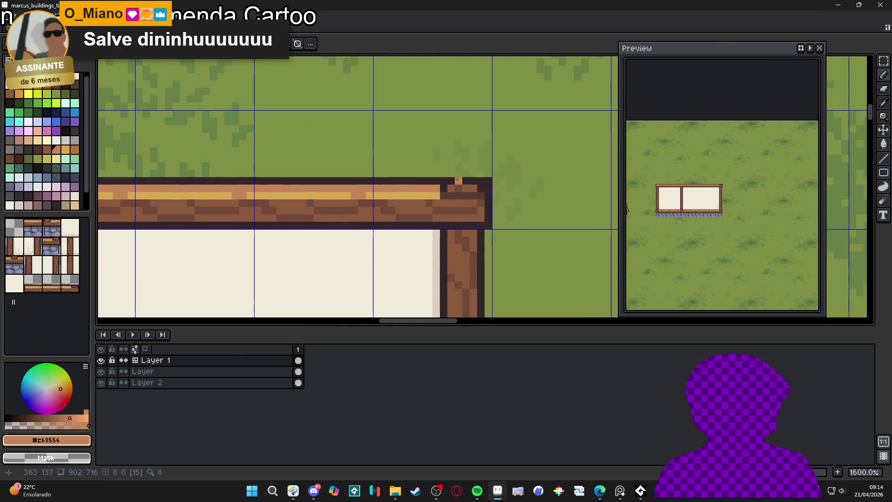
pyautogui.keyDown('alt'); pyautogui.click(434, 196); pyautogui.keyUp('alt')
pyautogui.click(444, 196)
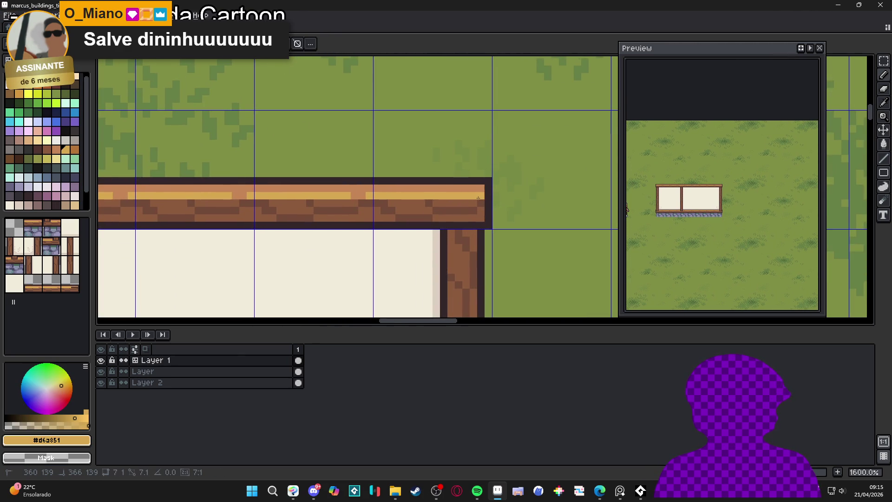
pyautogui.scroll(-5, 478, 199)
pyautogui.moveTo(280, 214)
pyautogui.mouseDown()
pyautogui.moveTo(341, 219)
pyautogui.moveTo(357, 231)
pyautogui.mouseUp()
pyautogui.scroll(2, 288, 246)
# Step: Draw a darker cream shade line along the panel tops beneath the top beam
pyautogui.keyDown('alt'); pyautogui.click(279, 300); pyautogui.keyUp('alt')
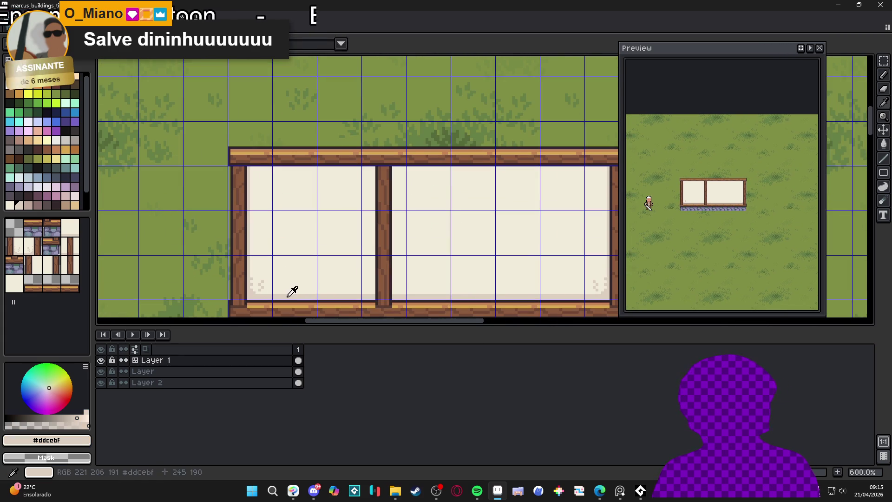
pyautogui.scroll(2, 245, 173)
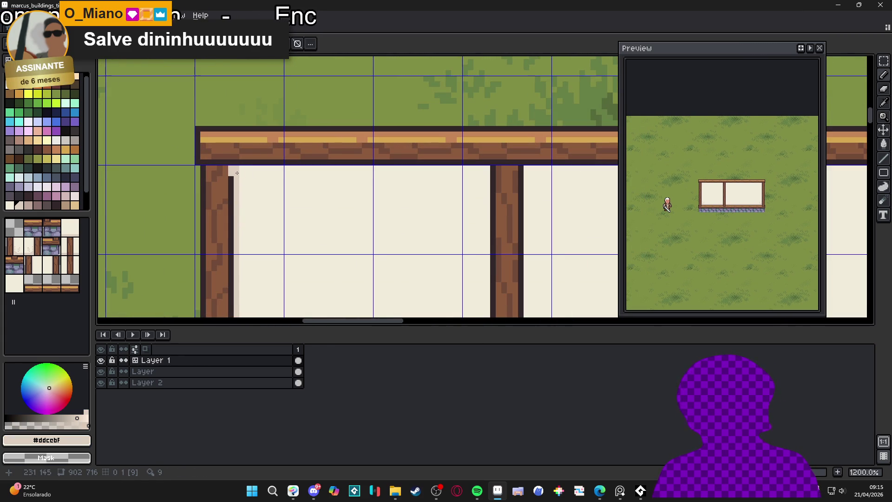
pyautogui.moveTo(239, 173); pyautogui.dragTo(487, 174)
pyautogui.scroll(-2, 250, 184)
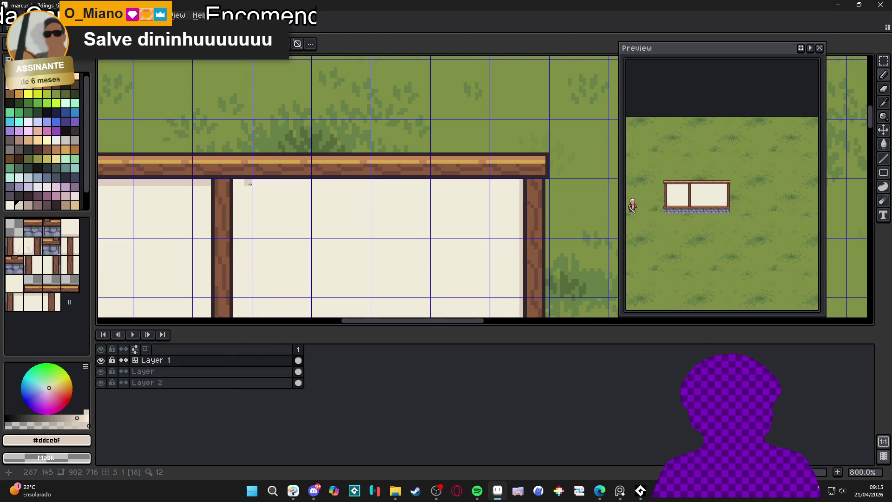
pyautogui.moveTo(238, 185); pyautogui.dragTo(520, 186)
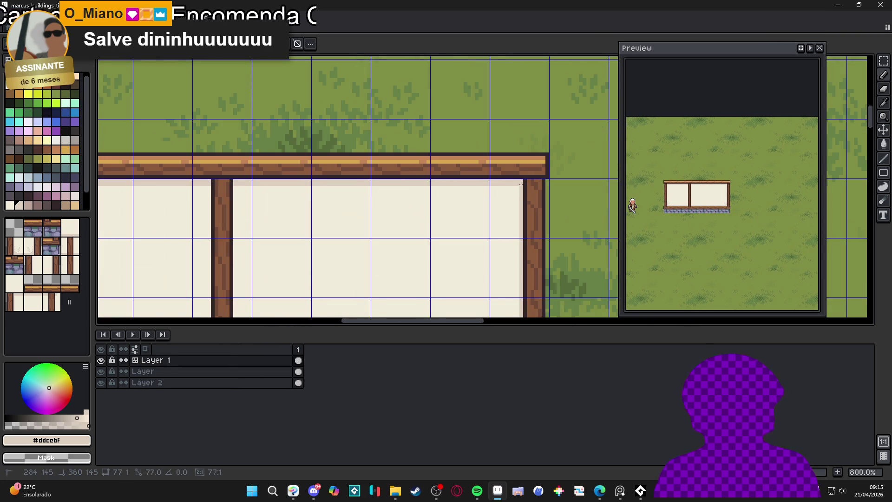
pyautogui.scroll(-2, 520, 191)
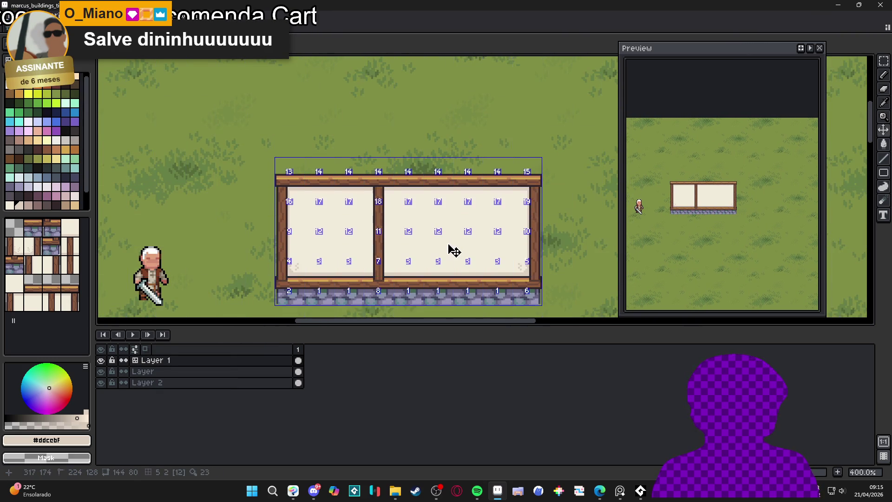
pyautogui.scroll(-1, 453, 244)
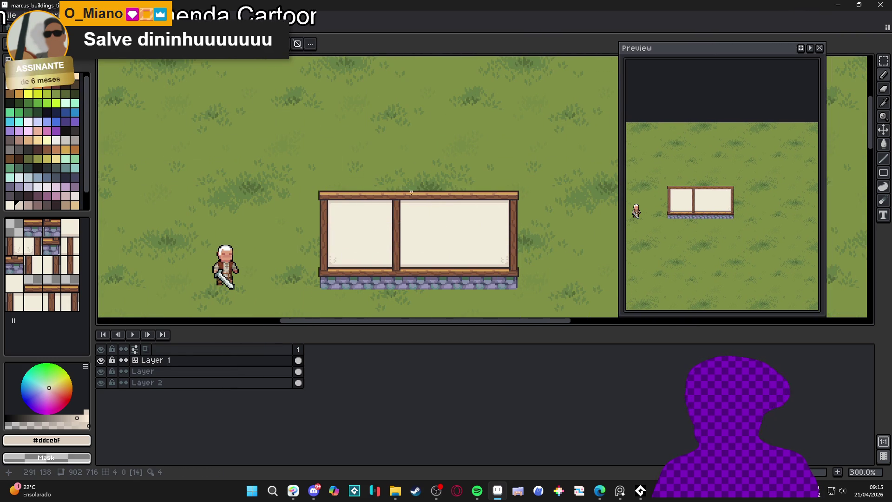
pyautogui.hotkey('ctrl', "'")
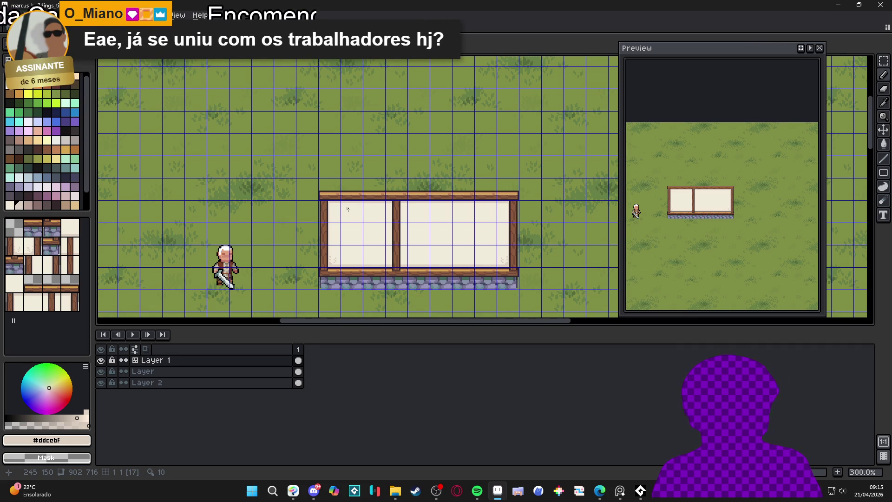
pyautogui.scroll(2, 351, 206)
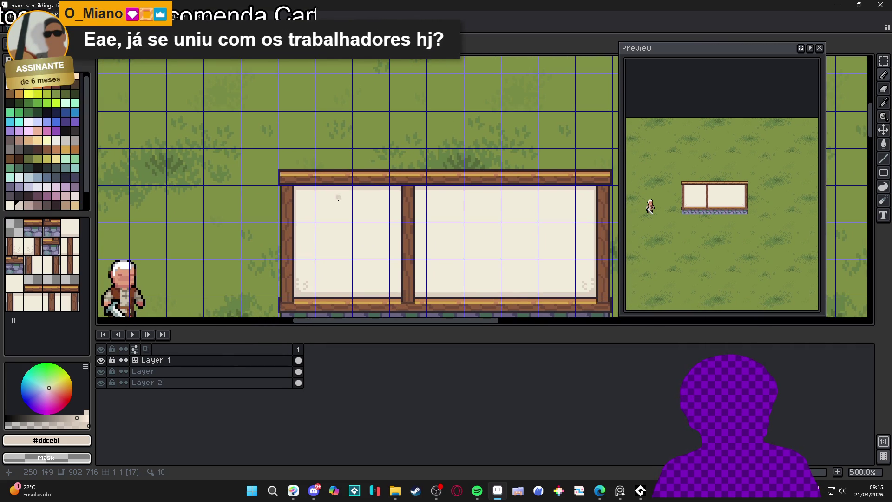
pyautogui.hscroll(1, 339, 198)
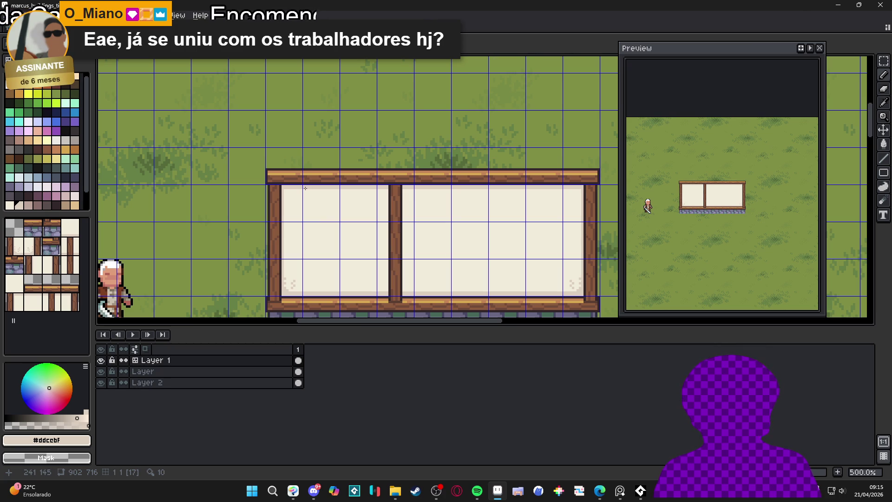
pyautogui.scroll(1, 305, 187)
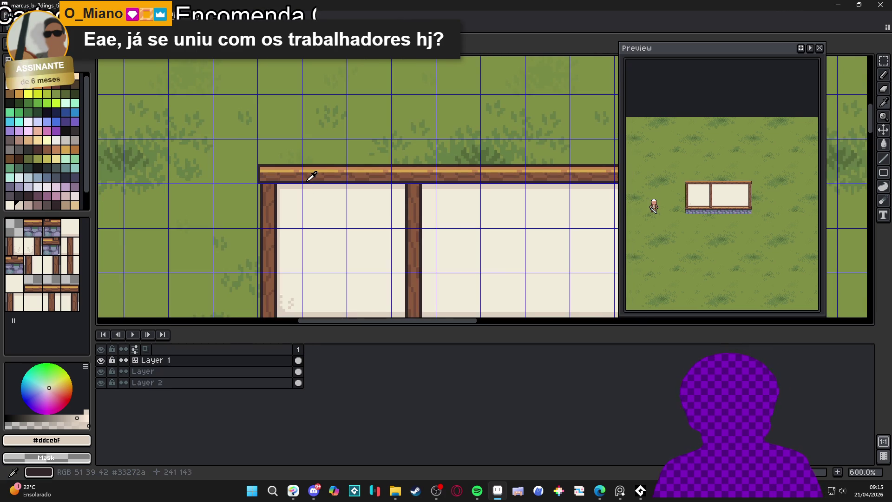
# Step: Pencil two brown posts down the left panel from the beam, joined by a bottom bar
pyautogui.keyDown('alt'); pyautogui.click(304, 189); pyautogui.keyUp('alt')
pyautogui.scroll(1, 305, 188)
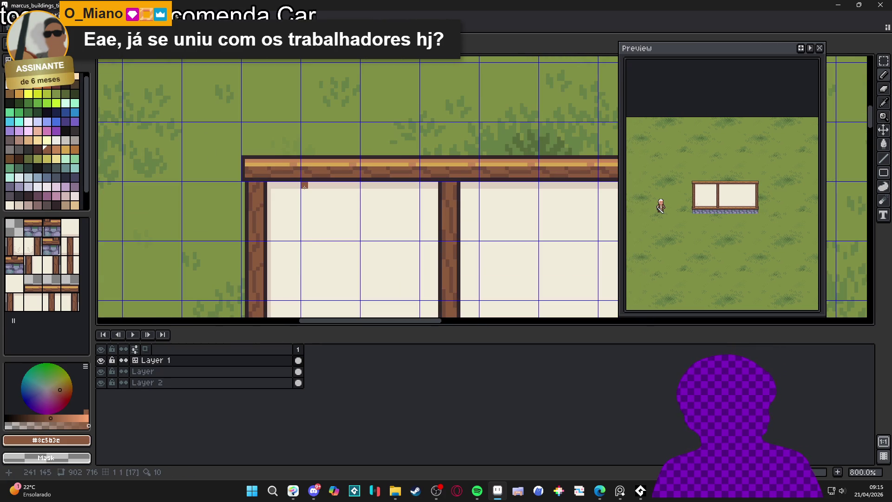
pyautogui.moveTo(305, 185)
pyautogui.mouseDown()
pyautogui.moveTo(306, 245)
pyautogui.moveTo(330, 231)
pyautogui.moveTo(329, 220)
pyautogui.mouseUp()
pyautogui.scroll(-3, 339, 241)
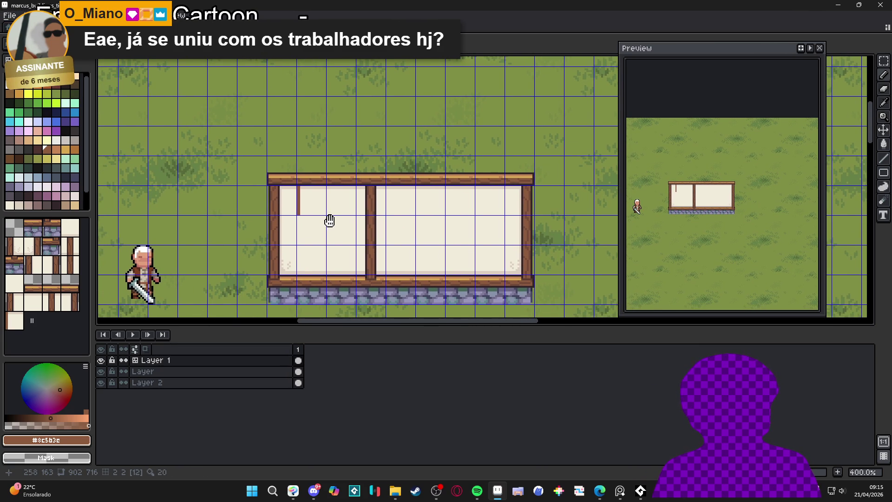
pyautogui.scroll(1, 299, 245)
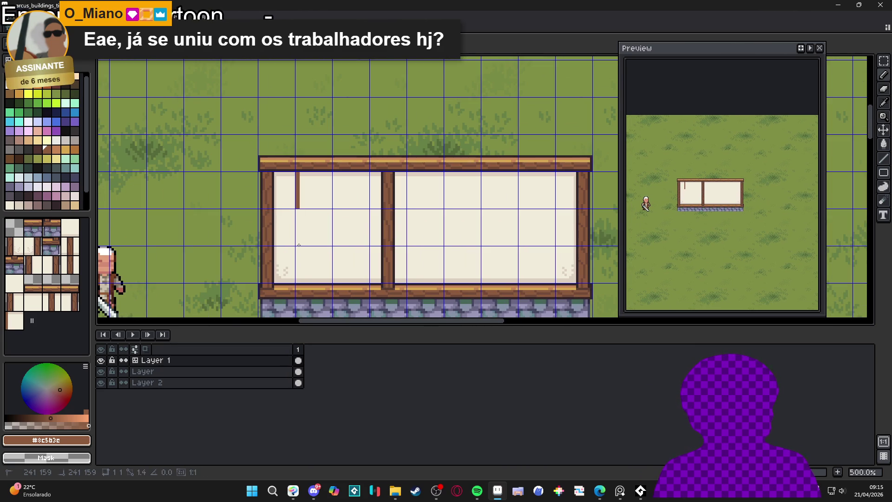
pyautogui.click(299, 245)
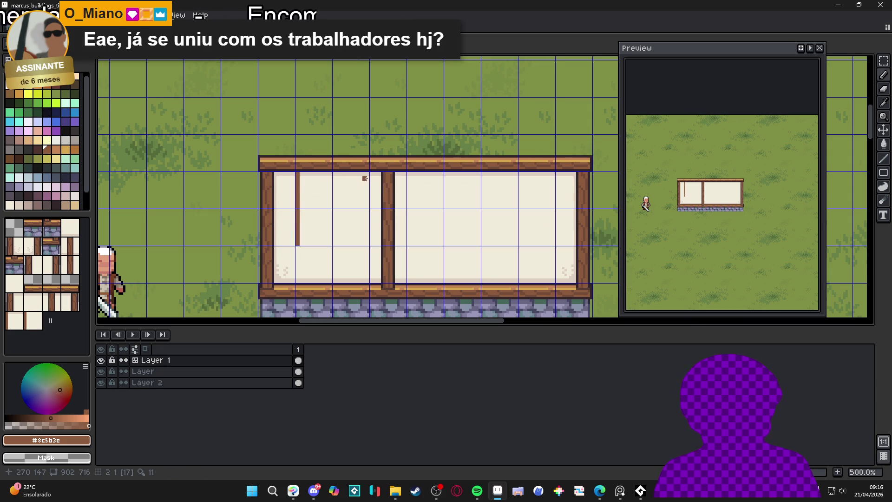
pyautogui.moveTo(367, 174); pyautogui.dragTo(367, 243)
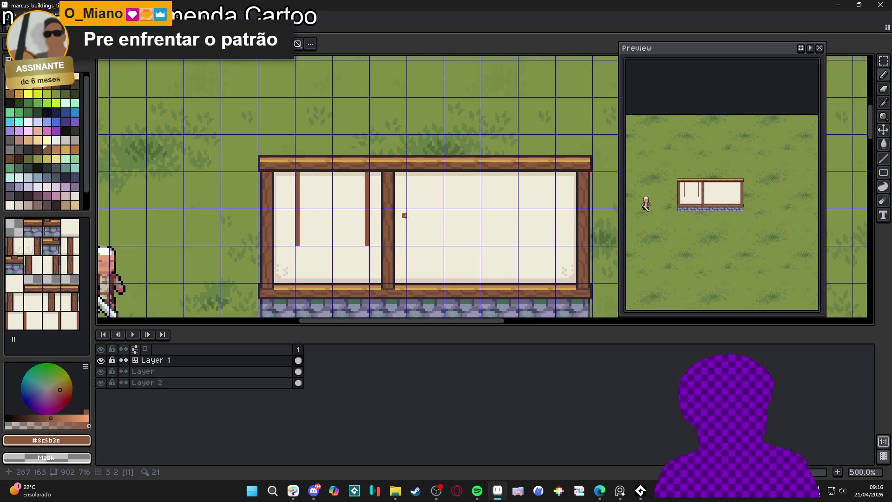
pyautogui.scroll(-1, 404, 215)
pyautogui.scroll(2, 369, 237)
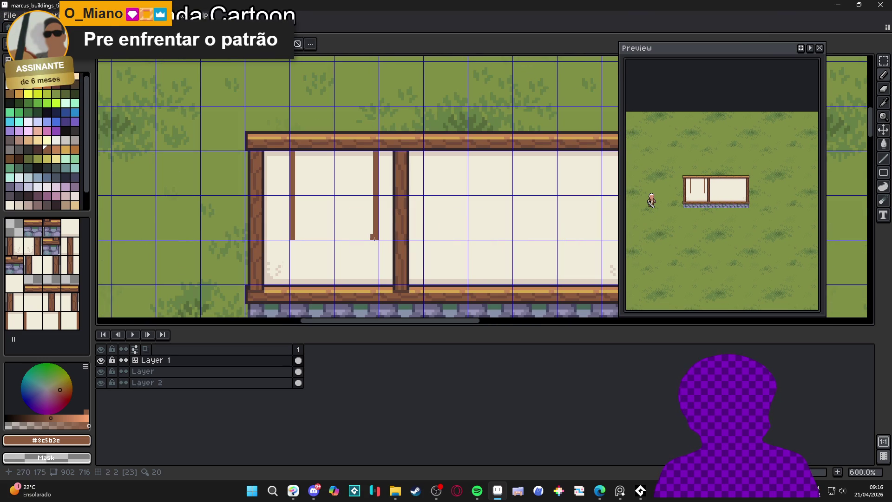
pyautogui.scroll(-1, 375, 239)
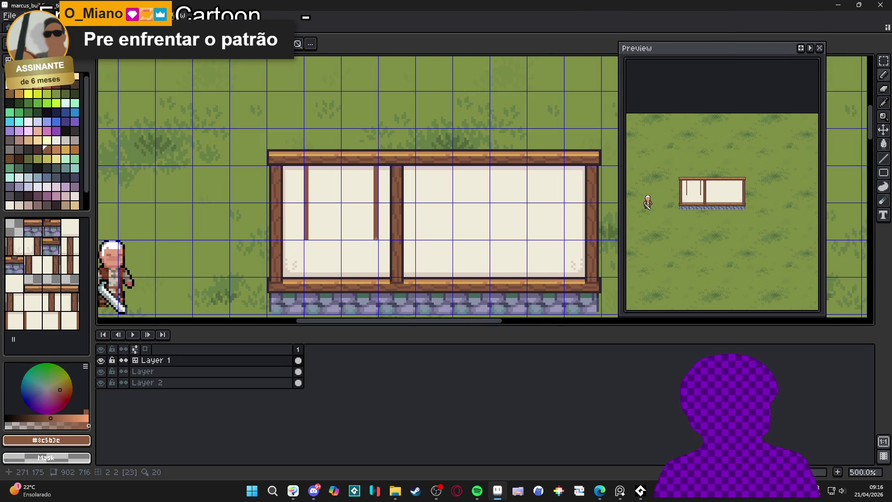
pyautogui.moveTo(376, 239); pyautogui.dragTo(306, 239)
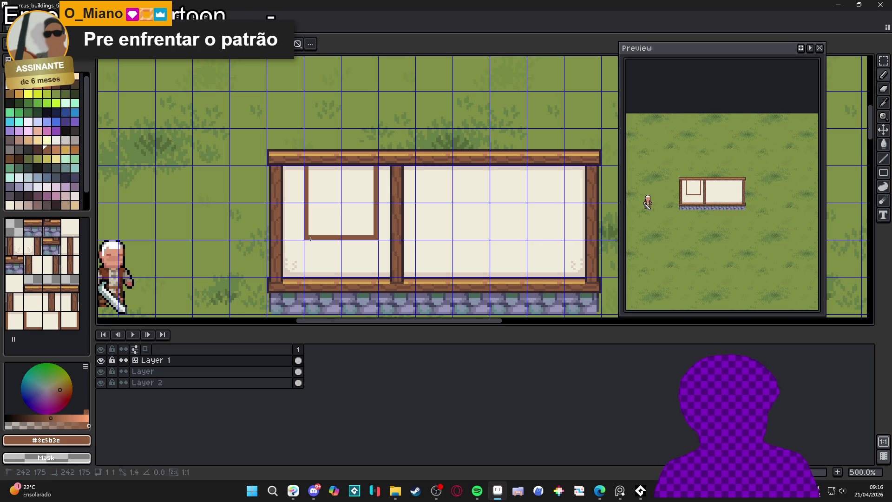
# Step: Thicken the window frame's bottom bar, bottom-right corner and right side
pyautogui.scroll(1, 310, 239)
pyautogui.moveTo(329, 227)
pyautogui.mouseDown()
pyautogui.moveTo(324, 233)
pyautogui.moveTo(338, 234)
pyautogui.mouseUp()
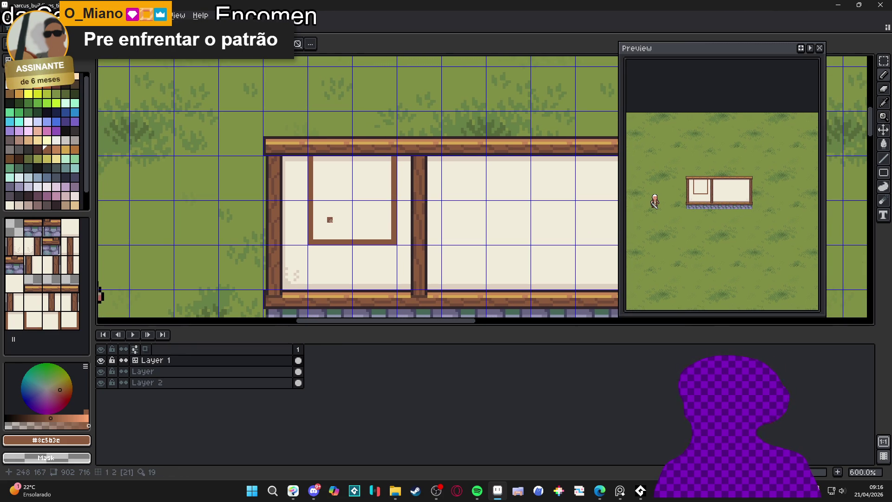
pyautogui.scroll(3, 328, 219)
pyautogui.moveTo(316, 246); pyautogui.dragTo(444, 245)
pyautogui.click(451, 238)
pyautogui.scroll(4, 449, 223)
pyautogui.keyDown('shift'); pyautogui.click(464, 177); pyautogui.keyUp('shift')
pyautogui.scroll(-3, 325, 140)
pyautogui.moveTo(320, 70); pyautogui.dragTo(321, 189)
pyautogui.scroll(-3, 328, 185)
pyautogui.scroll(2, 327, 185)
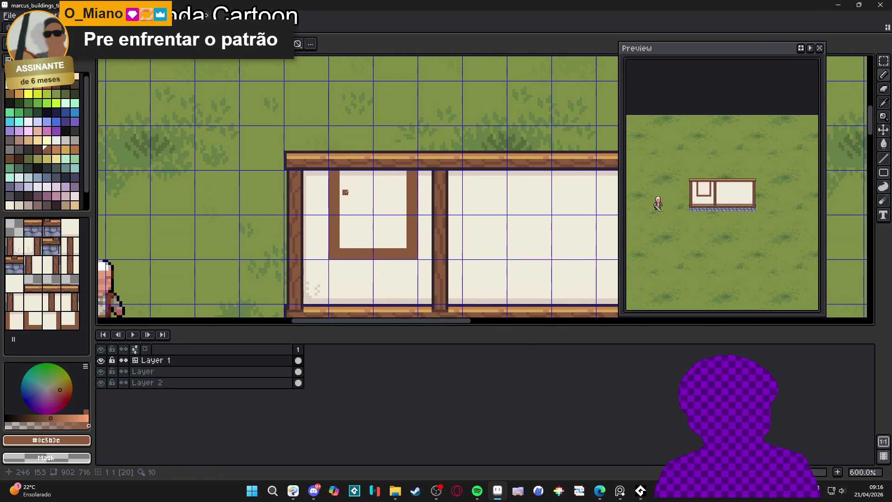
# Step: Draw a dark outline along the frame's inner edge, then choose a dark brown from the palette
pyautogui.keyDown('alt'); pyautogui.click(341, 173); pyautogui.keyUp('alt')
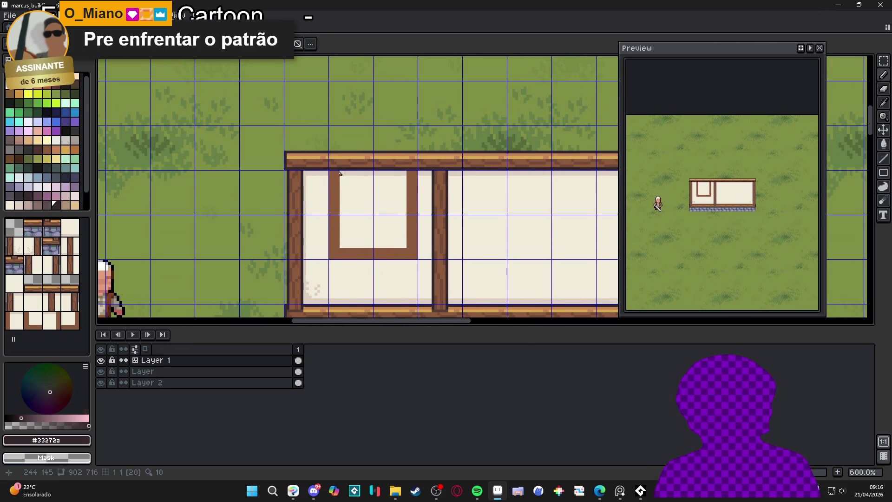
pyautogui.moveTo(341, 172)
pyautogui.mouseDown()
pyautogui.moveTo(344, 226)
pyautogui.moveTo(398, 247)
pyautogui.moveTo(405, 171)
pyautogui.mouseUp()
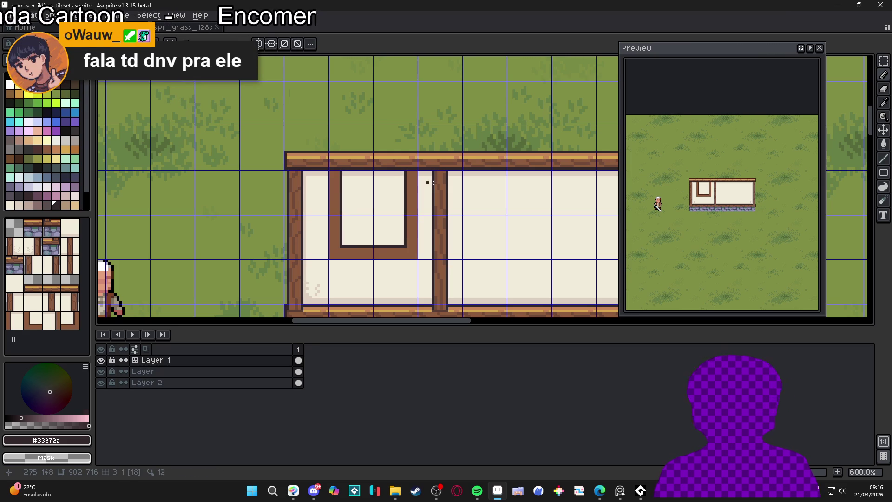
pyautogui.hscroll(-1, 397, 241)
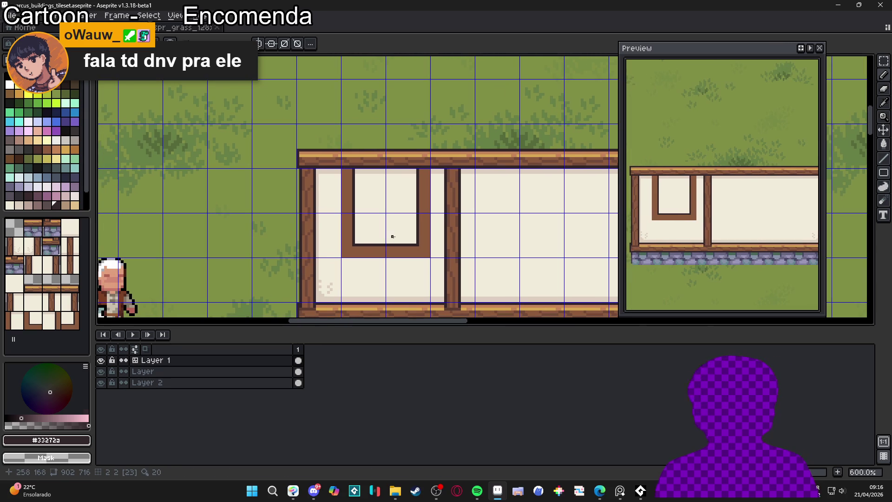
pyautogui.scroll(1, 419, 254)
pyautogui.moveTo(432, 259); pyautogui.dragTo(315, 242)
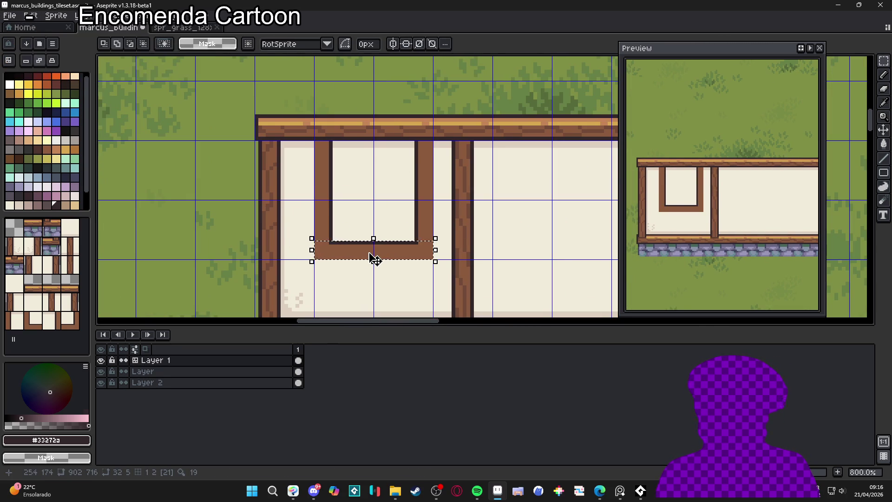
pyautogui.press('b')
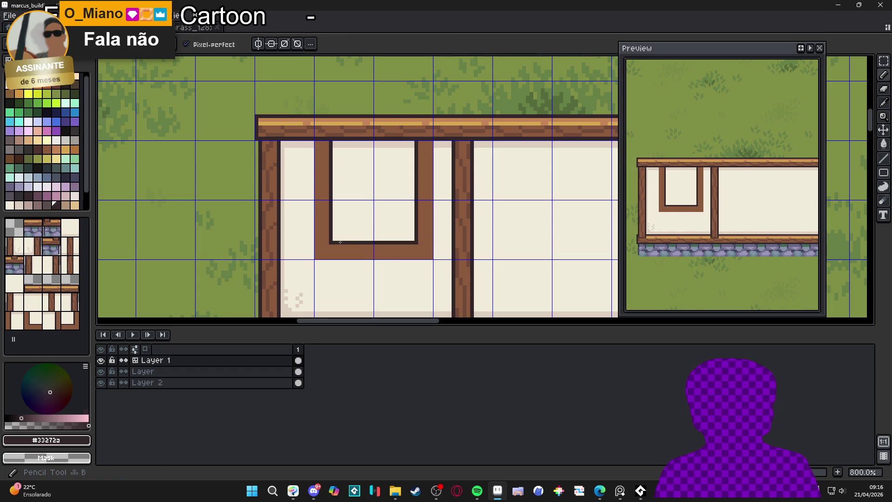
pyautogui.scroll(1, 337, 242)
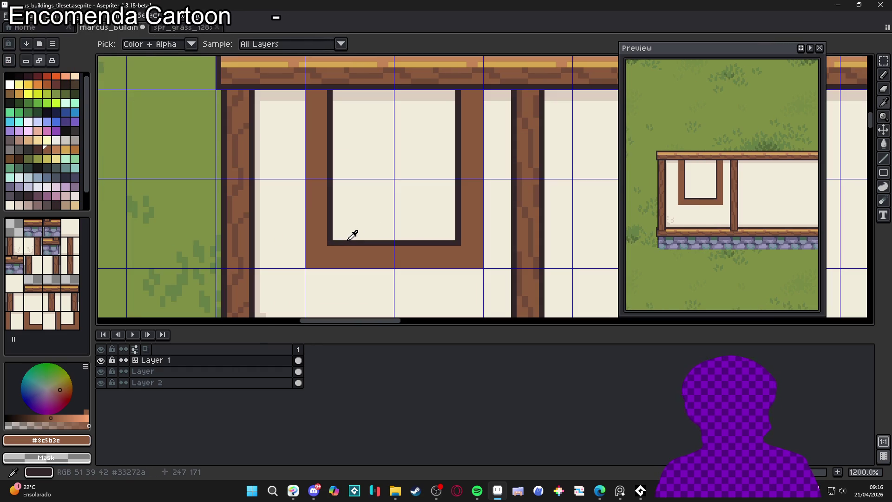
pyautogui.click(37, 149)
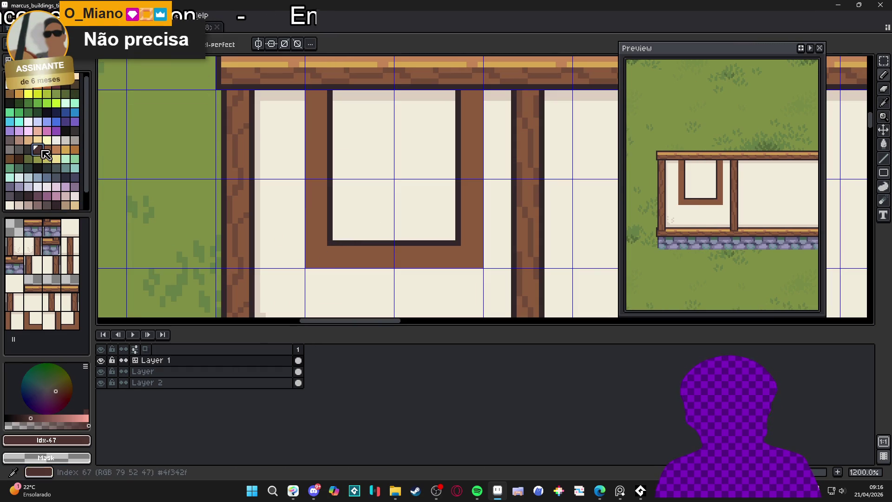
# Step: Draw short dark lines along the bottom of the window frame
pyautogui.press(']')
pyautogui.press('[')
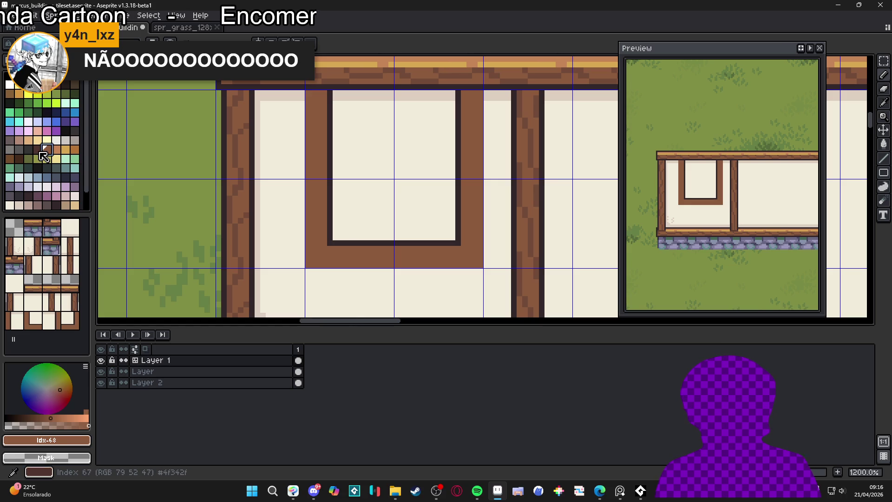
pyautogui.moveTo(325, 238)
pyautogui.mouseDown()
pyautogui.moveTo(300, 239)
pyautogui.moveTo(309, 243)
pyautogui.mouseUp()
pyautogui.moveTo(465, 243); pyautogui.dragTo(478, 243)
# Step: With the wall's dark outline colour, outline the frame's outer left, right and bottom edges
pyautogui.scroll(-2, 478, 243)
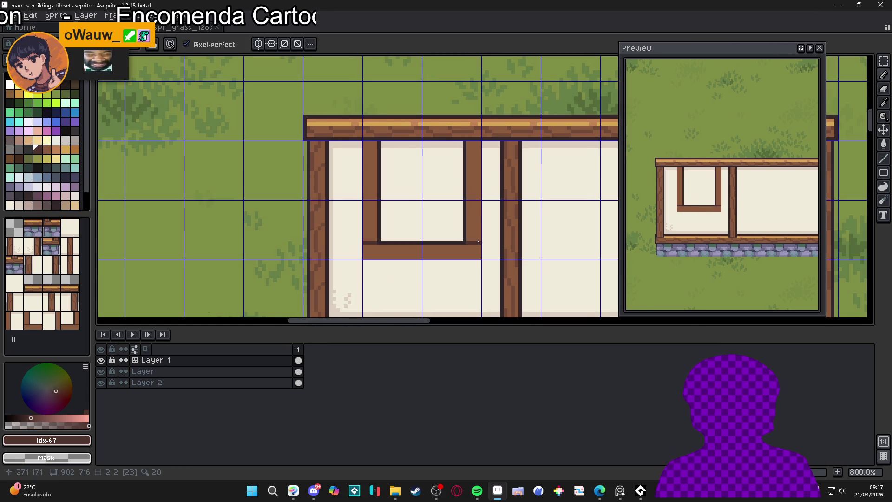
pyautogui.scroll(2, 367, 176)
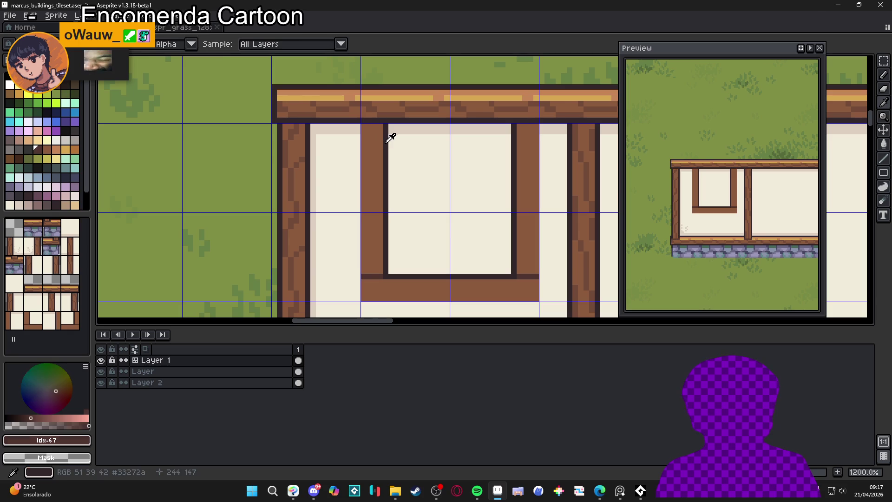
pyautogui.keyDown('alt'); pyautogui.click(368, 126); pyautogui.keyUp('alt')
pyautogui.scroll(-2, 370, 177)
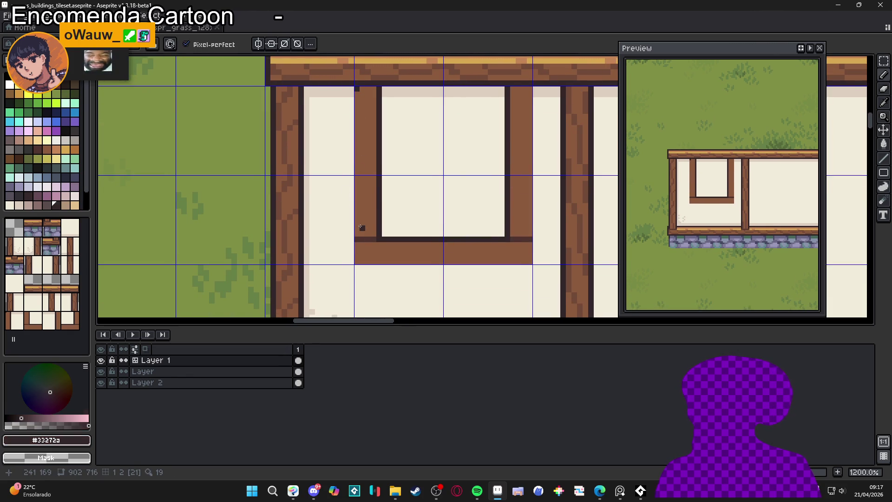
pyautogui.keyDown('shift'); pyautogui.click(362, 250); pyautogui.keyUp('shift')
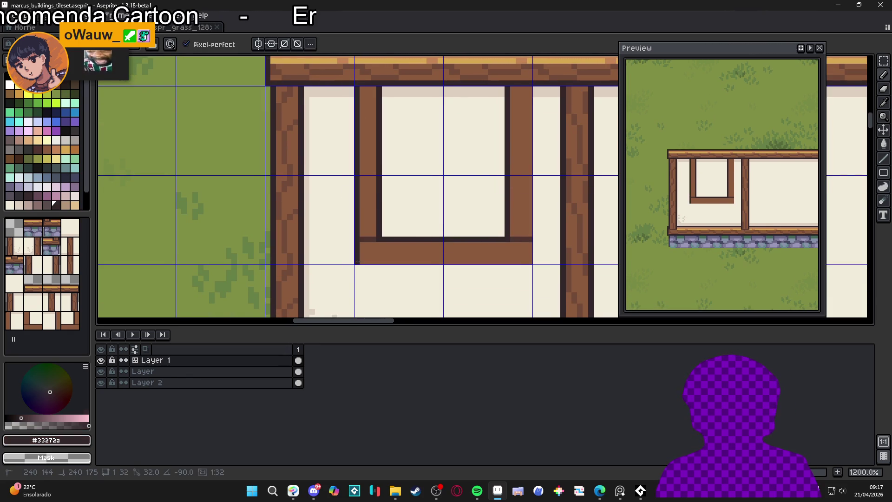
pyautogui.keyDown('shift'); pyautogui.click(530, 262); pyautogui.keyUp('shift')
pyautogui.keyDown('shift'); pyautogui.click(353, 262); pyautogui.keyUp('shift')
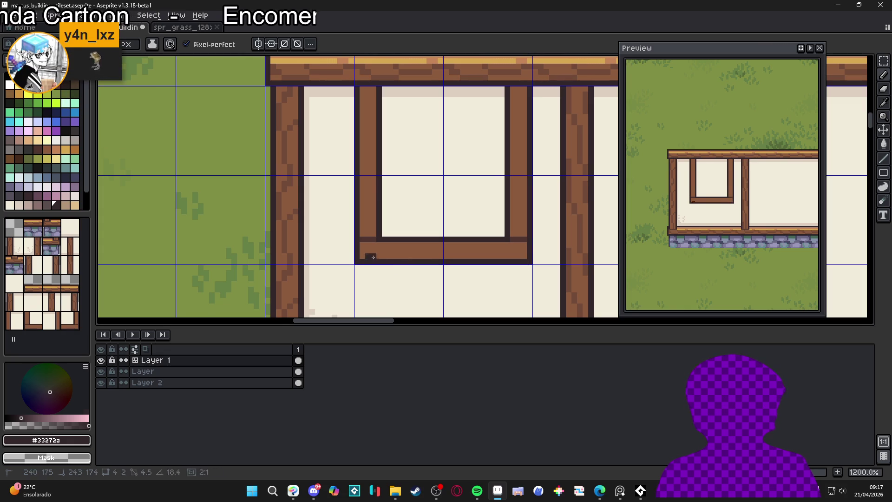
pyautogui.scroll(-3, 441, 272)
pyautogui.moveTo(431, 216); pyautogui.dragTo(427, 218)
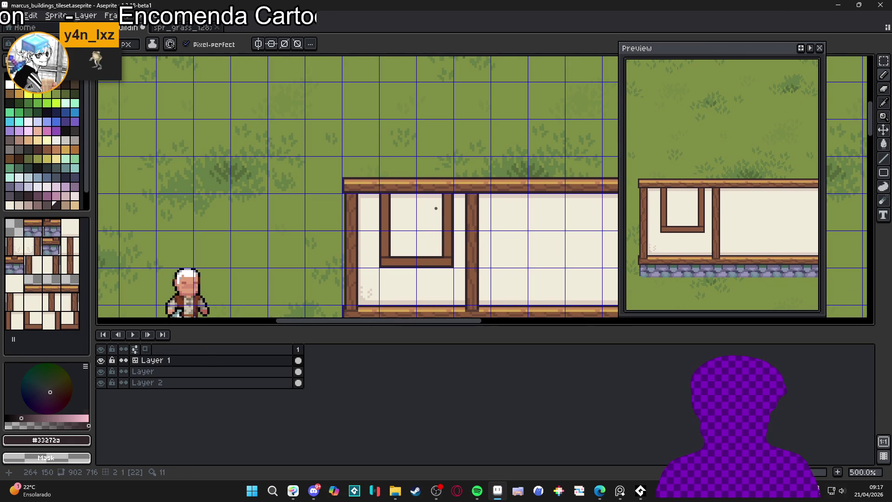
# Step: Move the window's wooden bottom bar into place as a sill beam beneath the window and commit it
pyautogui.scroll(-2, 444, 208)
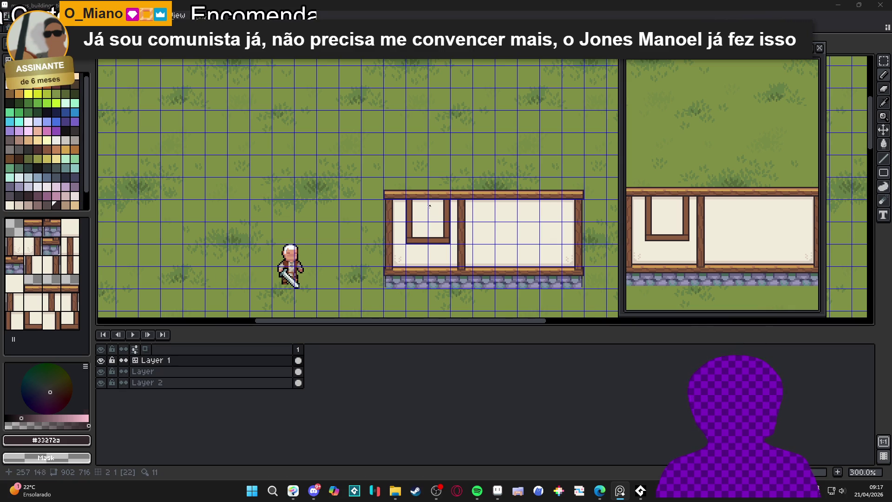
pyautogui.scroll(3, 446, 207)
pyautogui.keyDown('alt'); pyautogui.click(449, 201); pyautogui.keyUp('alt')
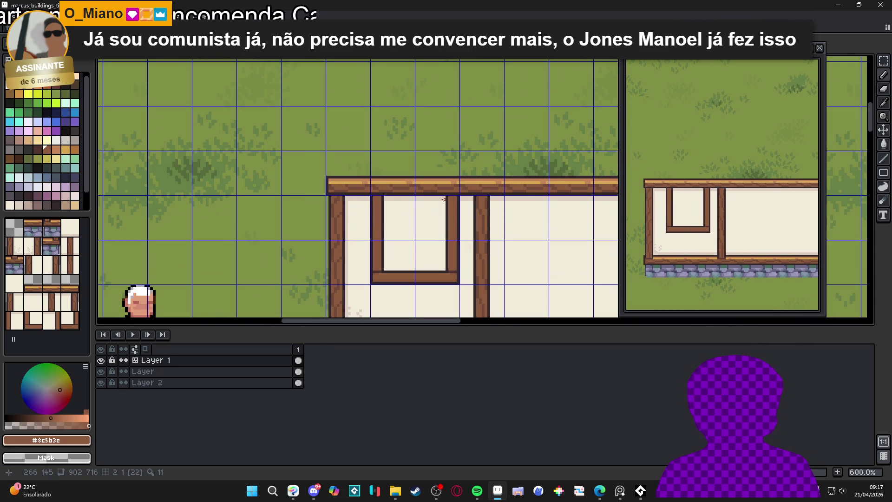
pyautogui.press('m')
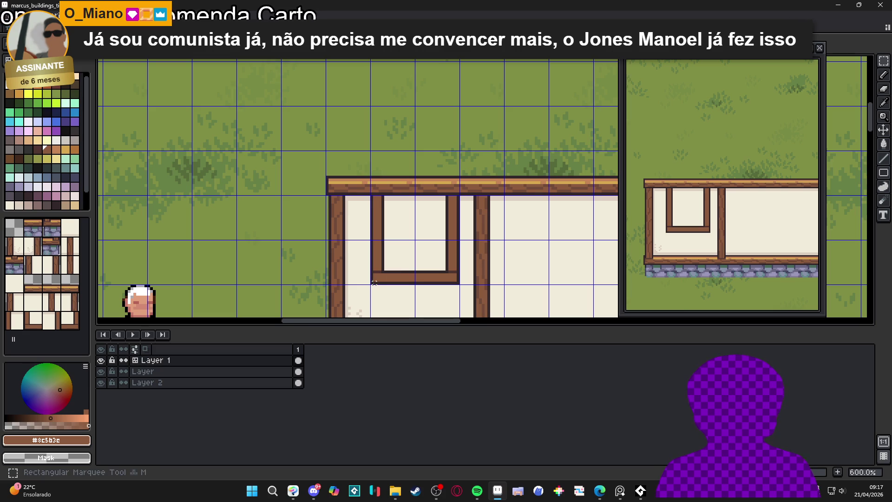
pyautogui.moveTo(372, 283); pyautogui.dragTo(453, 273)
pyautogui.hotkey('ctrl', 'd')
pyautogui.scroll(-1, 429, 234)
pyautogui.scroll(-1, 430, 235)
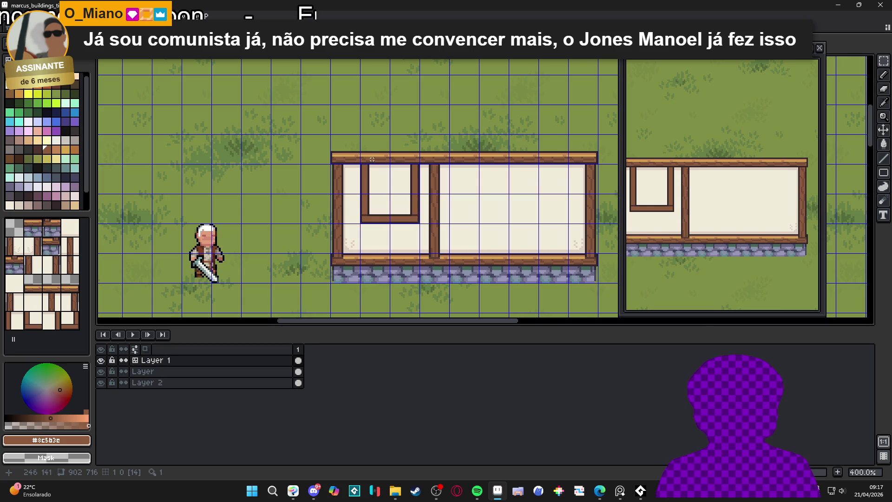
pyautogui.scroll(1, 373, 161)
pyautogui.scroll(1, 364, 156)
pyautogui.moveTo(372, 155)
pyautogui.mouseDown()
pyautogui.moveTo(441, 170)
pyautogui.moveTo(420, 159)
pyautogui.moveTo(425, 273)
pyautogui.mouseUp()
pyautogui.scroll(1, 377, 260)
pyautogui.hotkey('ctrl', 'd')
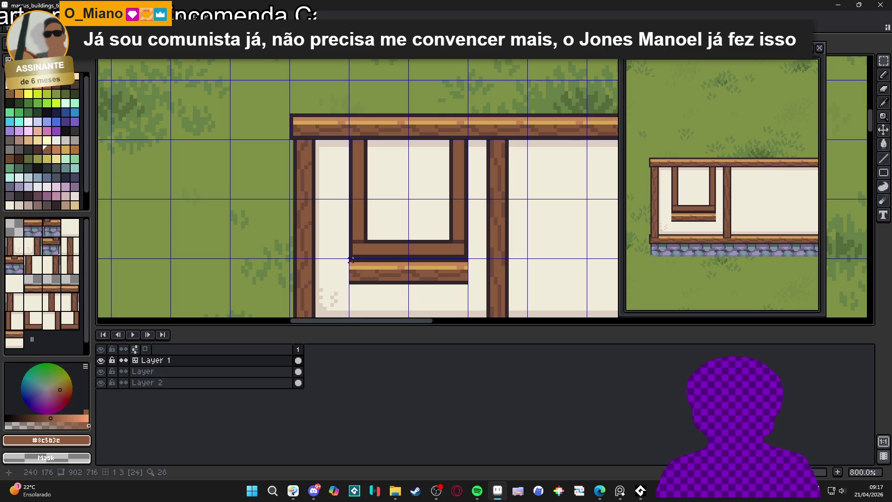
# Step: Zoom out to show the whole wall and select its left section
pyautogui.moveTo(377, 286); pyautogui.dragTo(392, 287)
pyautogui.scroll(-1, 392, 286)
pyautogui.scroll(-1, 367, 198)
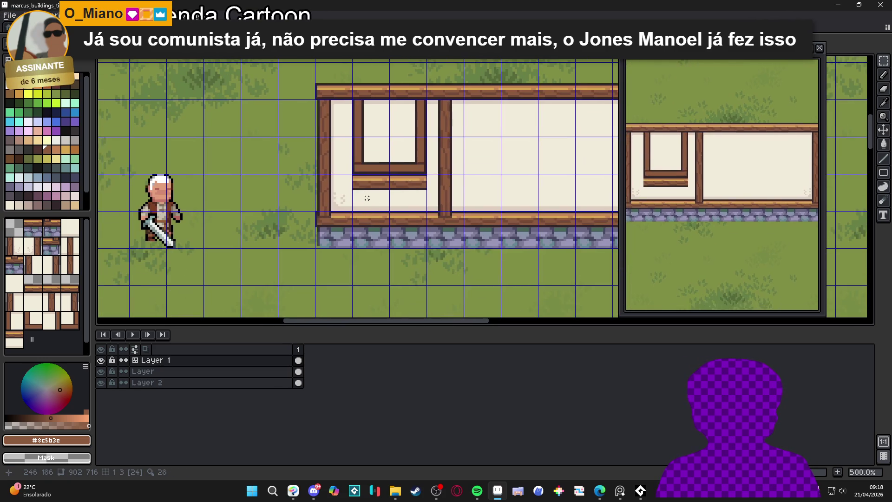
pyautogui.moveTo(372, 194)
pyautogui.mouseDown()
pyautogui.moveTo(373, 238)
pyautogui.moveTo(361, 223)
pyautogui.moveTo(372, 229)
pyautogui.moveTo(379, 252)
pyautogui.mouseUp()
pyautogui.scroll(-1, 392, 200)
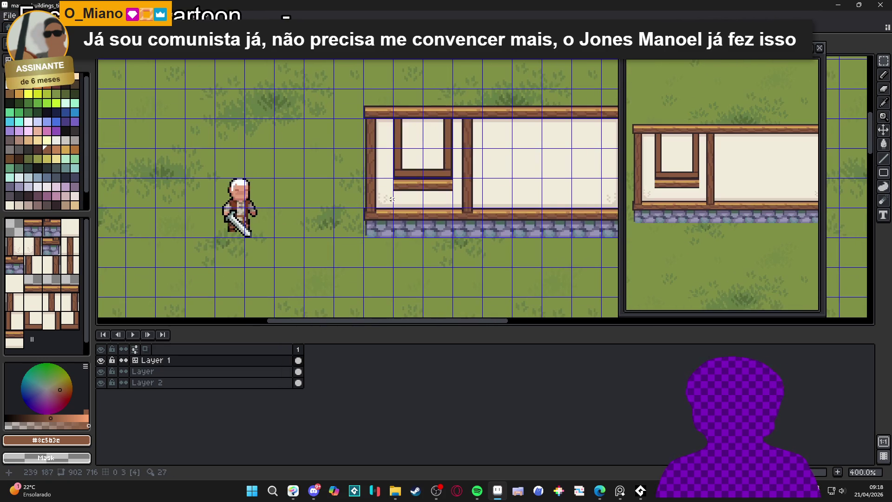
pyautogui.moveTo(366, 180)
pyautogui.mouseDown()
pyautogui.moveTo(385, 234)
pyautogui.moveTo(356, 233)
pyautogui.mouseUp()
# Step: Drop copies of the wall's end sections as left and right side wings
pyautogui.click(381, 228)
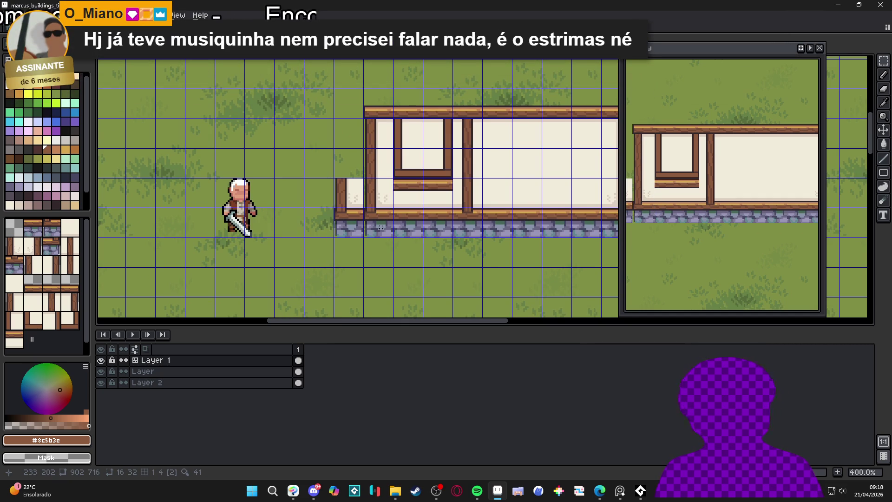
pyautogui.hscroll(5, 280, 180)
pyautogui.moveTo(438, 230)
pyautogui.mouseDown()
pyautogui.moveTo(439, 212)
pyautogui.moveTo(469, 211)
pyautogui.mouseUp()
pyautogui.click(434, 205)
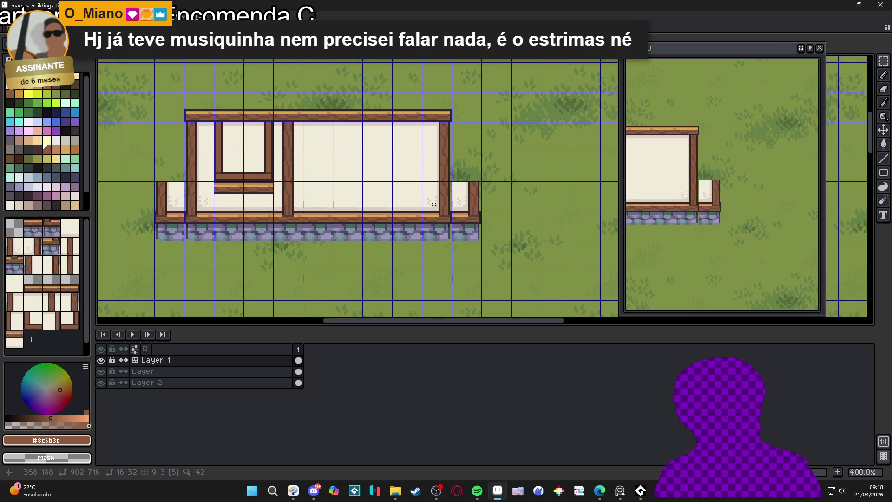
pyautogui.hscroll(-4, 341, 192)
# Step: Save the tileset, then pick the dark outline colour and frame the window sill
pyautogui.hotkey('ctrl', 's')
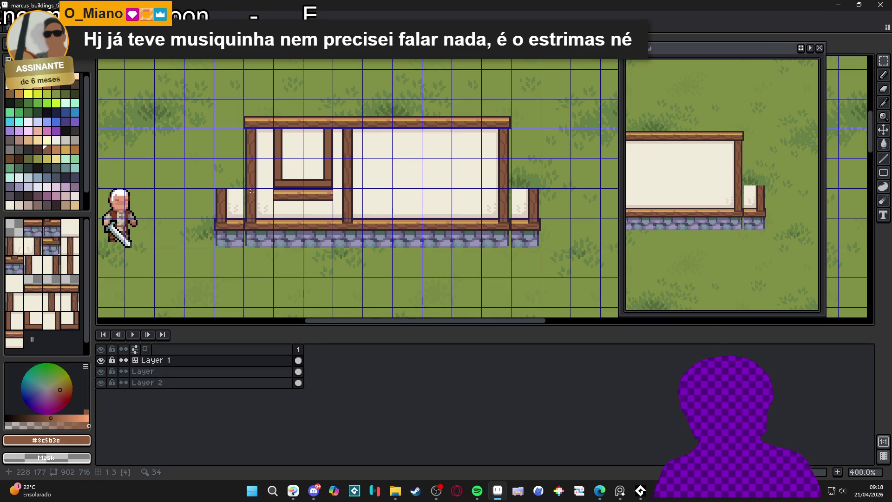
pyautogui.scroll(5, 278, 181)
pyautogui.keyDown('alt'); pyautogui.click(258, 217); pyautogui.keyUp('alt')
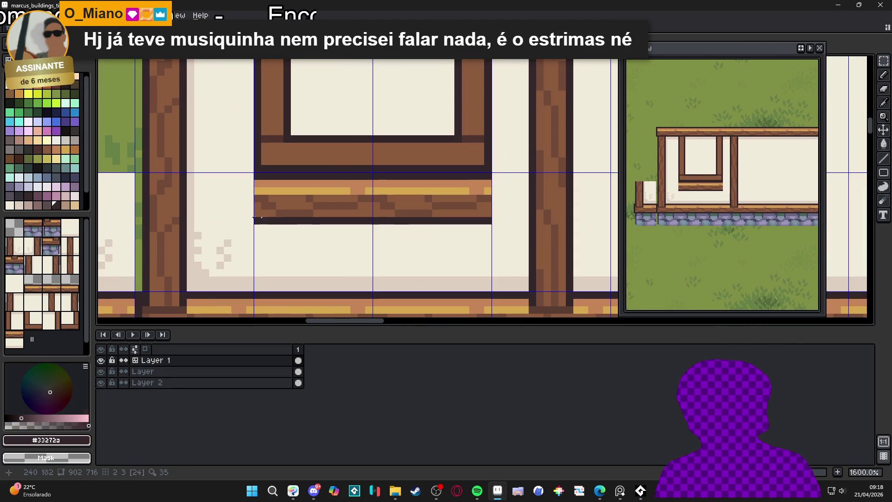
pyautogui.moveTo(258, 217); pyautogui.dragTo(293, 228)
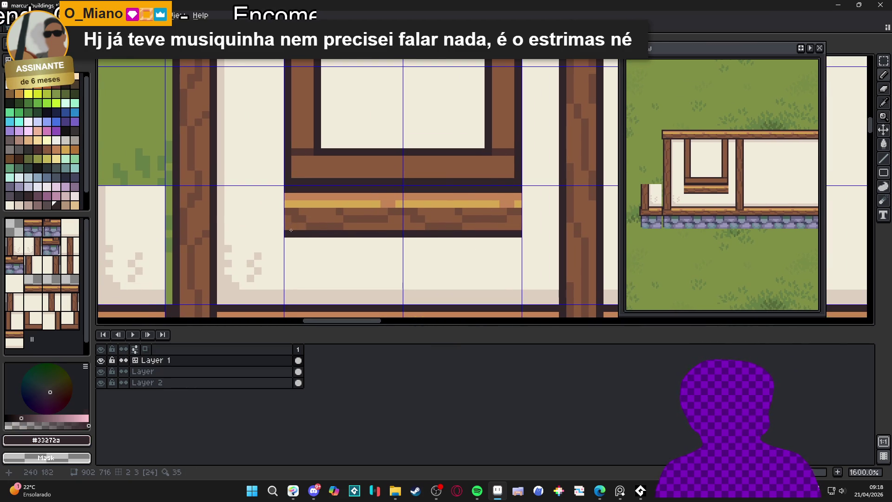
pyautogui.scroll(-2, 287, 230)
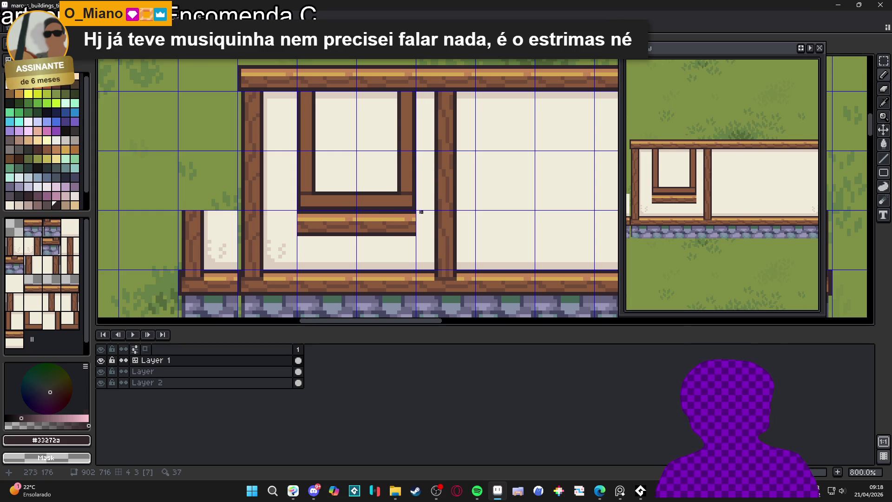
pyautogui.moveTo(449, 214); pyautogui.dragTo(447, 215)
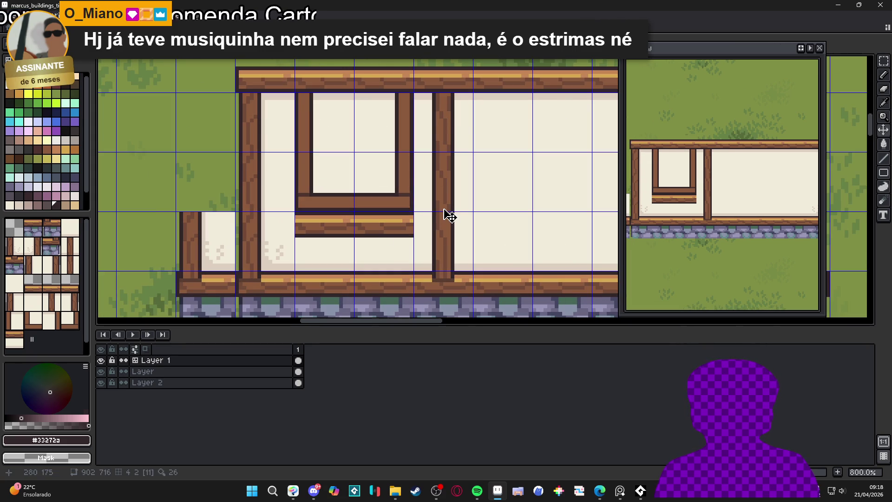
pyautogui.scroll(-1, 449, 210)
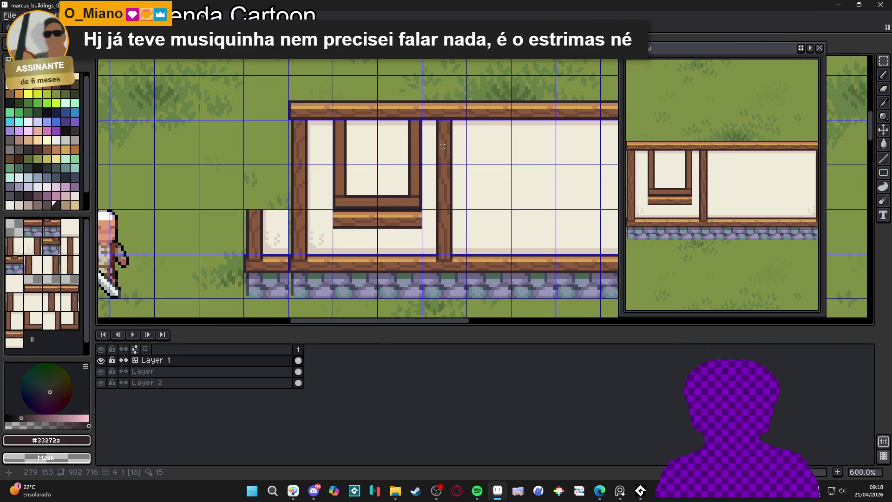
pyautogui.scroll(-1, 432, 155)
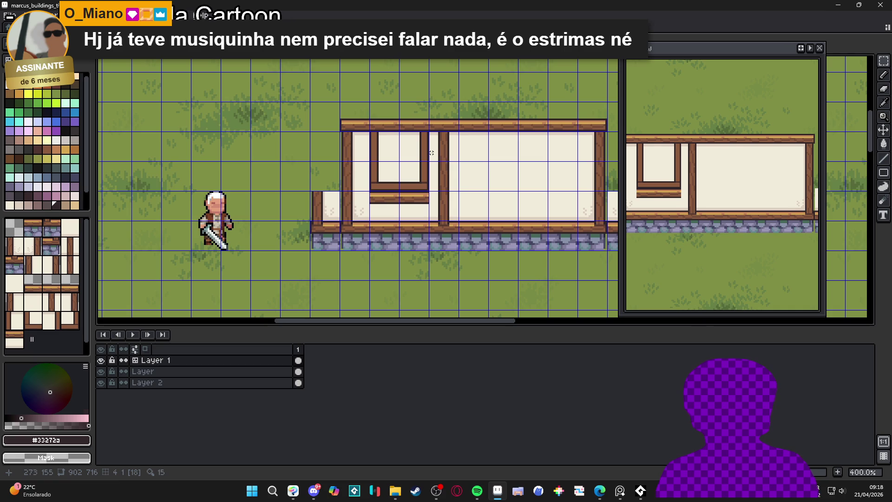
pyautogui.scroll(1, 431, 153)
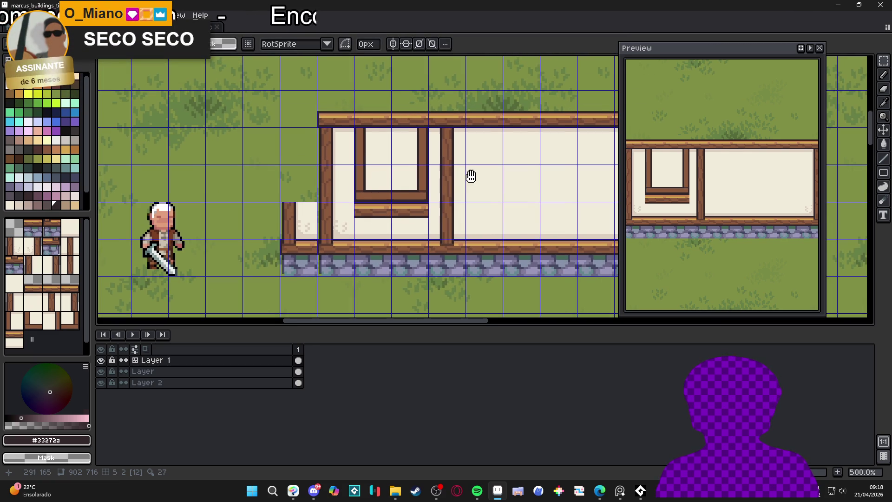
# Step: Move the sill beam's left end out to meet the left post
pyautogui.moveTo(478, 173); pyautogui.dragTo(436, 169)
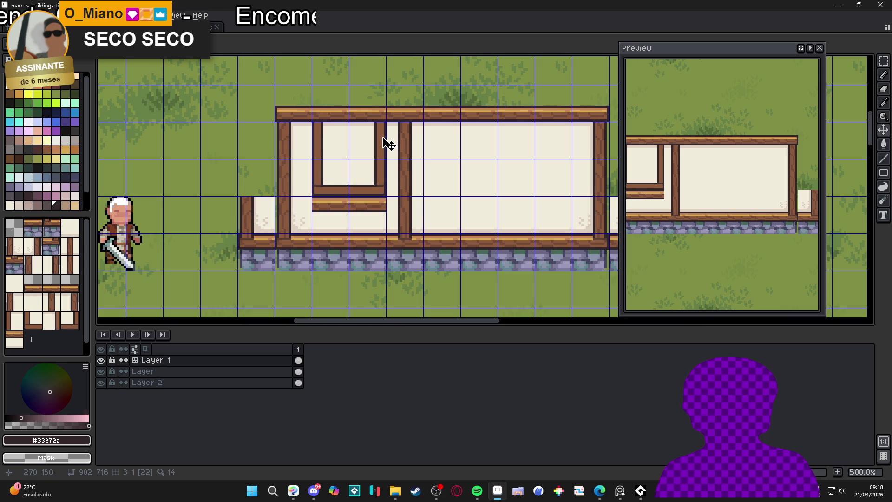
pyautogui.scroll(5, 324, 202)
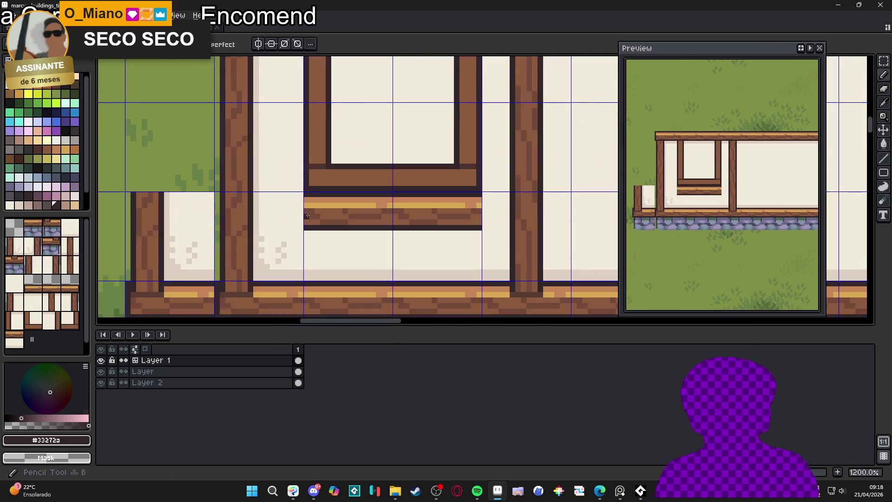
pyautogui.press('m')
pyautogui.moveTo(306, 229)
pyautogui.mouseDown()
pyautogui.moveTo(343, 190)
pyautogui.moveTo(365, 181)
pyautogui.moveTo(372, 188)
pyautogui.moveTo(343, 188)
pyautogui.moveTo(358, 181)
pyautogui.moveTo(422, 211)
pyautogui.mouseUp()
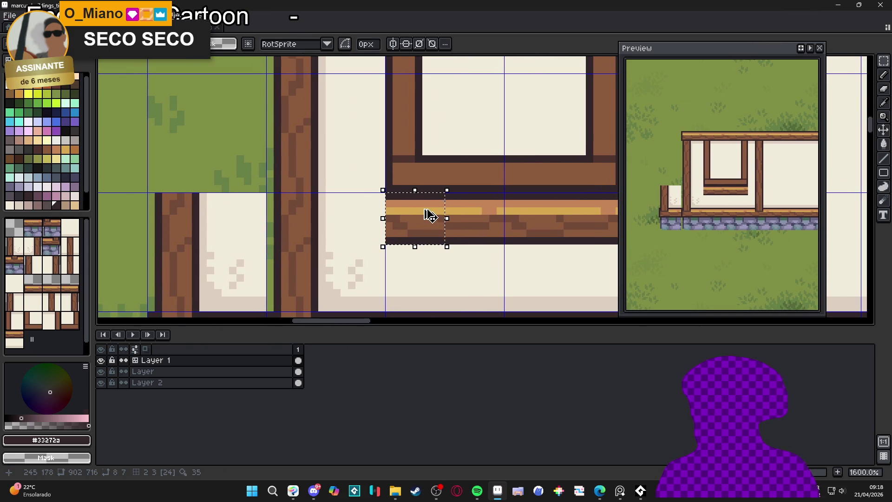
pyautogui.moveTo(430, 215); pyautogui.dragTo(372, 216)
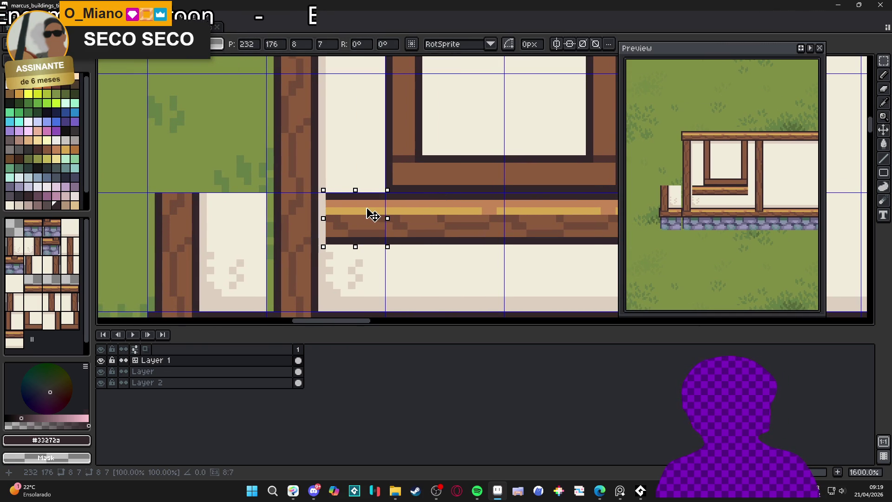
pyautogui.press('b')
# Step: Extend the sill beam's right end so it reaches the middle post
pyautogui.scroll(2, 325, 199)
pyautogui.press('m')
pyautogui.moveTo(328, 199)
pyautogui.mouseDown()
pyautogui.moveTo(326, 251)
pyautogui.moveTo(313, 233)
pyautogui.moveTo(301, 235)
pyautogui.moveTo(317, 229)
pyautogui.mouseUp()
pyautogui.scroll(-4, 317, 229)
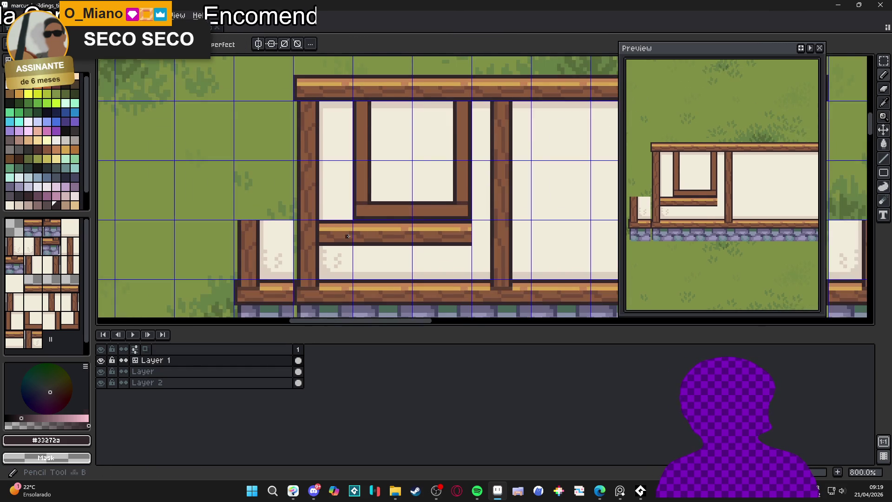
pyautogui.scroll(3, 433, 240)
pyautogui.press('m')
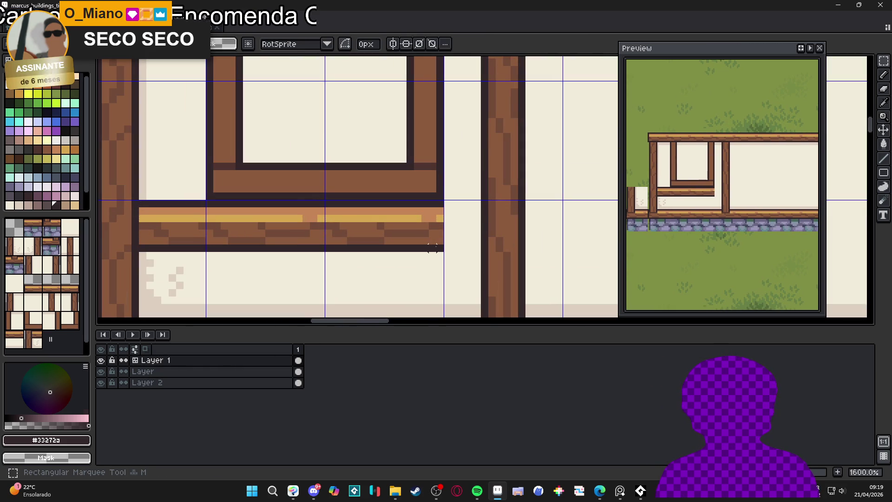
pyautogui.moveTo(440, 248)
pyautogui.mouseDown()
pyautogui.moveTo(410, 202)
pyautogui.moveTo(465, 231)
pyautogui.mouseUp()
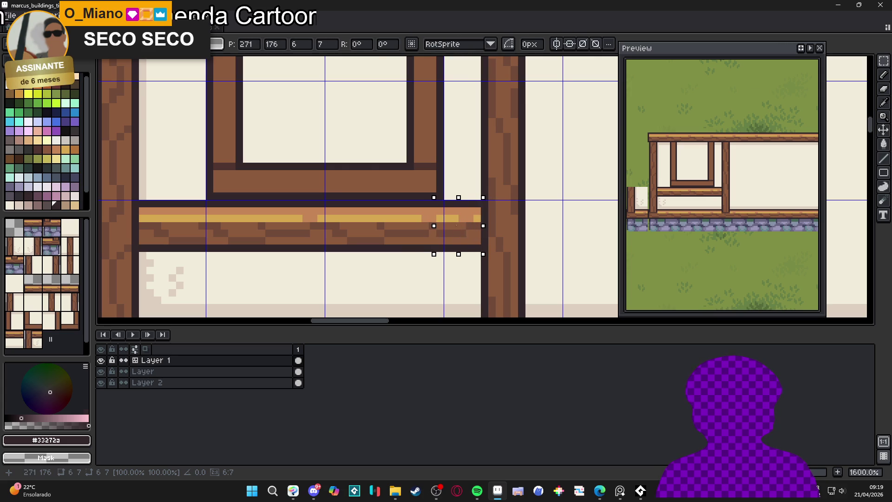
pyautogui.press('b')
# Step: Sample the beam's tan wood shade and yellow highlight colour for retouching
pyautogui.scroll(-3, 447, 232)
pyautogui.scroll(3, 445, 234)
pyautogui.keyDown('alt'); pyautogui.click(449, 215); pyautogui.keyUp('alt')
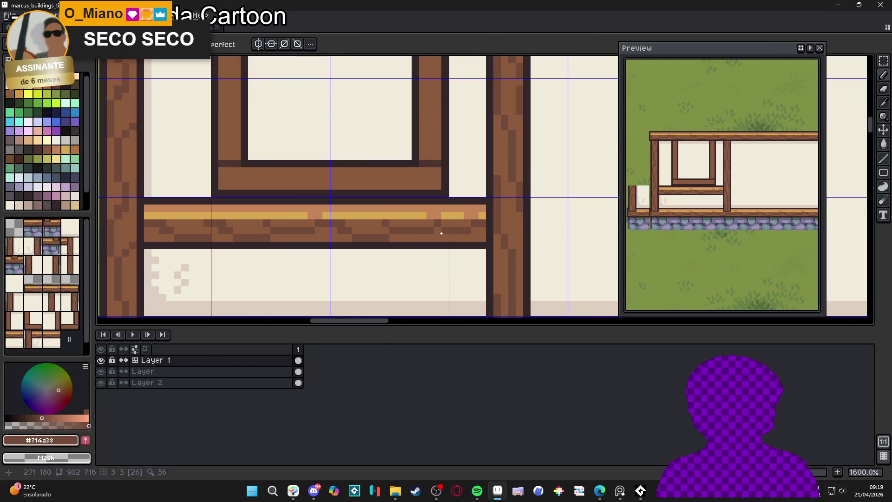
pyautogui.scroll(-1, 465, 226)
pyautogui.scroll(-3, 465, 227)
pyautogui.scroll(5, 444, 242)
pyautogui.keyDown('alt'); pyautogui.click(435, 247); pyautogui.keyUp('alt')
pyautogui.scroll(-7, 436, 247)
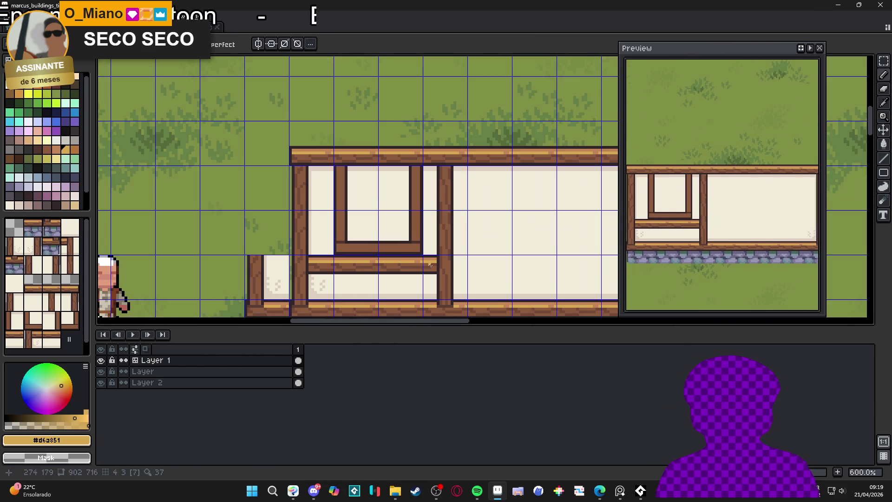
# Step: Paint a brown line along the window's top frame with the pencil
pyautogui.press('b')
pyautogui.scroll(5, 389, 207)
pyautogui.keyDown('alt'); pyautogui.click(332, 203); pyautogui.keyUp('alt')
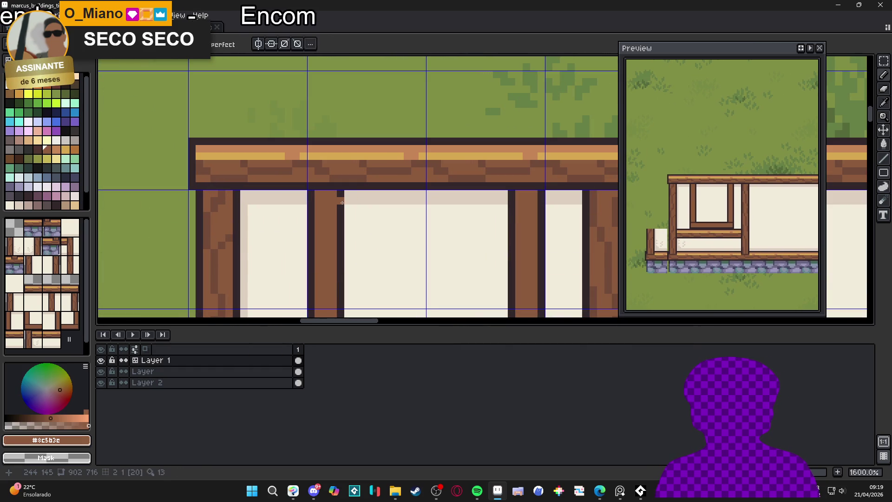
pyautogui.click(341, 199)
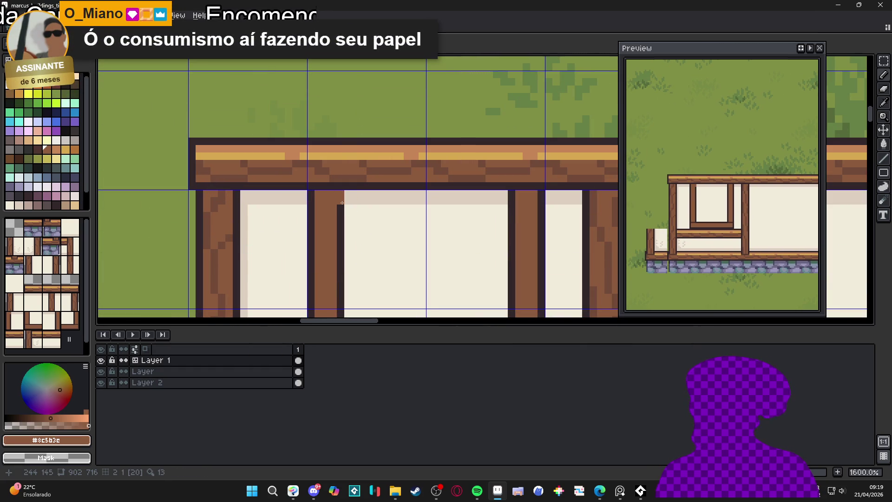
pyautogui.scroll(-3, 342, 203)
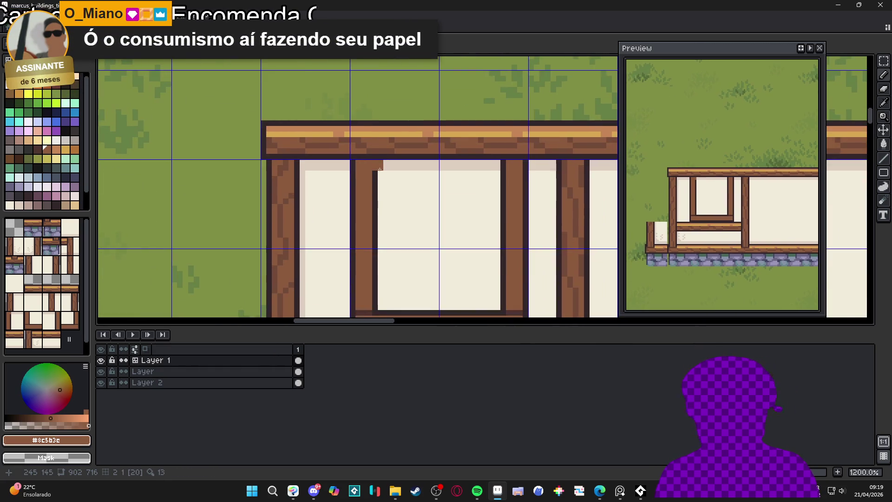
pyautogui.scroll(2, 418, 170)
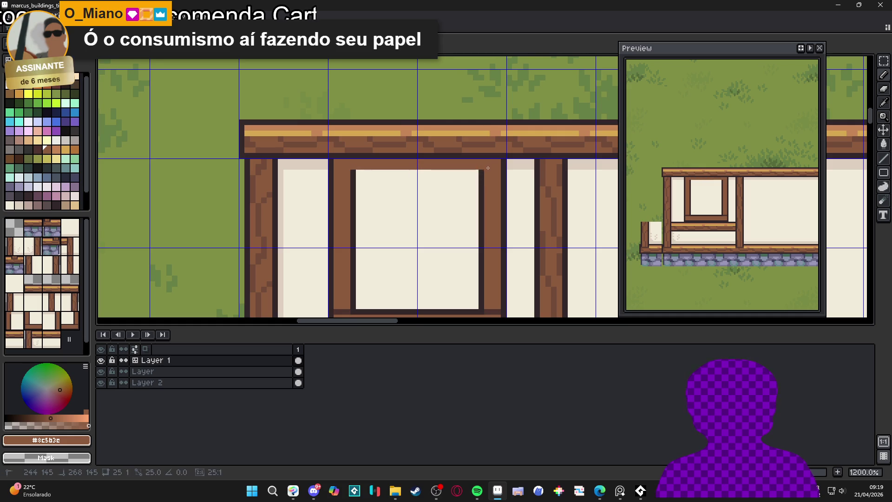
pyautogui.moveTo(483, 174); pyautogui.dragTo(340, 175)
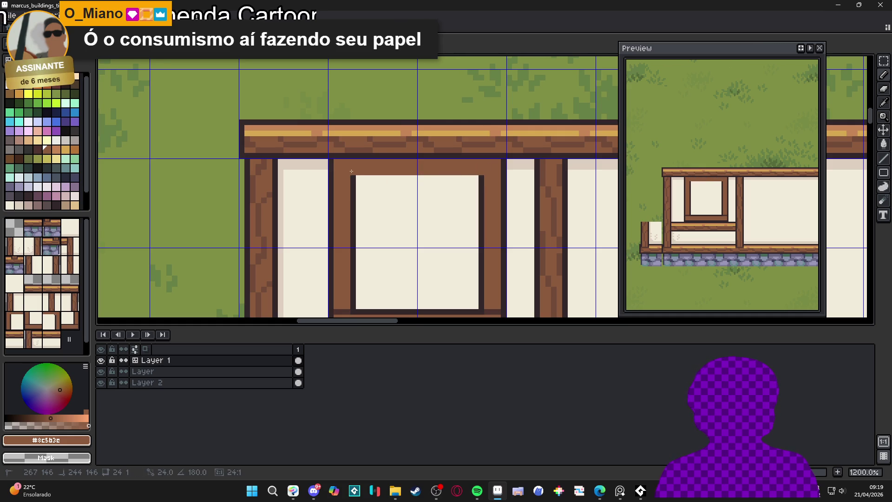
# Step: Paint cream over the window's lower-left corner and bottom edge, removing the old bar
pyautogui.keyDown('alt'); pyautogui.click(354, 177); pyautogui.keyUp('alt')
pyautogui.scroll(-5, 365, 177)
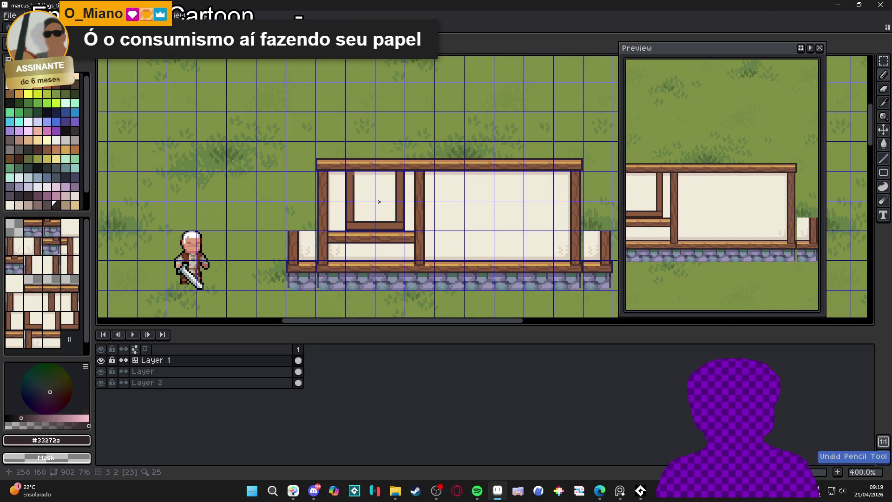
pyautogui.scroll(5, 358, 223)
pyautogui.keyDown('alt'); pyautogui.click(351, 229); pyautogui.keyUp('alt')
pyautogui.click(340, 240)
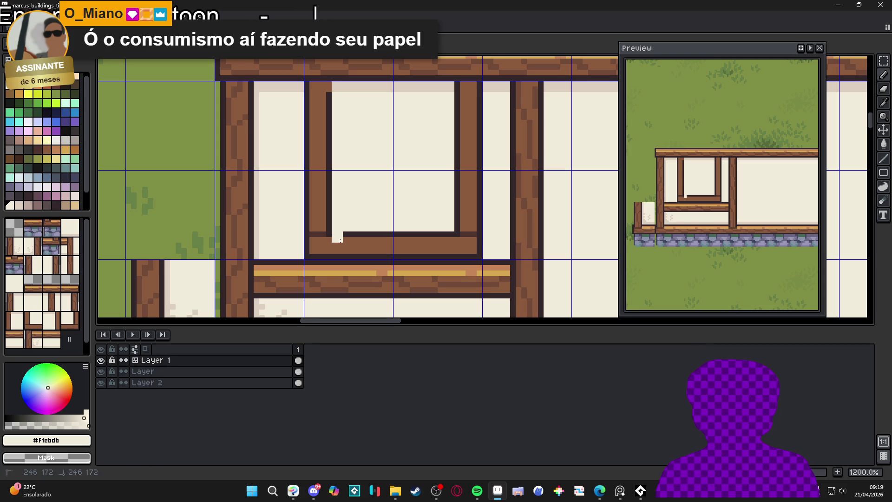
pyautogui.moveTo(339, 253)
pyautogui.mouseDown()
pyautogui.moveTo(448, 259)
pyautogui.moveTo(349, 241)
pyautogui.mouseUp()
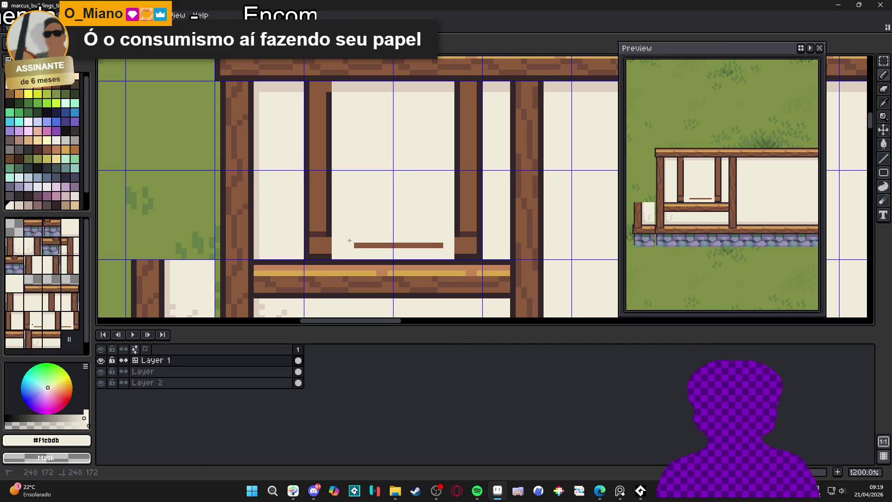
# Step: Repaint the lower-right corner pixels and add dark outline pixels at the mullion's end
pyautogui.keyDown('alt'); pyautogui.click(458, 246); pyautogui.keyUp('alt')
pyautogui.click(465, 236)
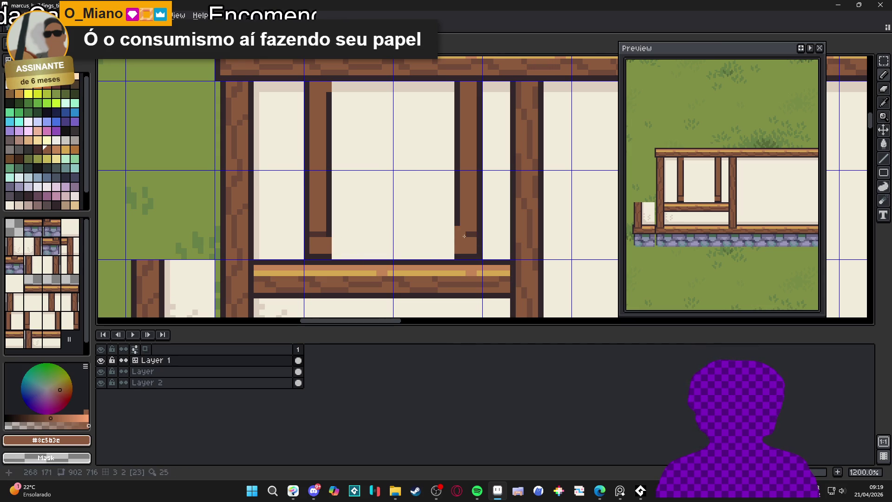
pyautogui.moveTo(467, 237); pyautogui.dragTo(472, 238)
pyautogui.keyDown('alt'); pyautogui.click(459, 238); pyautogui.keyUp('alt')
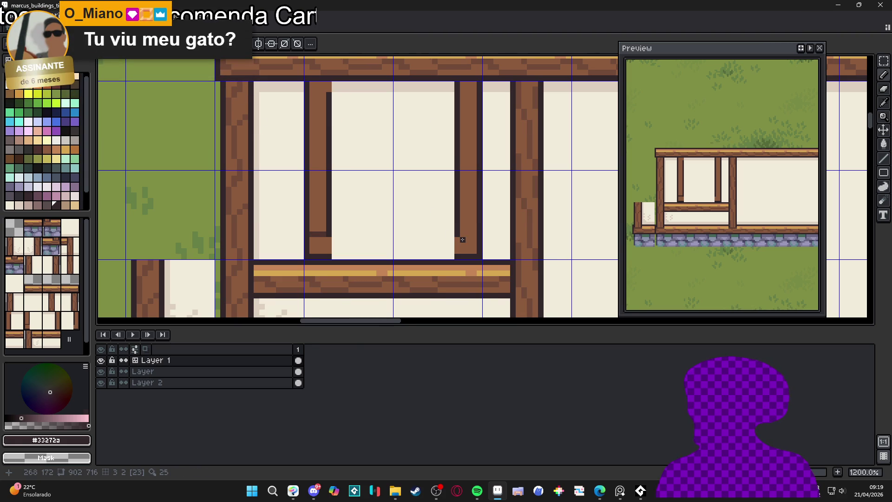
pyautogui.scroll(1, 462, 239)
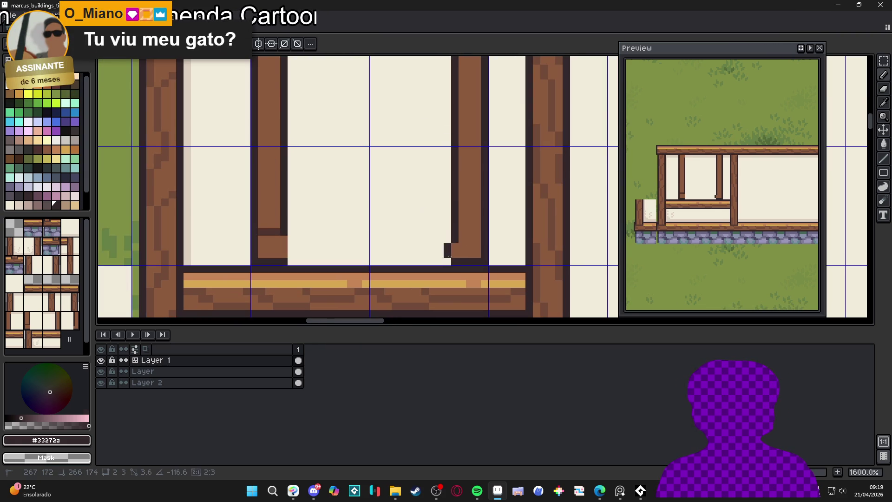
pyautogui.keyDown('alt'); pyautogui.click(463, 257); pyautogui.keyUp('alt')
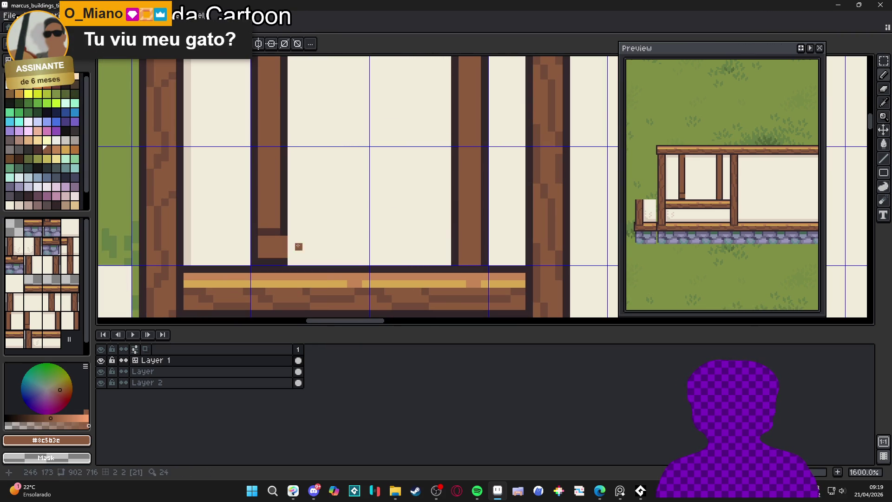
pyautogui.keyDown('alt'); pyautogui.click(284, 232); pyautogui.keyUp('alt')
pyautogui.moveTo(291, 239); pyautogui.dragTo(290, 250)
# Step: Resample the mullion brown and outline colours, then hide the tile grid
pyautogui.keyDown('alt'); pyautogui.click(278, 250); pyautogui.keyUp('alt')
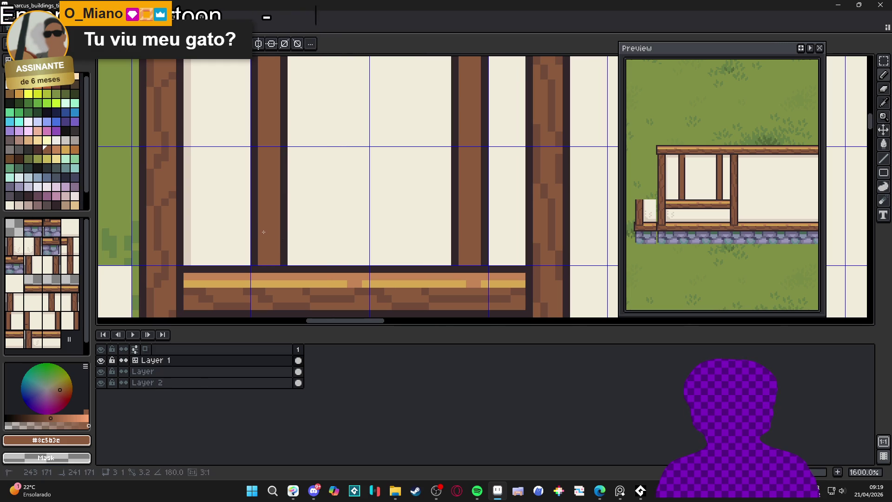
pyautogui.scroll(-4, 264, 232)
pyautogui.scroll(4, 295, 239)
pyautogui.keyDown('alt'); pyautogui.click(290, 179); pyautogui.keyUp('alt')
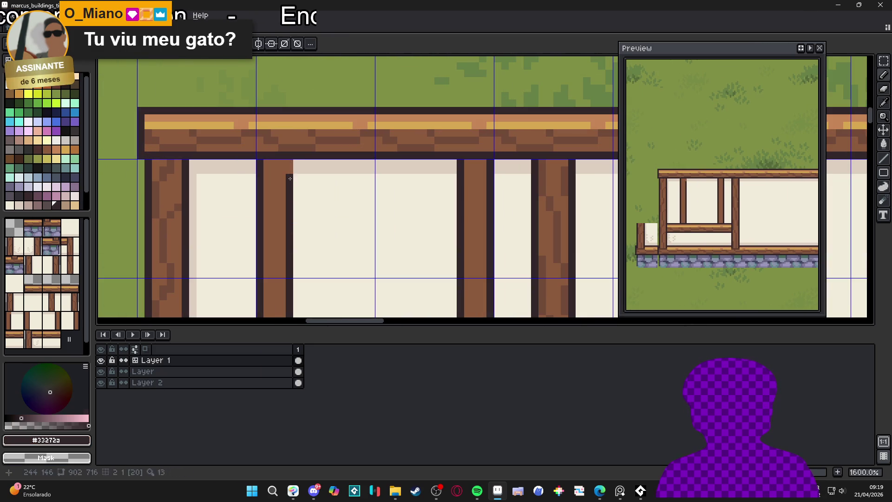
pyautogui.scroll(-5, 291, 168)
pyautogui.scroll(4, 295, 172)
pyautogui.scroll(-4, 299, 179)
pyautogui.hotkey('ctrl', "'")
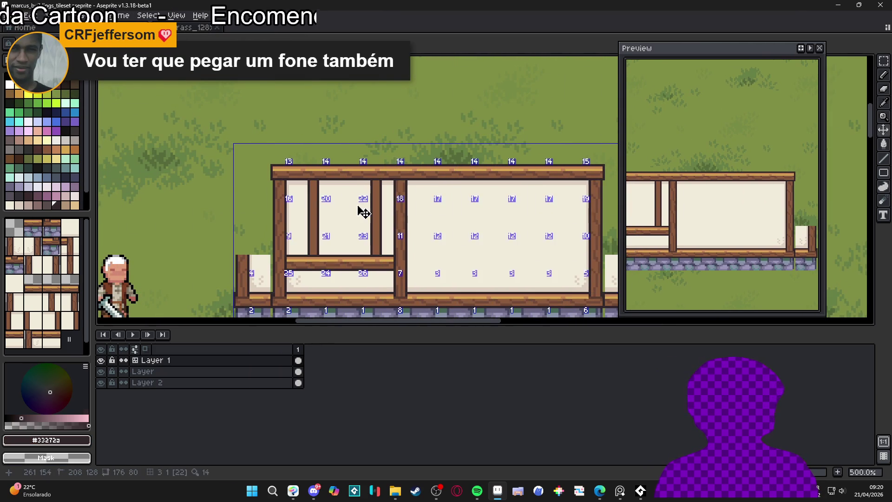
# Step: Recentre the view on the whole building and turn the tile grid back on
pyautogui.scroll(-1, 362, 223)
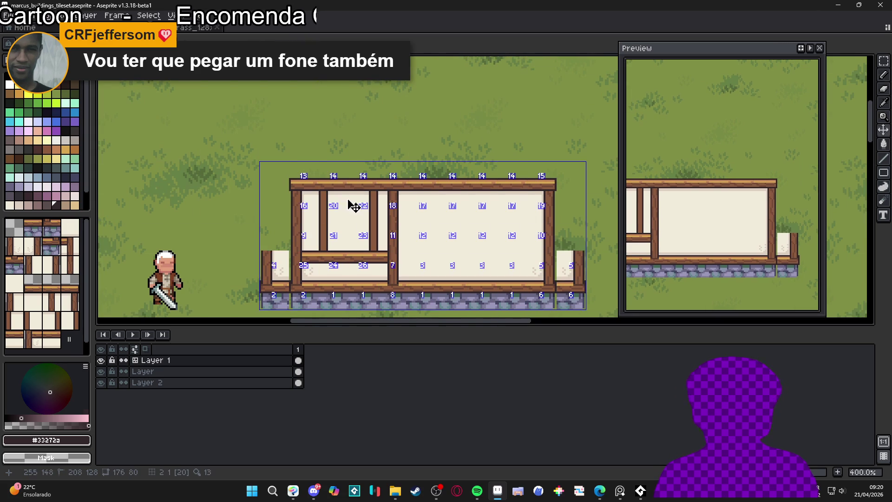
pyautogui.moveTo(312, 226); pyautogui.dragTo(318, 216)
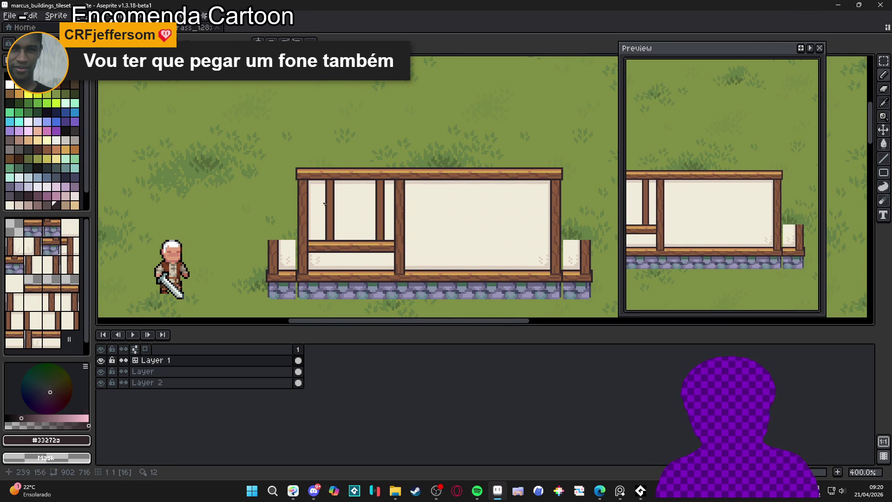
pyautogui.scroll(2, 340, 192)
pyautogui.hotkey('ctrl', "'")
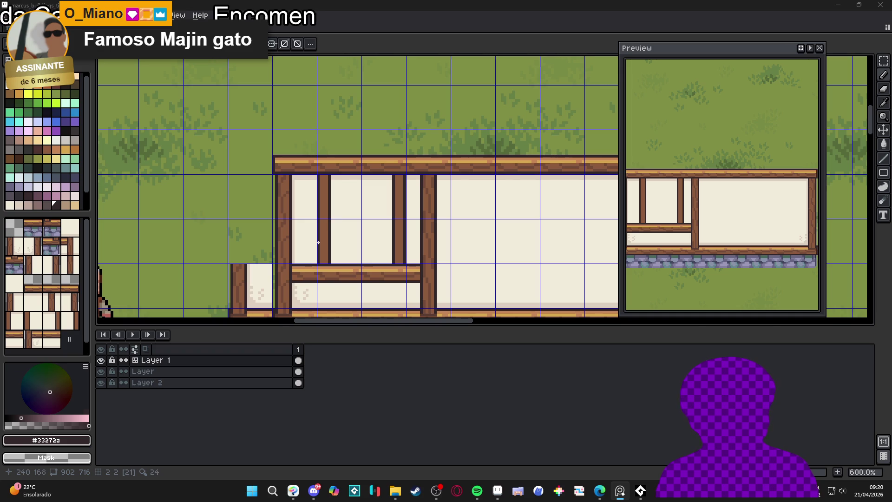
# Step: Pick the post's brown and start a straight line down the left mullion
pyautogui.scroll(3, 321, 248)
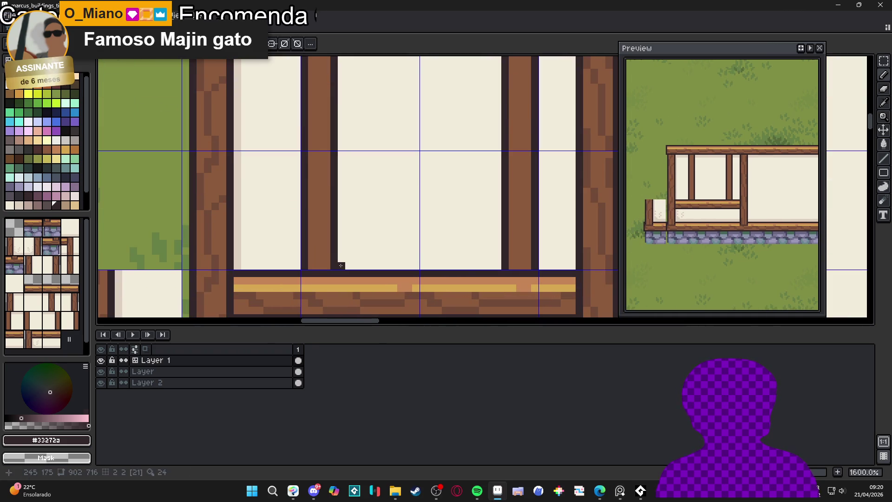
pyautogui.scroll(-2, 329, 222)
pyautogui.scroll(1, 337, 176)
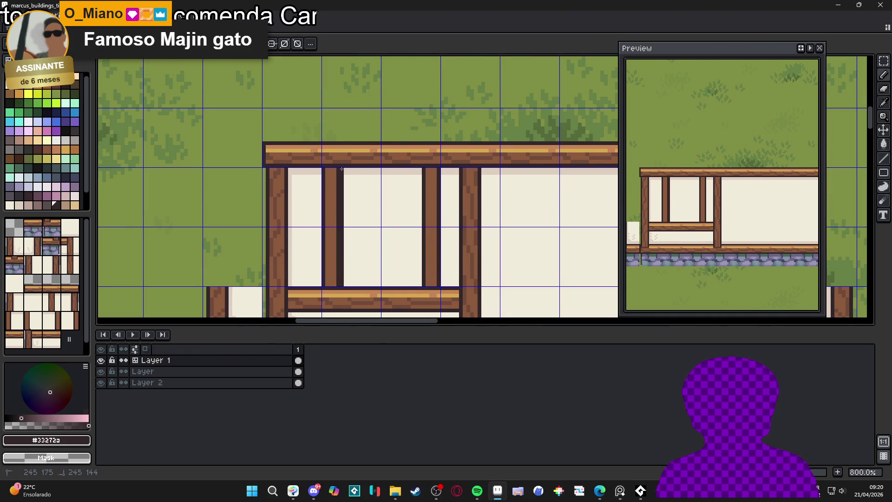
pyautogui.keyDown('shift'); pyautogui.click(342, 169); pyautogui.keyUp('shift')
pyautogui.keyDown('alt'); pyautogui.click(338, 186); pyautogui.keyUp('alt')
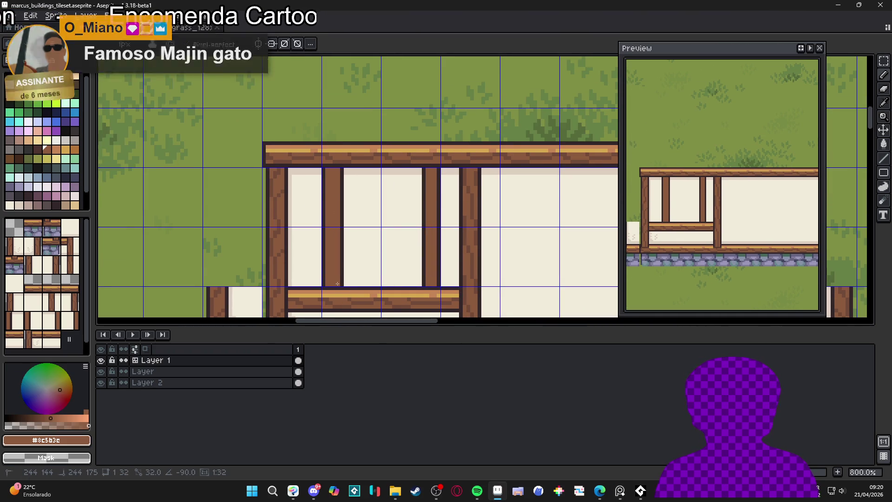
pyautogui.scroll(-1, 344, 265)
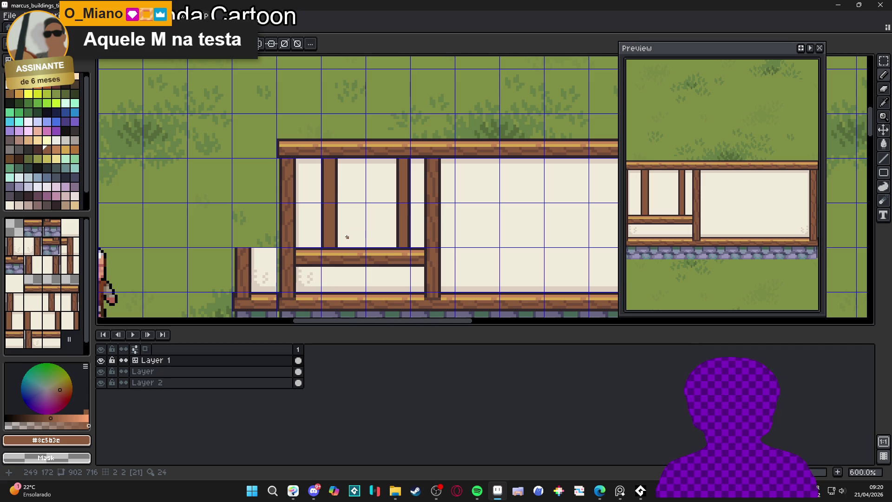
pyautogui.moveTo(371, 216); pyautogui.dragTo(371, 227)
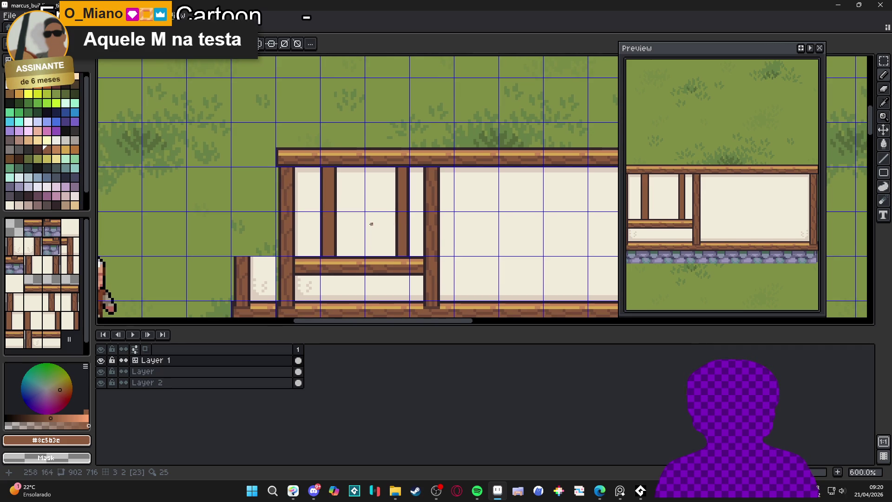
pyautogui.scroll(4, 397, 209)
# Step: Draw a dark outline down the mullion's left edge and repaint the doubled column brown
pyautogui.keyDown('alt'); pyautogui.click(381, 273); pyautogui.keyUp('alt')
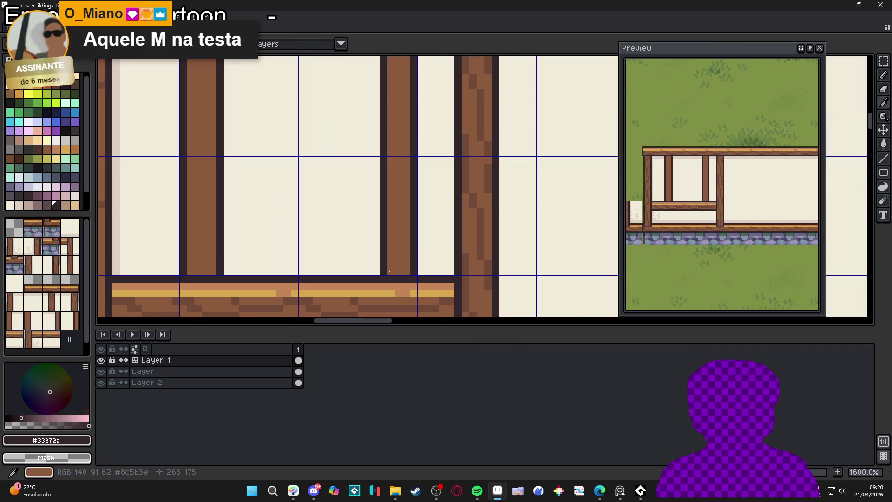
pyautogui.scroll(-3, 378, 273)
pyautogui.scroll(2, 369, 215)
pyautogui.moveTo(383, 316); pyautogui.dragTo(384, 176)
pyautogui.keyDown('alt'); pyautogui.click(391, 177); pyautogui.keyUp('alt')
pyautogui.scroll(-3, 379, 245)
pyautogui.keyDown('shift'); pyautogui.click(394, 248); pyautogui.keyUp('shift')
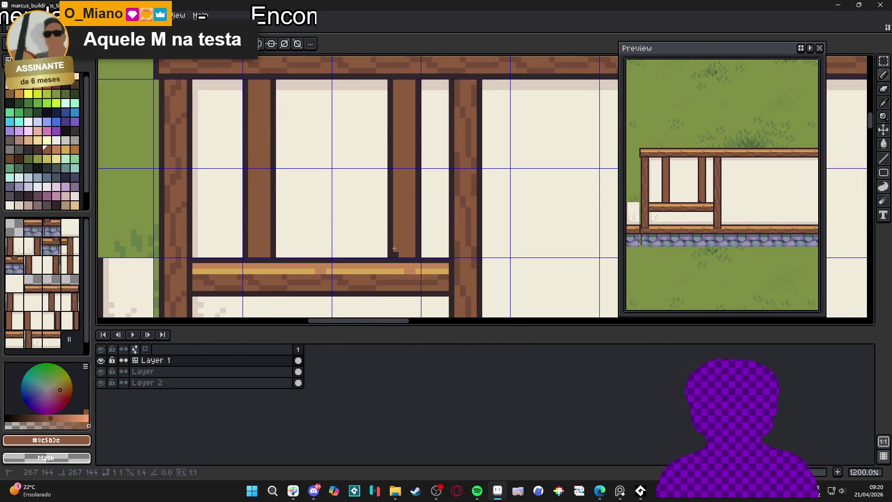
pyautogui.scroll(-4, 394, 252)
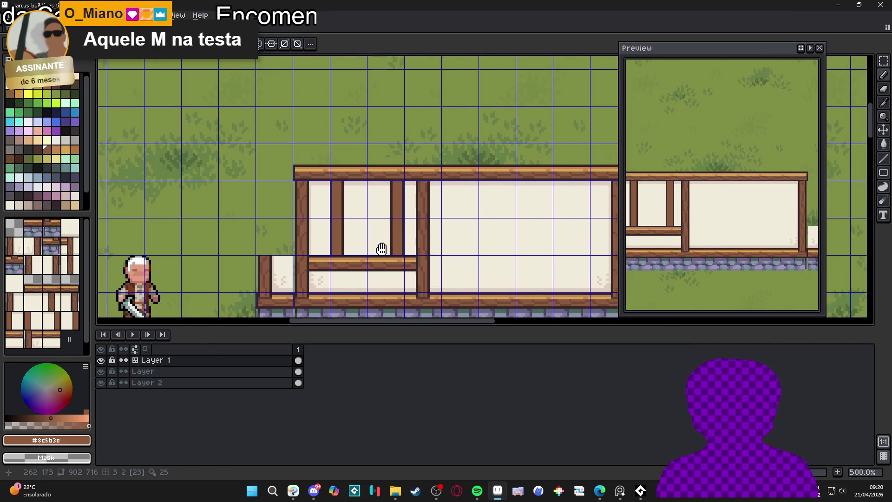
pyautogui.scroll(5, 347, 281)
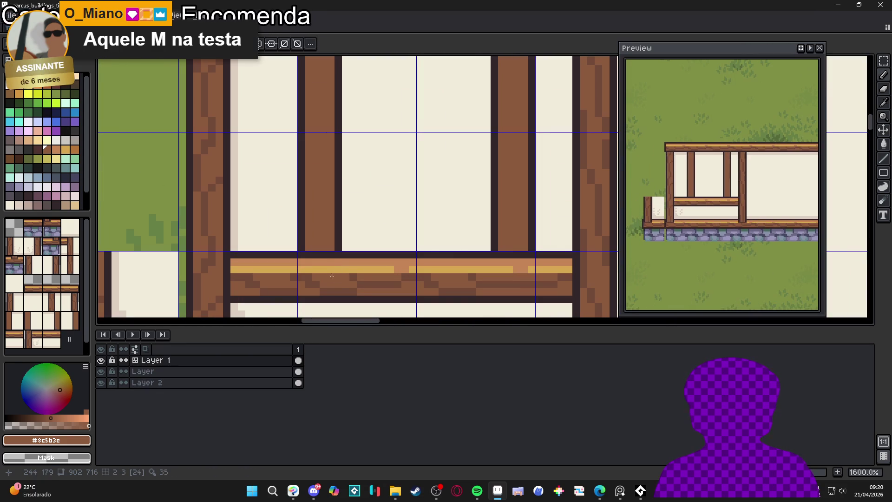
# Step: Sample the post's darker brown for the mullion's wood-grain streaks
pyautogui.keyDown('alt'); pyautogui.click(317, 242); pyautogui.keyUp('alt')
pyautogui.scroll(1, 317, 242)
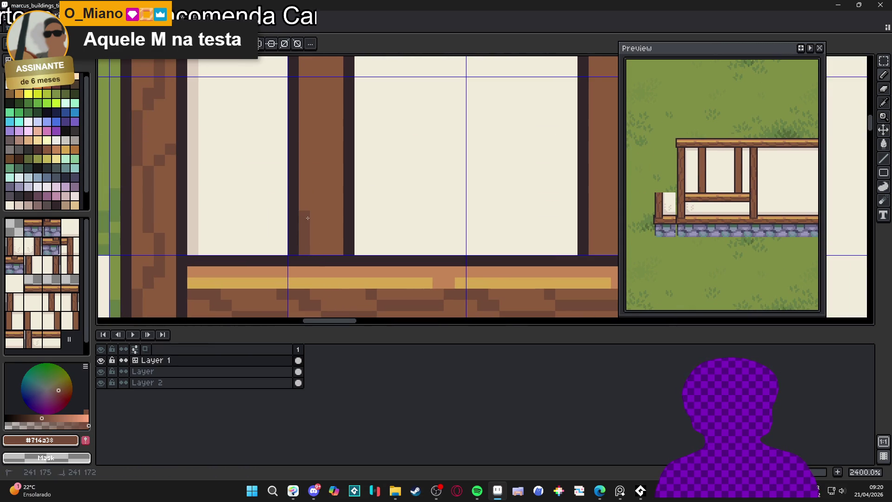
pyautogui.scroll(-4, 327, 169)
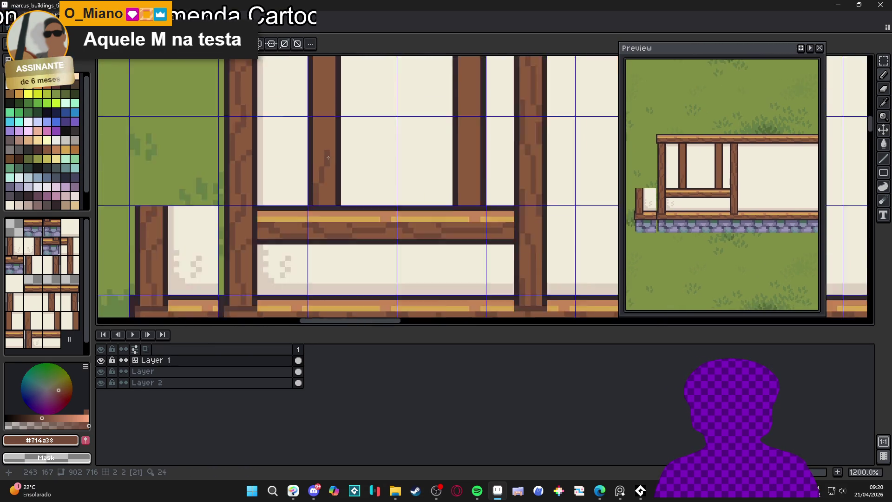
pyautogui.scroll(2, 337, 237)
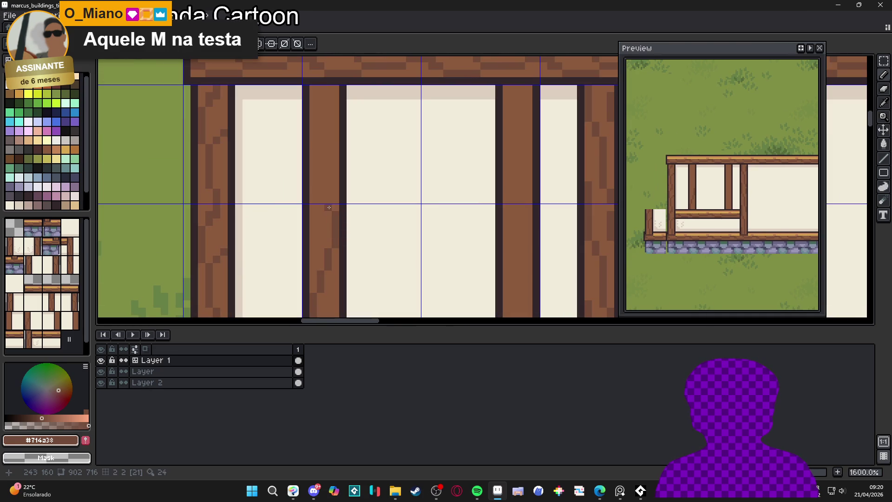
pyautogui.scroll(-3, 327, 208)
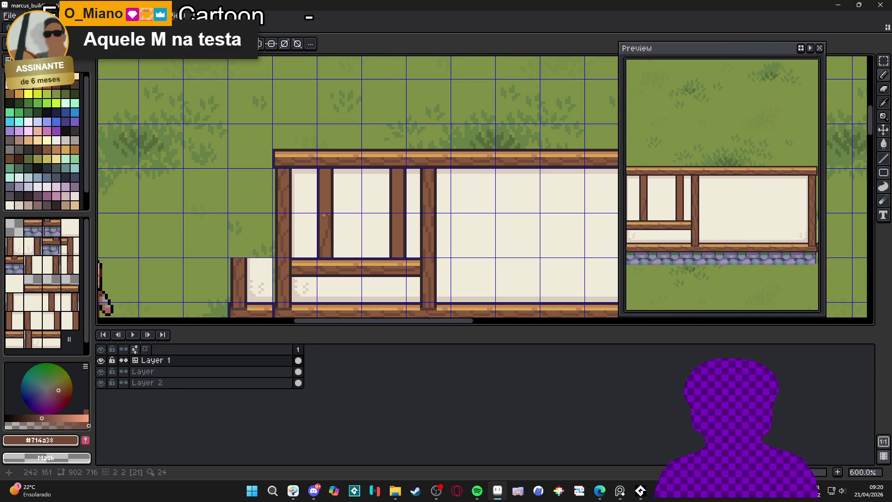
pyautogui.scroll(3, 325, 216)
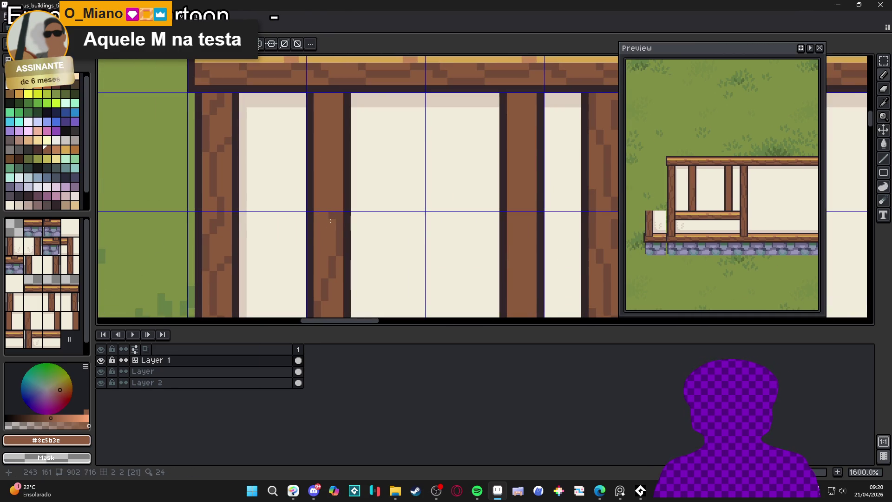
pyautogui.scroll(-2, 335, 231)
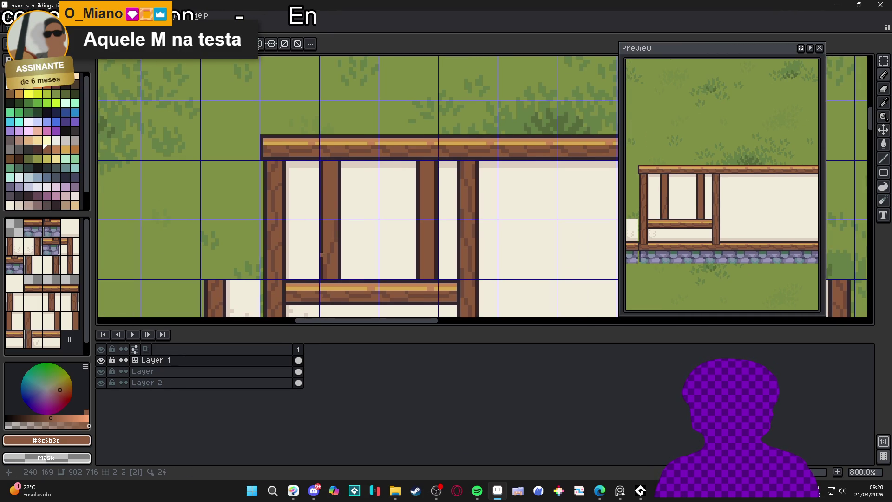
# Step: Move one grid cell of the window pane up by one cell and deselect
pyautogui.press('m')
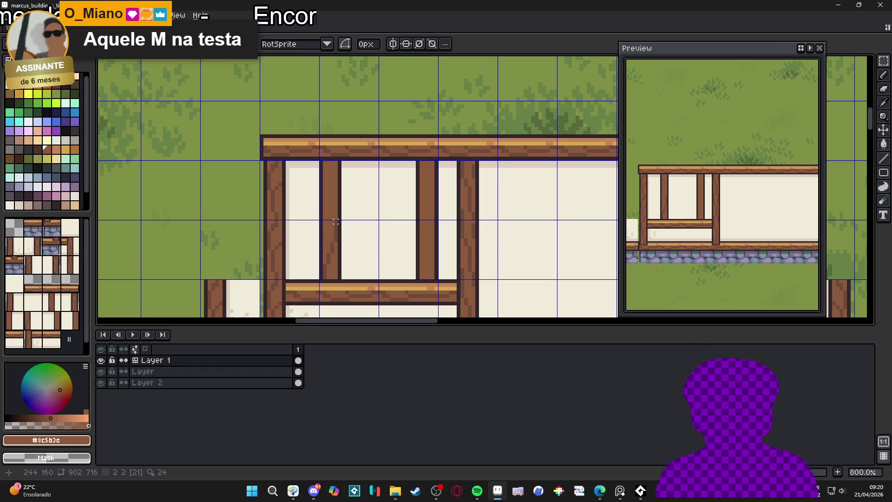
pyautogui.moveTo(354, 251); pyautogui.dragTo(359, 259)
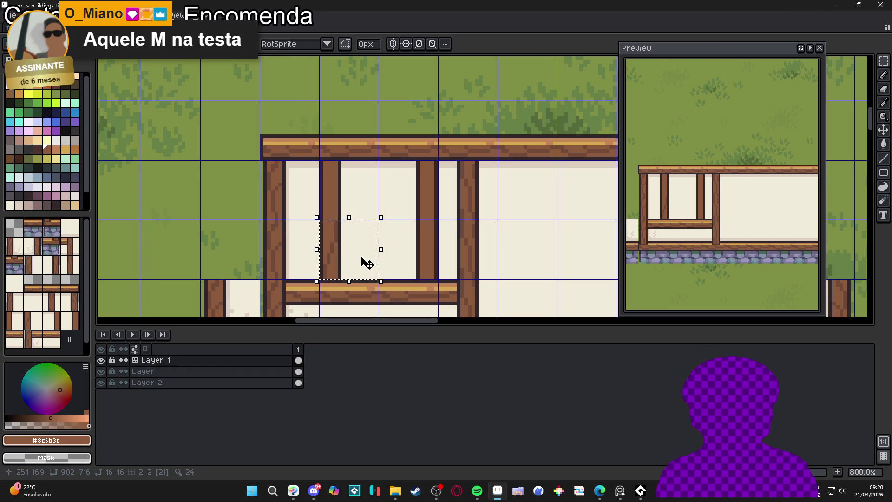
pyautogui.moveTo(353, 261)
pyautogui.mouseDown()
pyautogui.moveTo(353, 205)
pyautogui.moveTo(361, 199)
pyautogui.mouseUp()
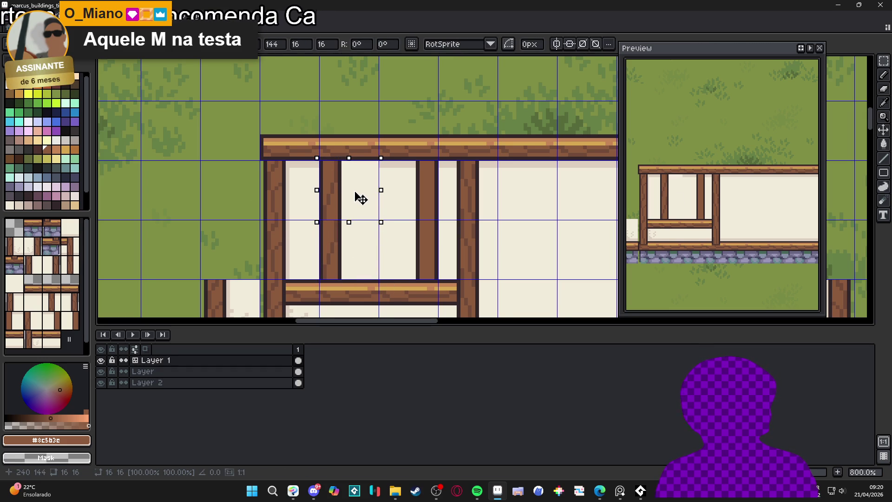
pyautogui.hotkey('ctrl', 'd')
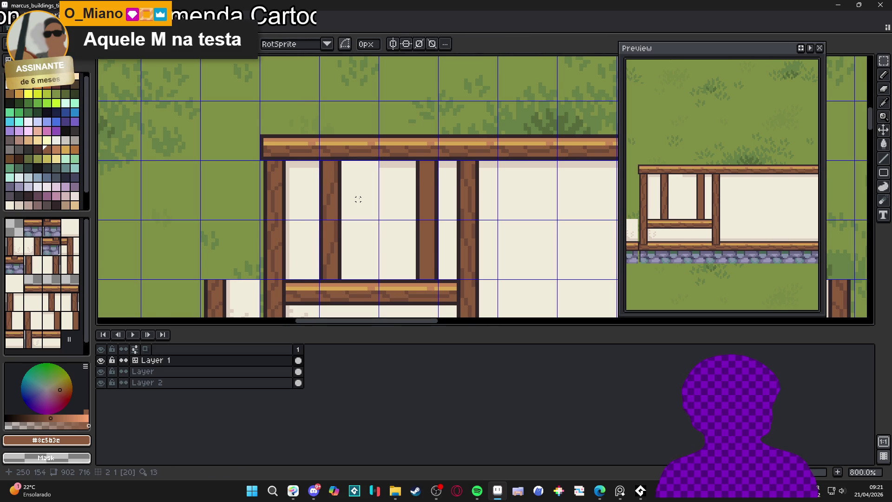
pyautogui.scroll(-2, 358, 202)
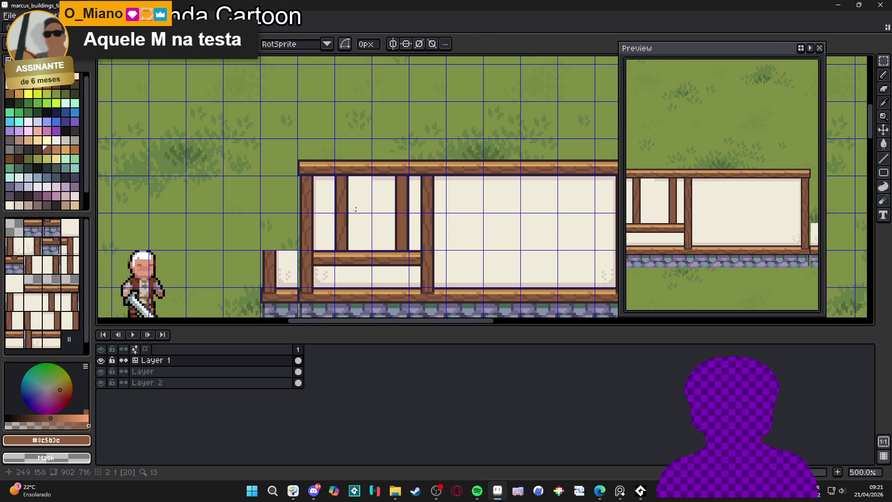
pyautogui.scroll(5, 359, 209)
pyautogui.scroll(-3, 359, 209)
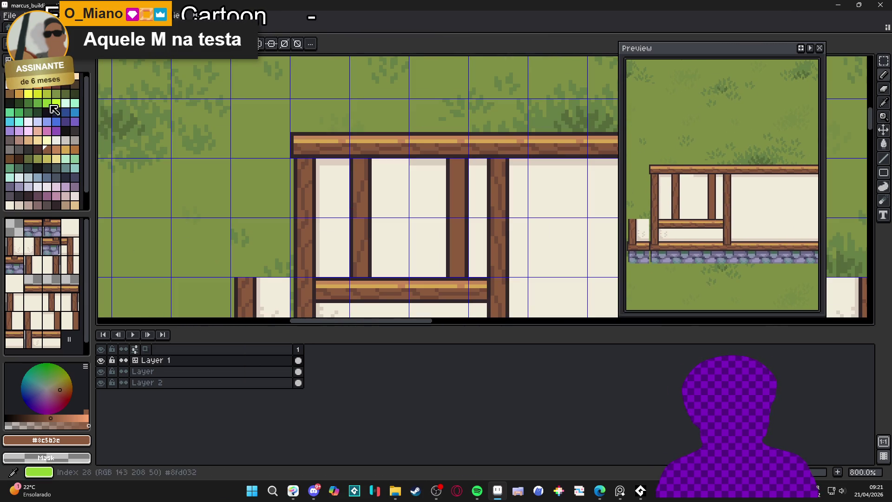
# Step: Convert Layer 1 to a tilemap, accepting the default tileset settings
pyautogui.rightClick(170, 362)
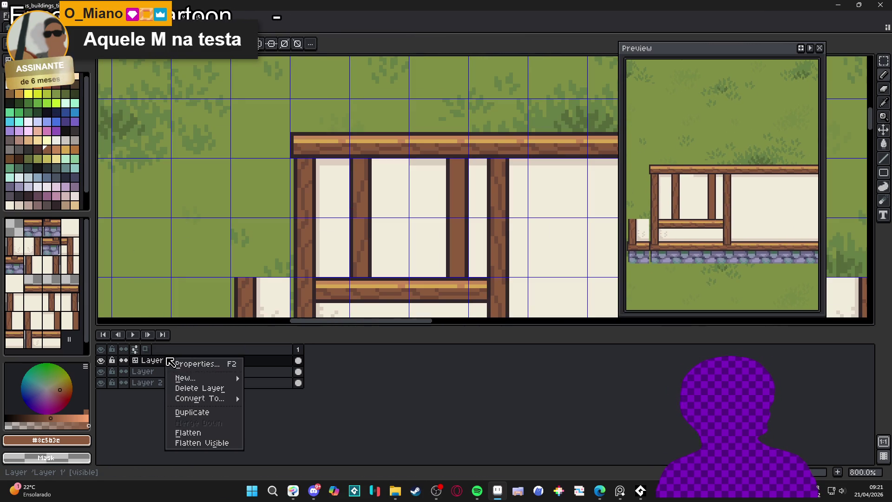
pyautogui.moveTo(222, 400)
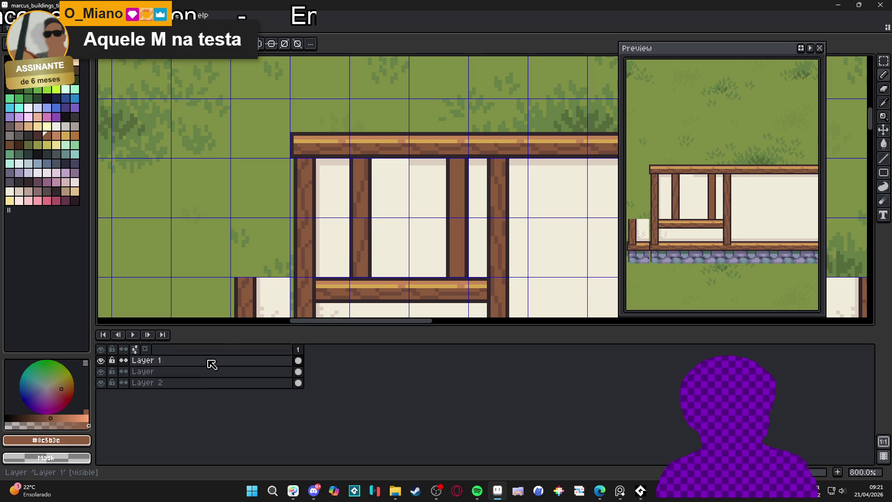
pyautogui.rightClick(209, 361)
pyautogui.moveTo(261, 400)
pyautogui.click(310, 426)
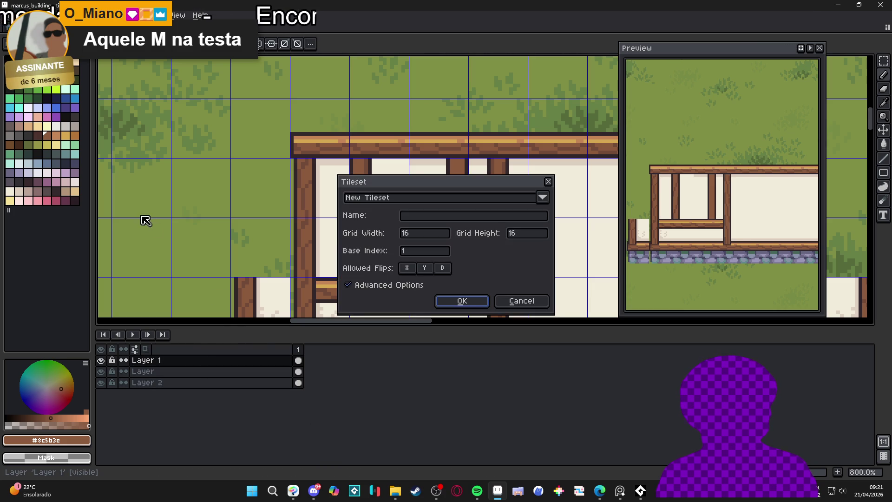
pyautogui.click(460, 301)
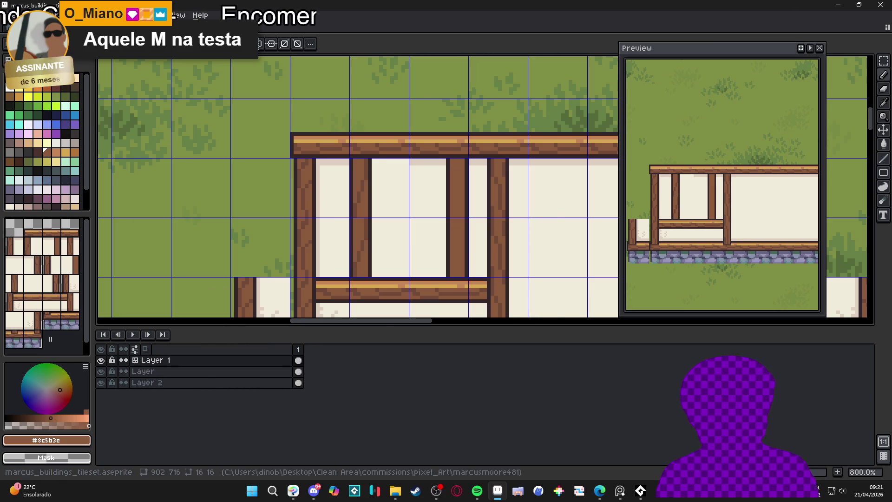
pyautogui.scroll(3, 372, 163)
# Step: Retouch the inner window post with lighter and darker brown pixels
pyautogui.keyDown('alt'); pyautogui.click(368, 211); pyautogui.keyUp('alt')
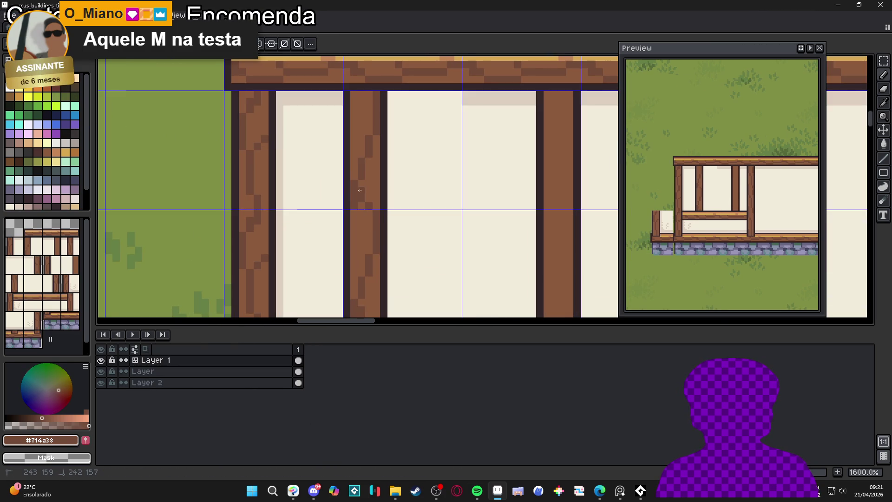
pyautogui.moveTo(357, 199); pyautogui.dragTo(357, 184)
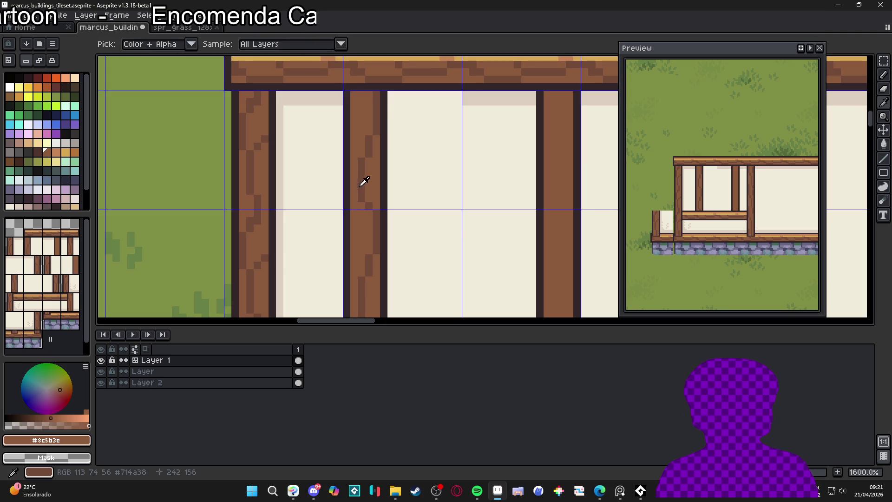
pyautogui.keyDown('alt'); pyautogui.click(360, 199); pyautogui.keyUp('alt')
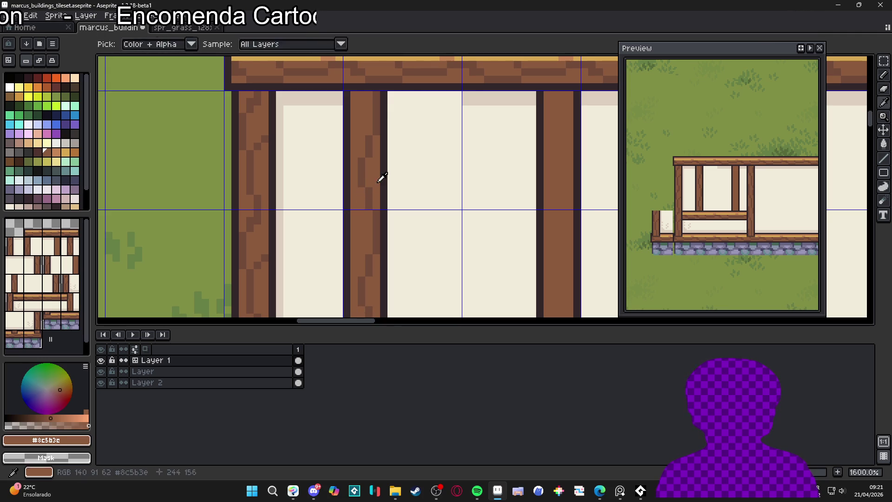
pyautogui.keyDown('alt'); pyautogui.click(375, 177); pyautogui.keyUp('alt')
pyautogui.moveTo(356, 112); pyautogui.dragTo(354, 130)
pyautogui.scroll(-3, 352, 140)
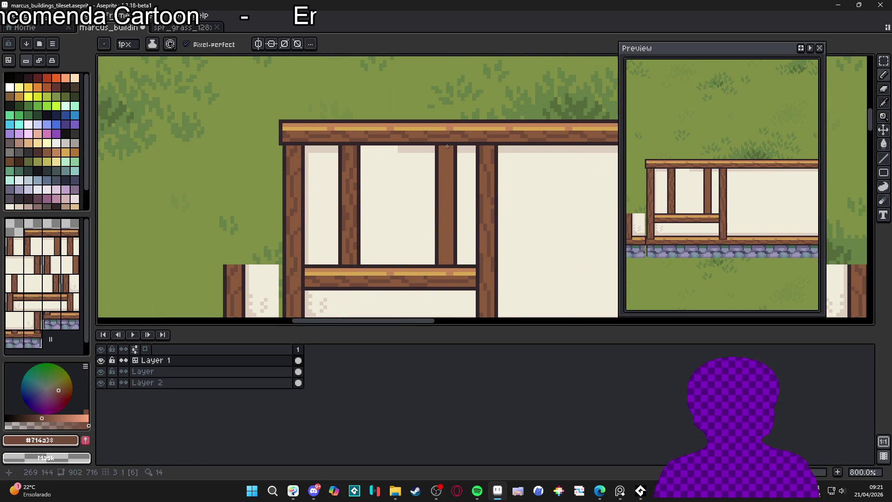
pyautogui.scroll(3, 422, 209)
# Step: Paint cream shading on the wall with a 2px brush, undoing stray pixels near the top beam
pyautogui.keyDown('alt'); pyautogui.click(403, 145); pyautogui.keyUp('alt')
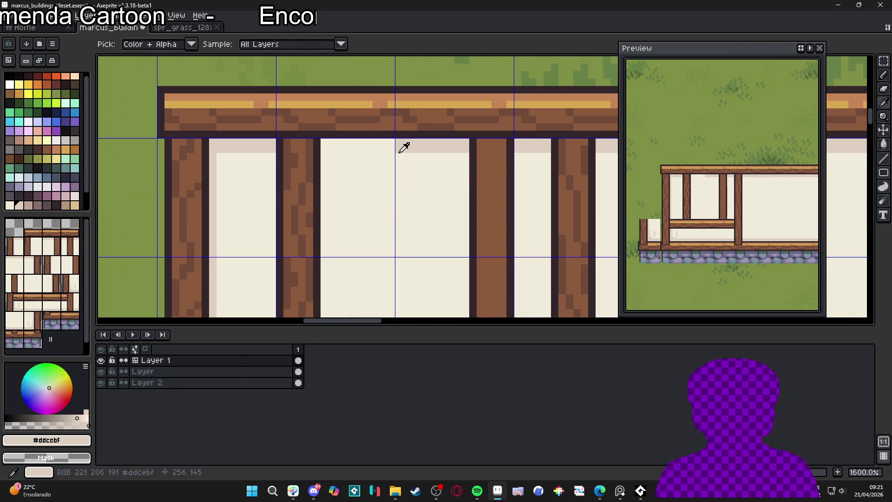
pyautogui.press('+')
pyautogui.click(388, 264)
pyautogui.moveTo(370, 151); pyautogui.dragTo(408, 167)
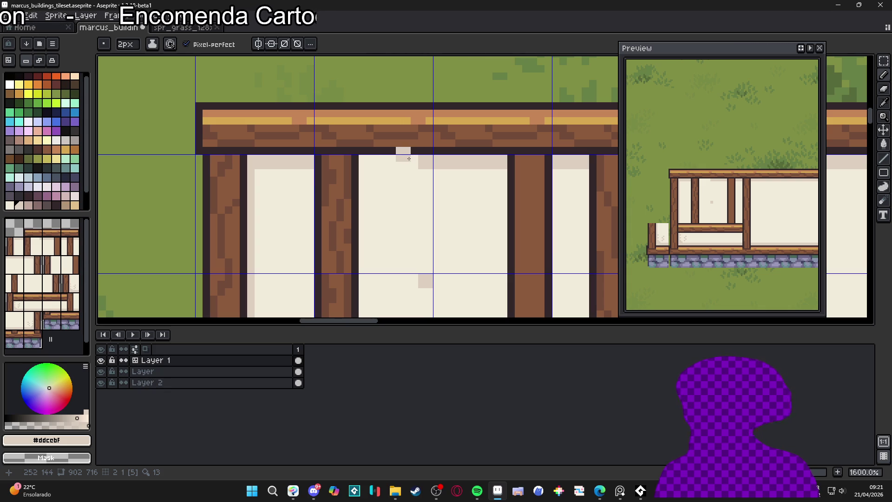
pyautogui.hotkey('ctrl', 'z')
pyautogui.scroll(-3, 396, 141)
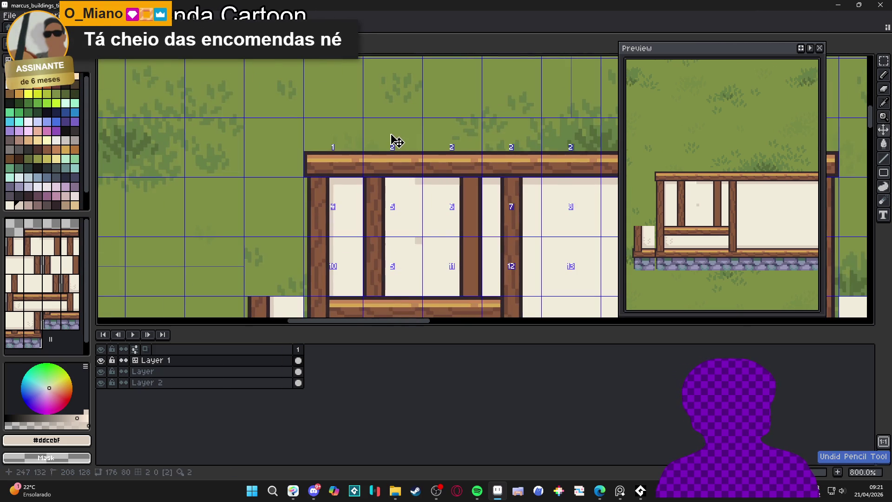
# Step: Pencil a dark shade line along the window's top edge under the beam, undoing a stray stroke
pyautogui.scroll(3, 412, 184)
pyautogui.click(413, 184)
pyautogui.moveTo(404, 185); pyautogui.dragTo(353, 185)
pyautogui.hotkey('ctrl', 'z')
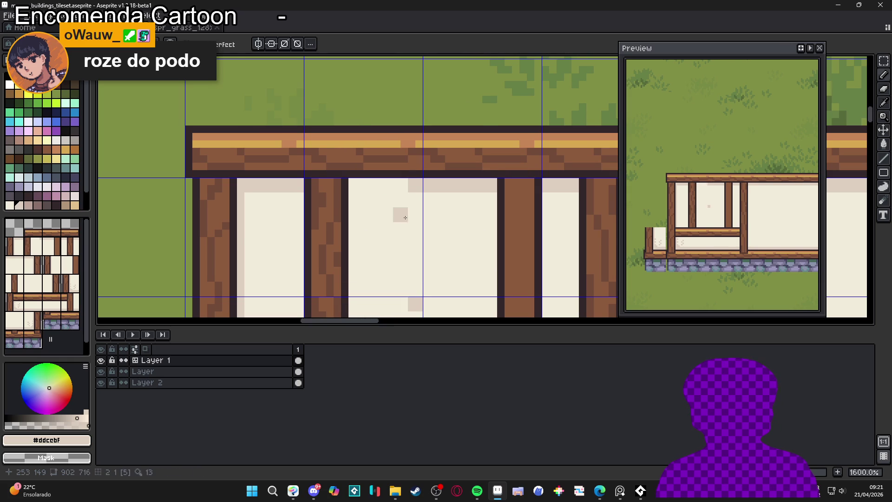
pyautogui.scroll(-3, 361, 214)
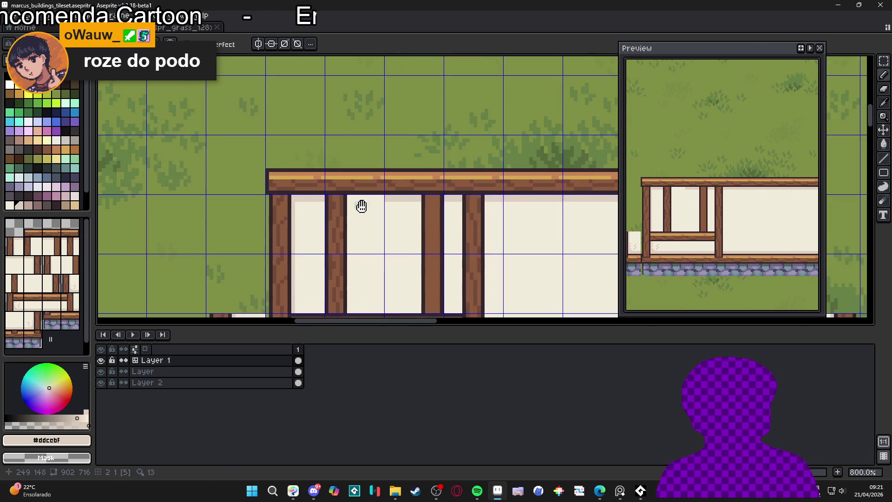
pyautogui.scroll(3, 362, 214)
pyautogui.moveTo(395, 172); pyautogui.dragTo(347, 173)
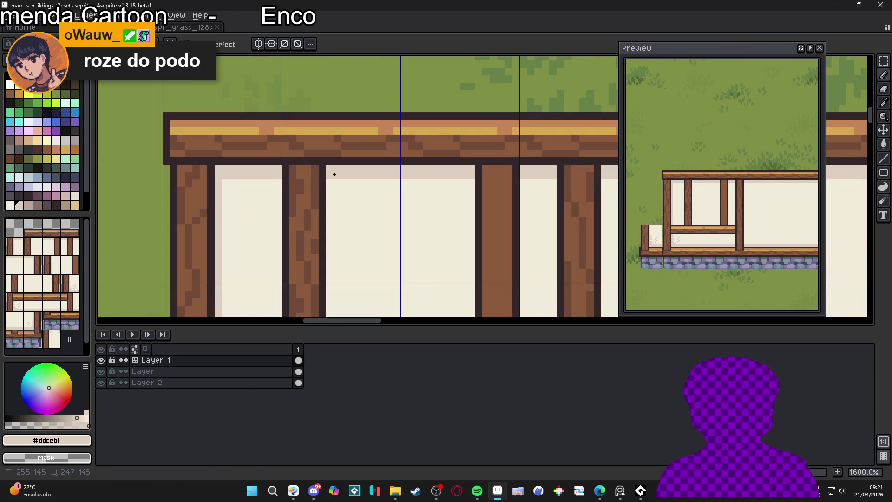
pyautogui.scroll(-4, 334, 174)
pyautogui.scroll(-1, 432, 196)
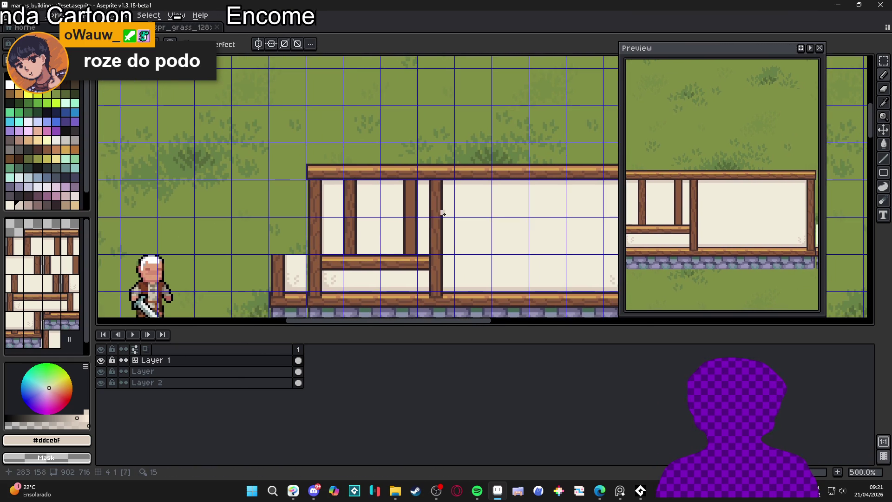
pyautogui.scroll(2, 415, 199)
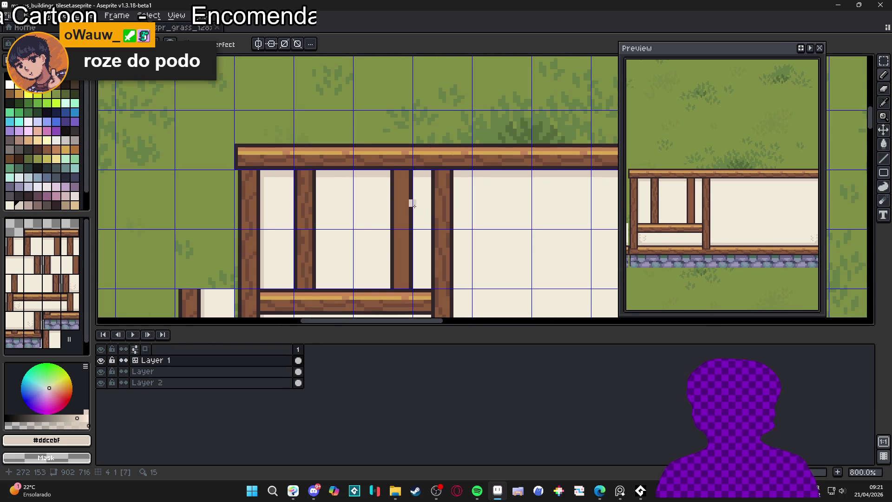
pyautogui.scroll(2, 317, 239)
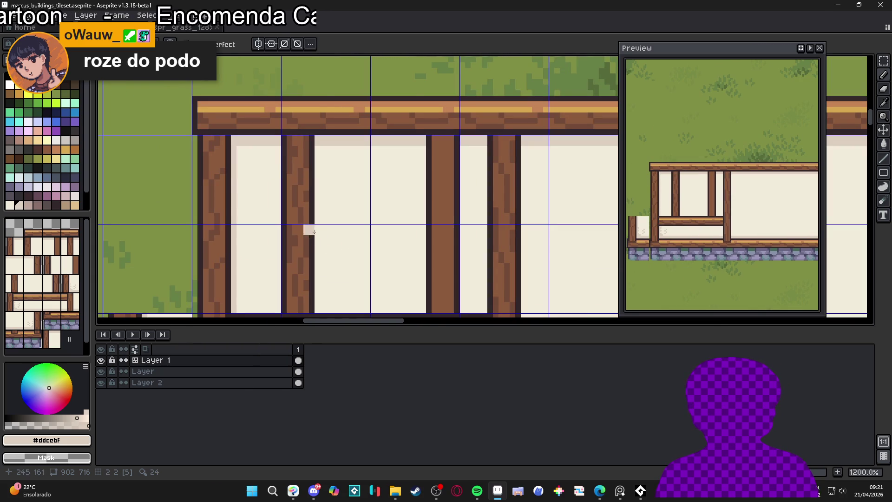
# Step: Show the tile grid, return to the pencil, and save the tileset file
pyautogui.moveTo(314, 232)
pyautogui.mouseDown()
pyautogui.moveTo(338, 191)
pyautogui.moveTo(310, 280)
pyautogui.moveTo(484, 265)
pyautogui.moveTo(473, 265)
pyautogui.mouseUp()
pyautogui.moveTo(450, 187)
pyautogui.mouseDown()
pyautogui.moveTo(485, 276)
pyautogui.moveTo(478, 180)
pyautogui.mouseUp()
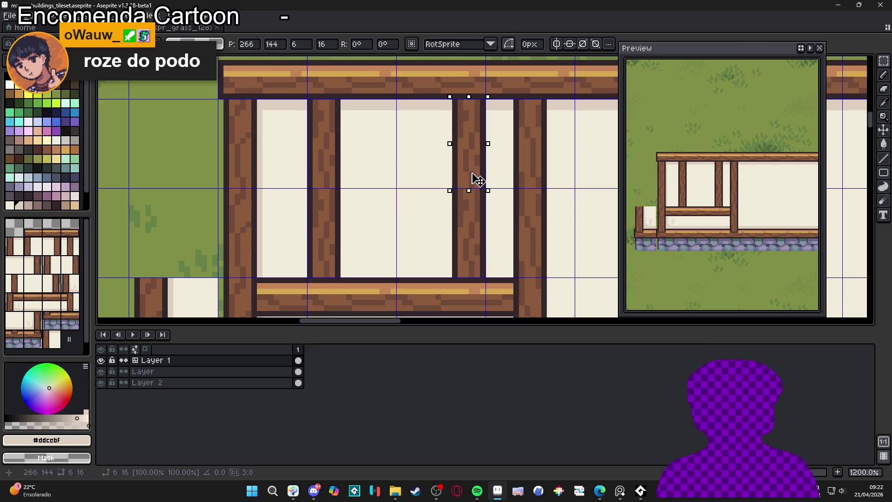
pyautogui.scroll(-5, 479, 181)
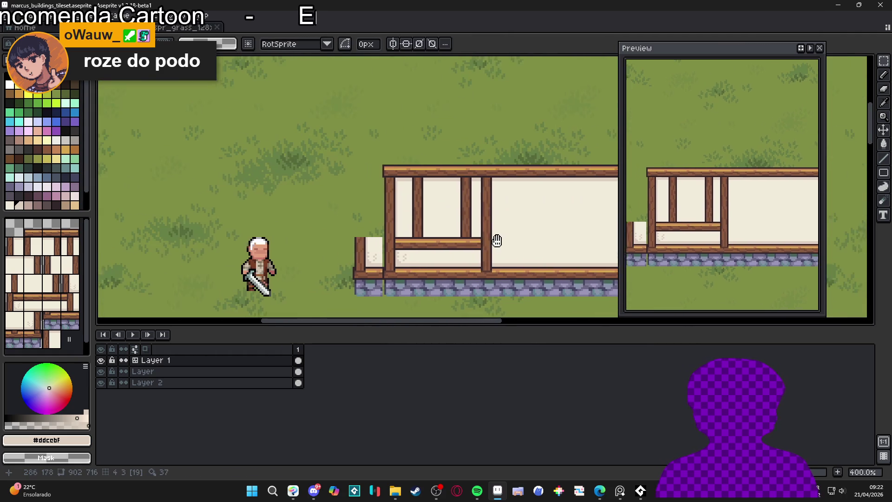
pyautogui.scroll(2, 396, 218)
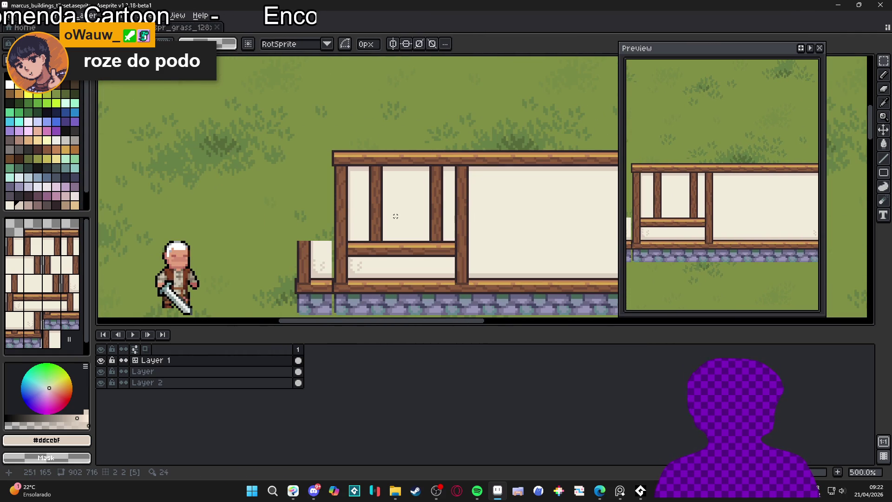
pyautogui.hotkey('ctrl', "'")
pyautogui.press('b')
pyautogui.moveTo(435, 215); pyautogui.dragTo(426, 215)
pyautogui.hotkey('ctrl', 's')
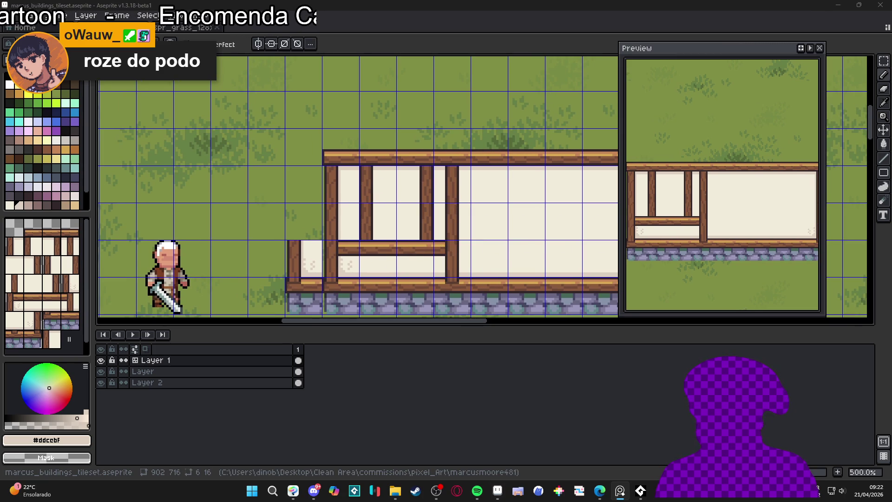
# Step: Pick the post brown and enable vertical symmetry with its axis at the window centre
pyautogui.scroll(-2, 393, 182)
pyautogui.scroll(3, 383, 191)
pyautogui.scroll(-2, 376, 191)
pyautogui.scroll(2, 364, 191)
pyautogui.scroll(3, 364, 191)
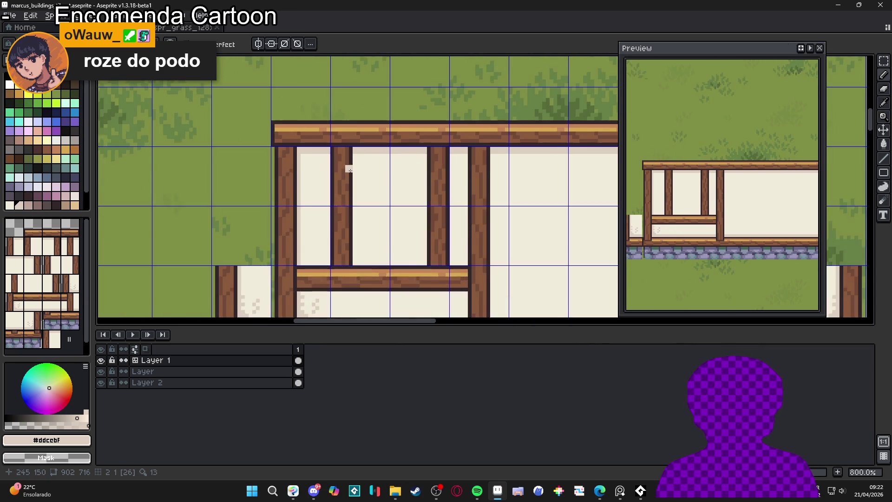
pyautogui.scroll(-2, 347, 169)
pyautogui.scroll(3, 343, 165)
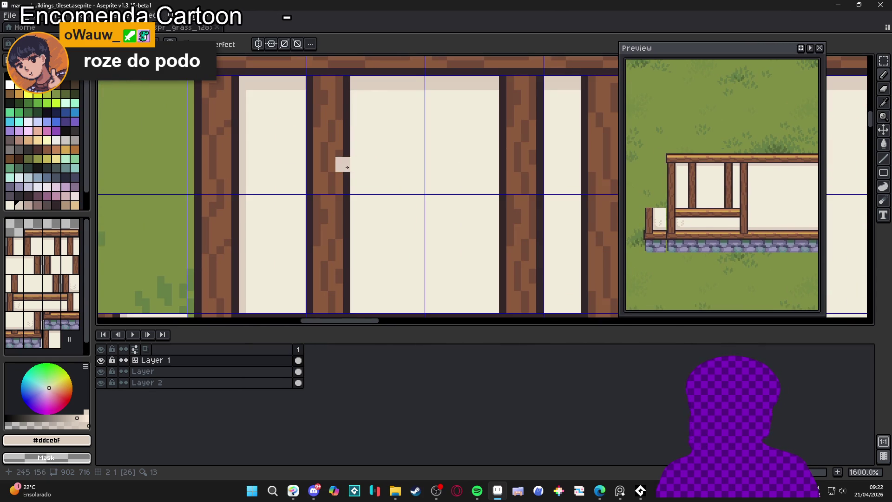
pyautogui.keyDown('alt'); pyautogui.click(338, 155); pyautogui.keyUp('alt')
pyautogui.scroll(-4, 364, 168)
pyautogui.click(259, 44)
pyautogui.scroll(-5, 342, 77)
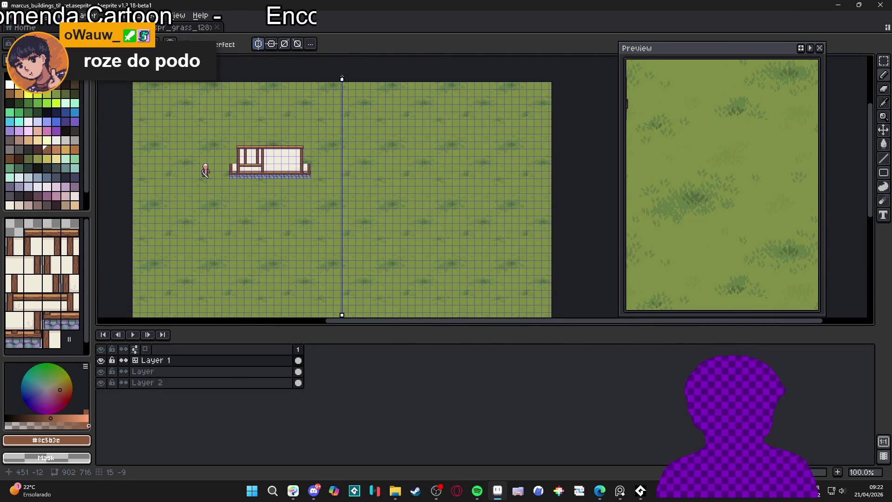
pyautogui.moveTo(343, 79); pyautogui.dragTo(254, 79)
pyautogui.scroll(3, 270, 162)
pyautogui.scroll(1, 269, 162)
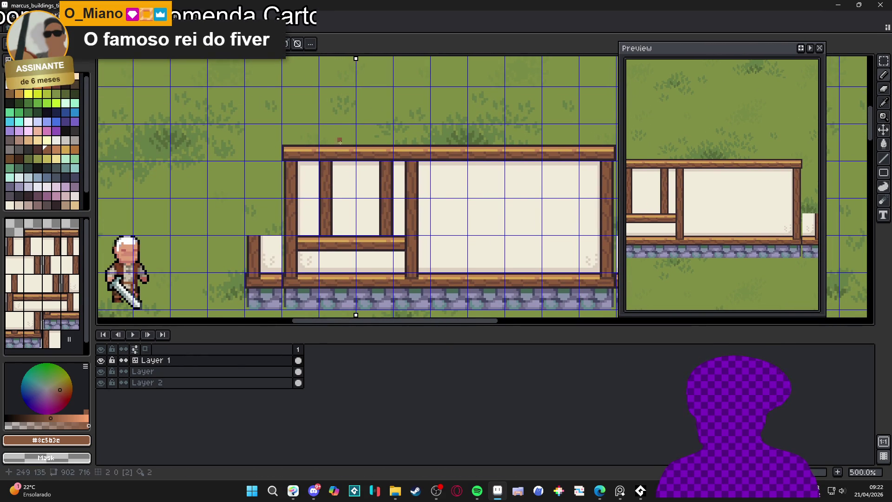
pyautogui.scroll(4, 370, 205)
# Step: Extend both inner window posts and draw a brown line down the window's centre
pyautogui.moveTo(366, 206)
pyautogui.mouseDown()
pyautogui.moveTo(396, 183)
pyautogui.moveTo(398, 197)
pyautogui.mouseUp()
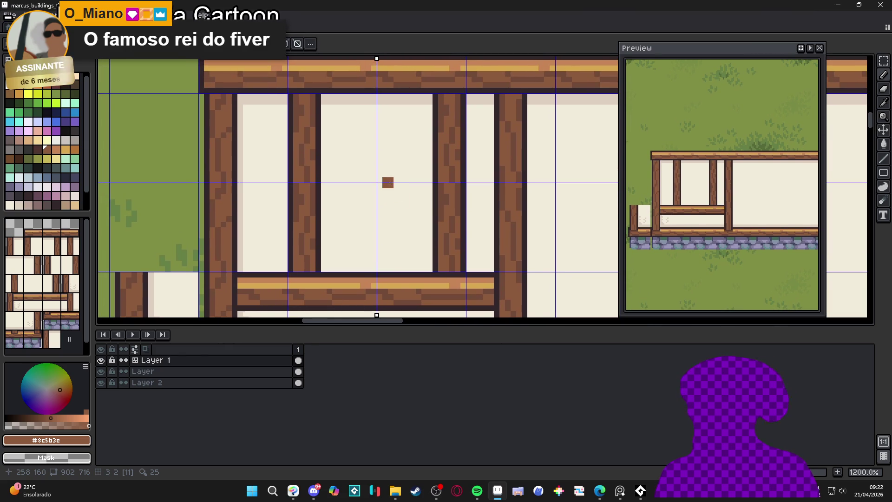
pyautogui.scroll(1, 319, 109)
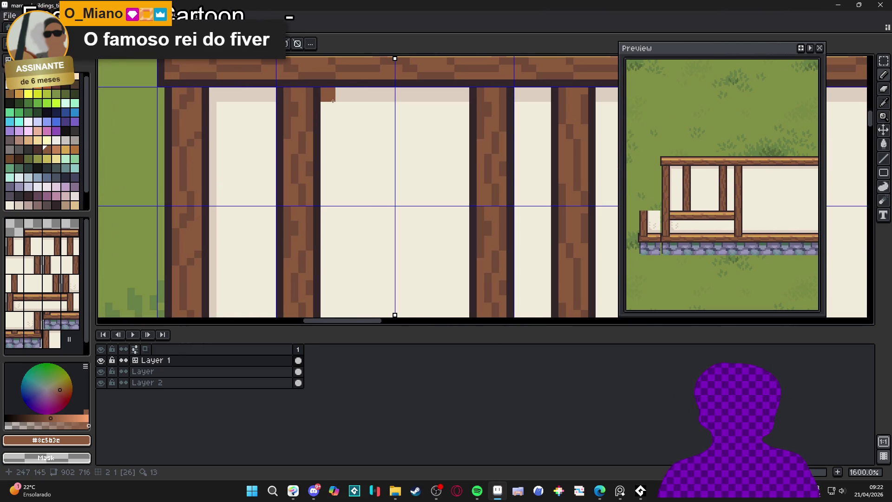
pyautogui.scroll(-2, 330, 101)
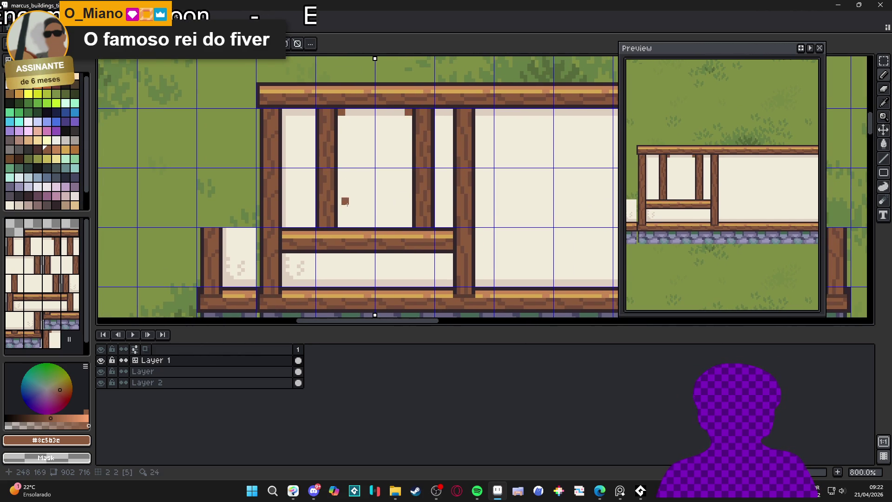
pyautogui.keyDown('shift'); pyautogui.click(342, 226); pyautogui.keyUp('shift')
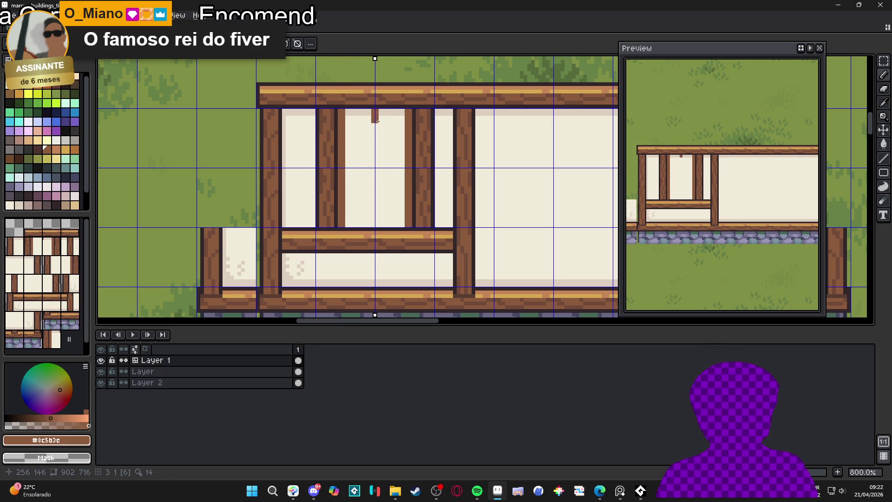
pyautogui.keyDown('shift'); pyautogui.click(375, 226); pyautogui.keyUp('shift')
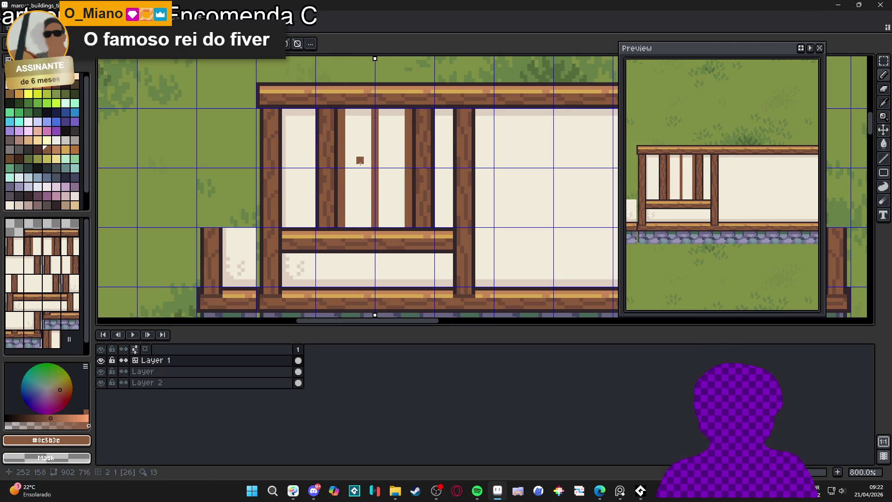
pyautogui.moveTo(364, 149); pyautogui.dragTo(367, 161)
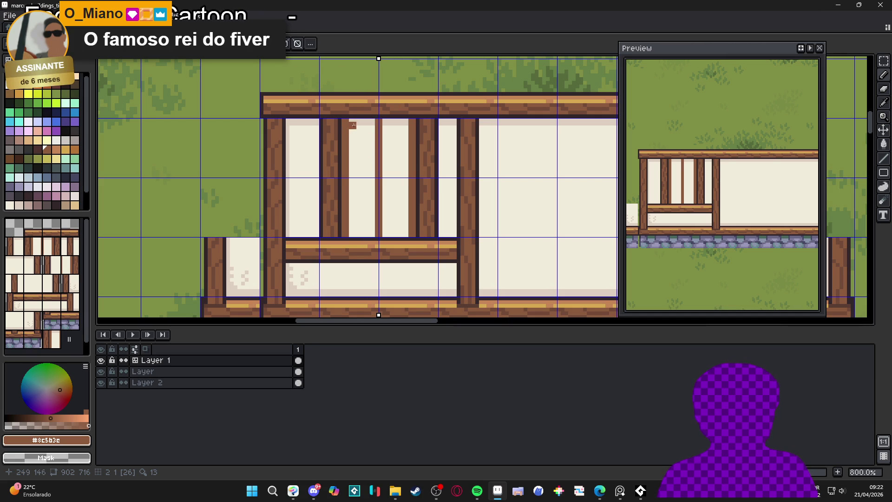
# Step: Add dark lines under the top beam and along the pane bottoms, plus mirrored brown crossbars
pyautogui.keyDown('shift'); pyautogui.click(403, 121); pyautogui.keyUp('shift')
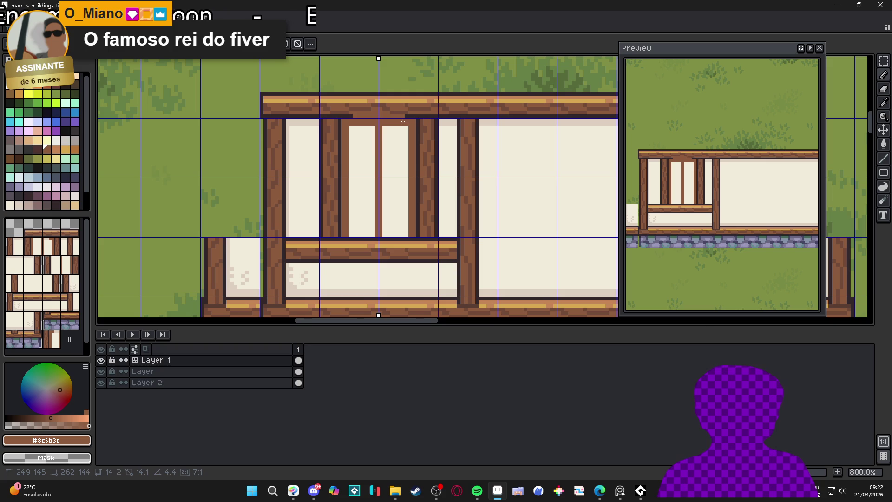
pyautogui.keyDown('shift'); pyautogui.click(363, 236); pyautogui.keyUp('shift')
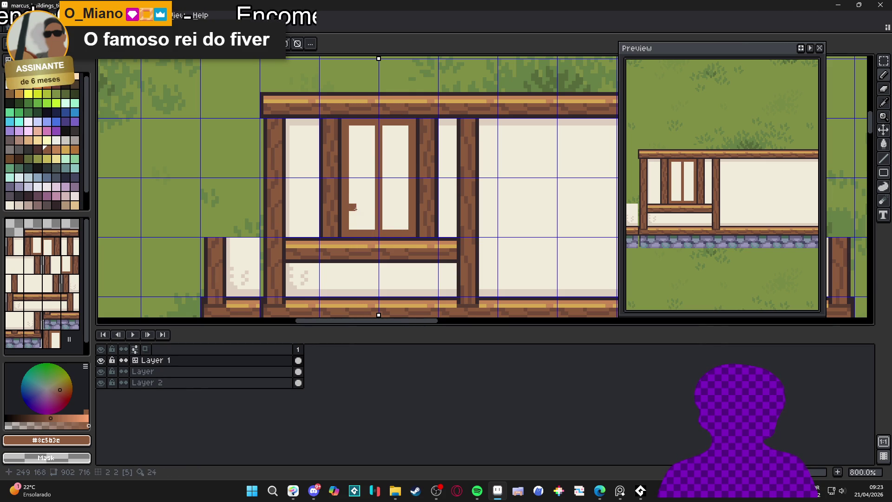
pyautogui.moveTo(355, 208); pyautogui.dragTo(375, 208)
pyautogui.click(354, 179)
pyautogui.moveTo(353, 179)
pyautogui.mouseDown()
pyautogui.moveTo(376, 179)
pyautogui.moveTo(367, 157)
pyautogui.mouseUp()
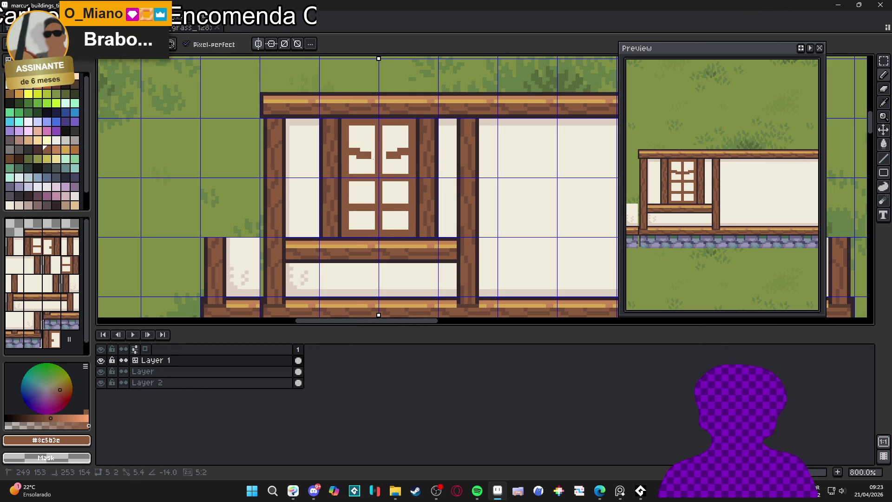
# Step: Check the pixel grid, then draw a dark brown row along the pane edge
pyautogui.scroll(-3, 393, 182)
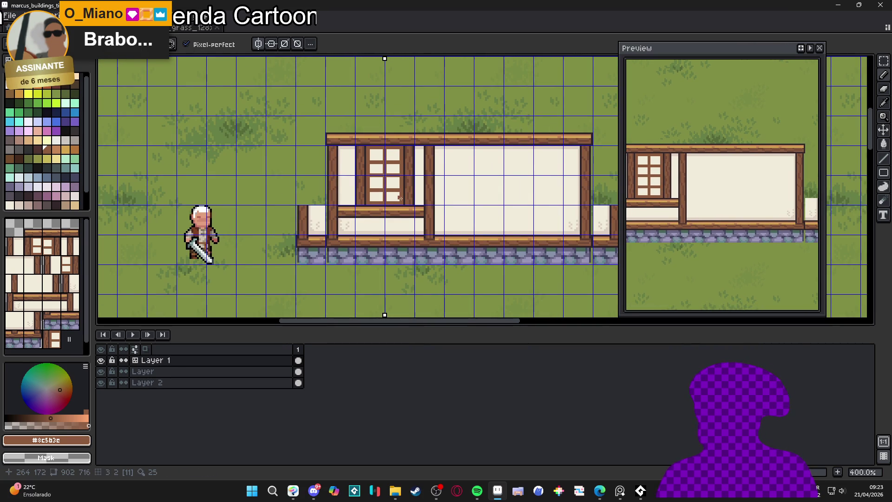
pyautogui.scroll(1, 363, 135)
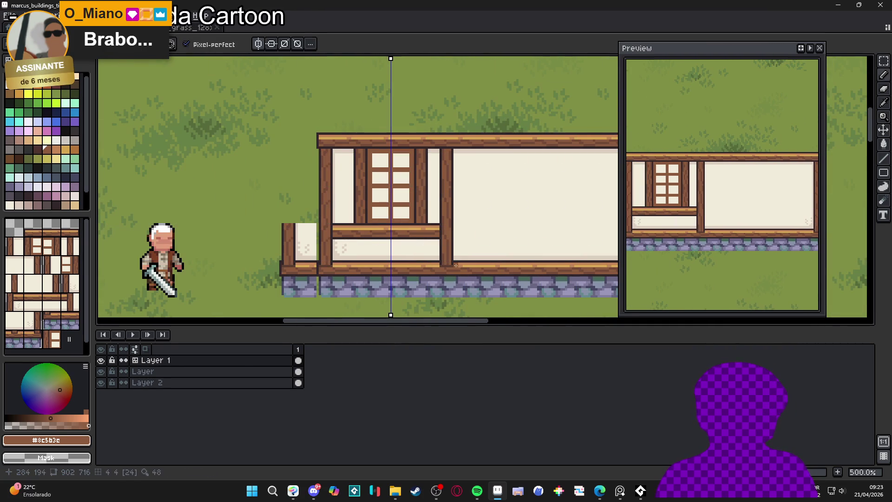
pyautogui.hotkey('ctrl', "'")
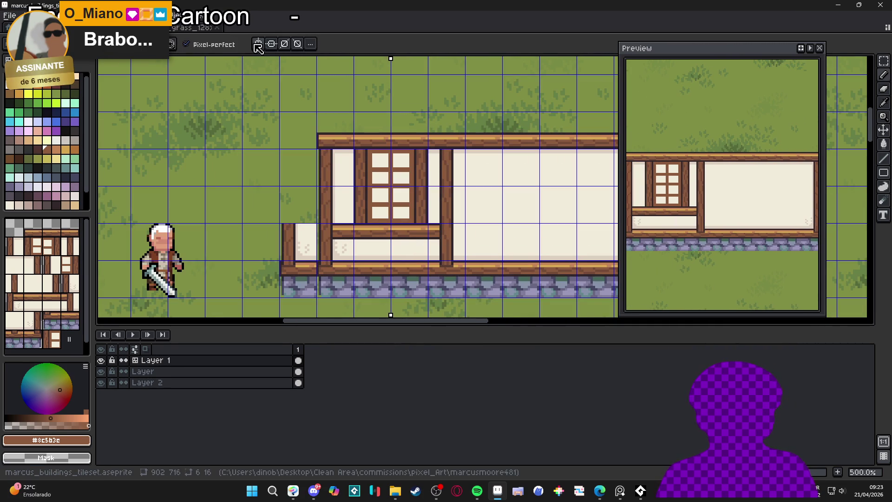
pyautogui.hotkey('ctrl', "'")
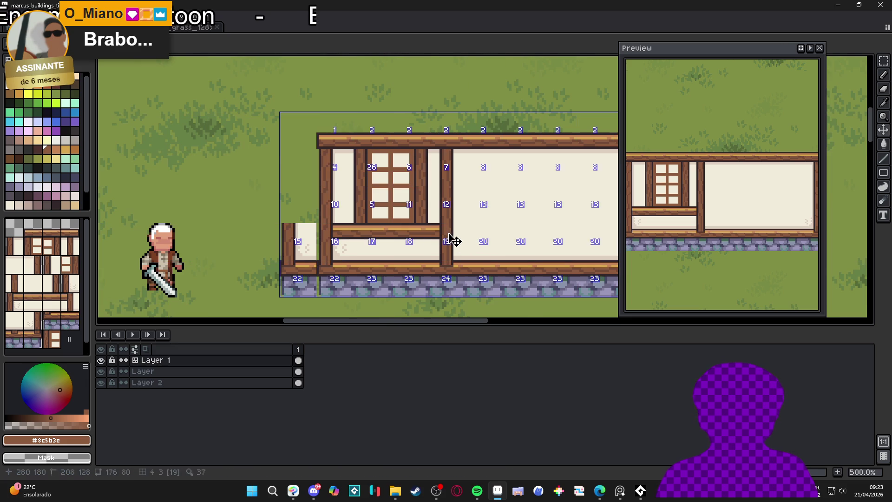
pyautogui.scroll(4, 467, 221)
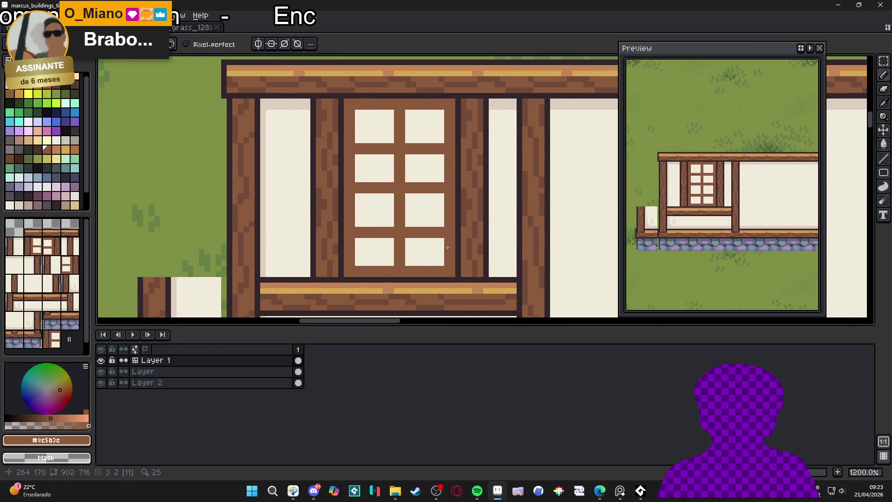
pyautogui.moveTo(438, 224); pyautogui.dragTo(368, 228)
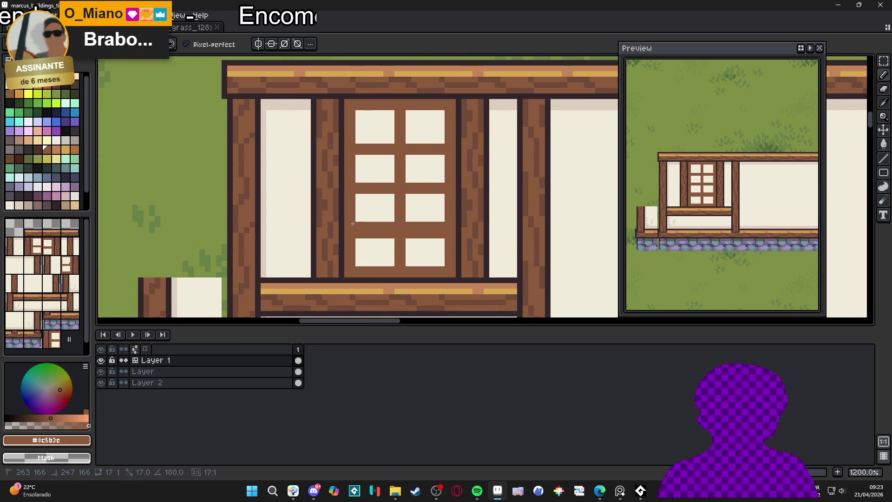
# Step: Repaint cream over the brown row above the lower panes and fix stray edge pixels
pyautogui.scroll(-3, 353, 223)
pyautogui.scroll(3, 398, 232)
pyautogui.keyDown('alt'); pyautogui.click(405, 230); pyautogui.keyUp('alt')
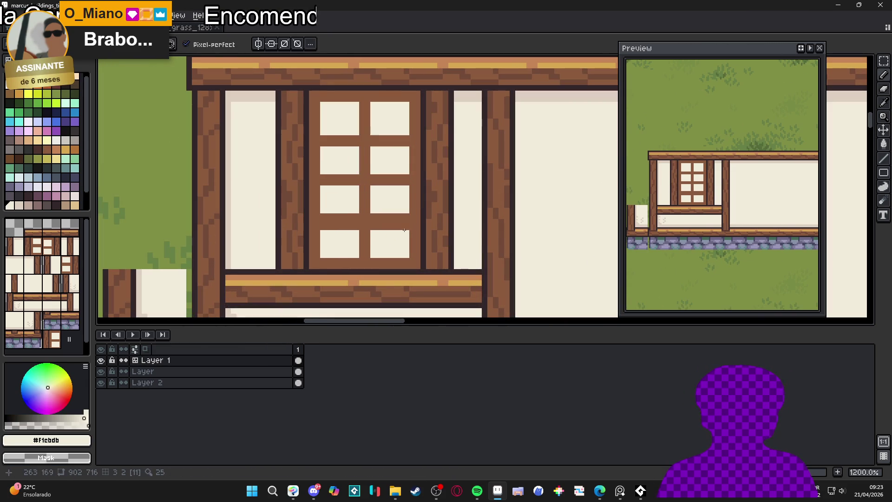
pyautogui.moveTo(404, 228); pyautogui.dragTo(326, 227)
pyautogui.press('alt')
pyautogui.keyDown('alt'); pyautogui.click(369, 218); pyautogui.keyUp('alt')
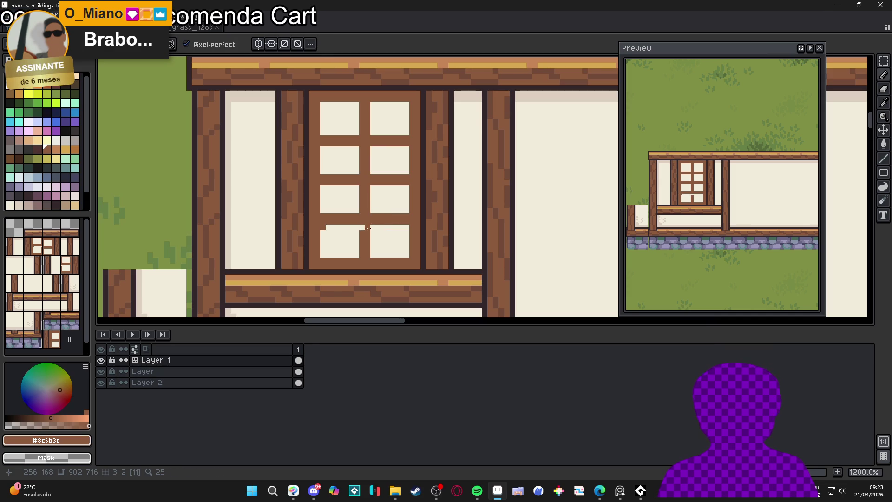
pyautogui.click(362, 227)
pyautogui.keyDown('alt'); pyautogui.click(336, 240); pyautogui.keyUp('alt')
pyautogui.click(323, 228)
# Step: Draw a brown line under both lower panes
pyautogui.scroll(-2, 336, 241)
pyautogui.scroll(-1, 336, 241)
pyautogui.scroll(1, 335, 242)
pyautogui.keyDown('alt'); pyautogui.click(325, 245); pyautogui.keyUp('alt')
pyautogui.click(324, 245)
pyautogui.keyDown('shift'); pyautogui.click(369, 248); pyautogui.keyUp('shift')
pyautogui.scroll(-1, 387, 247)
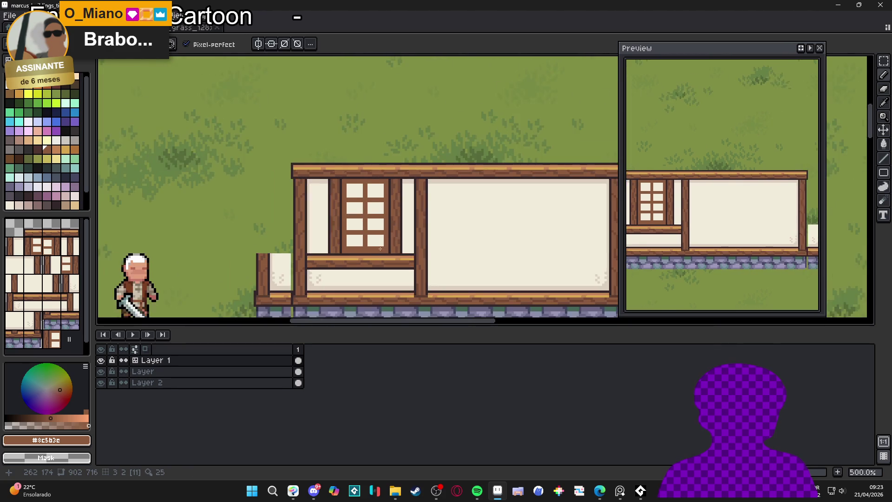
# Step: Draw a light-brown strip under the lower-right pane
pyautogui.scroll(3, 387, 247)
pyautogui.keyDown('alt'); pyautogui.click(388, 265); pyautogui.keyUp('alt')
pyautogui.moveTo(386, 246); pyautogui.dragTo(349, 246)
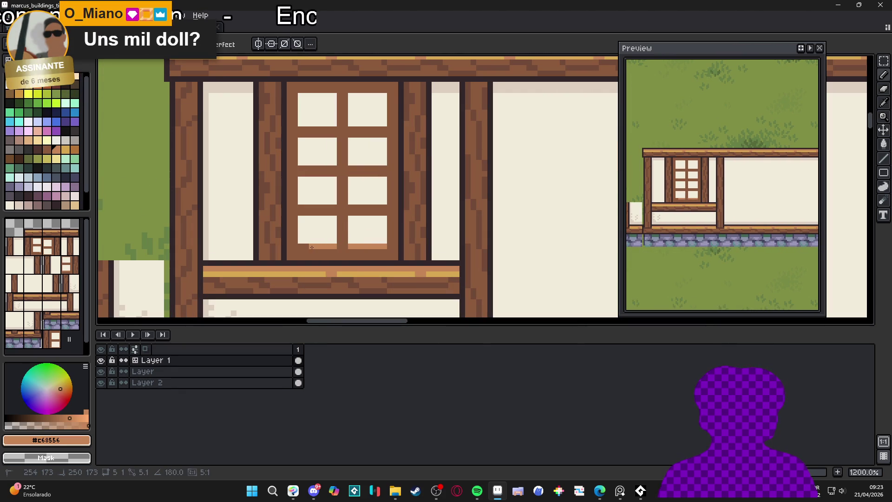
pyautogui.scroll(-5, 322, 262)
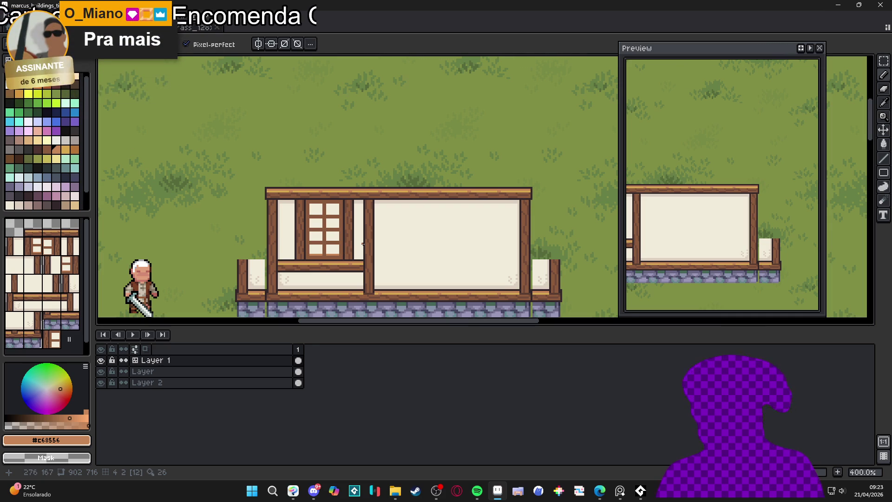
pyautogui.hscroll(-1, 346, 240)
pyautogui.scroll(-2, 345, 223)
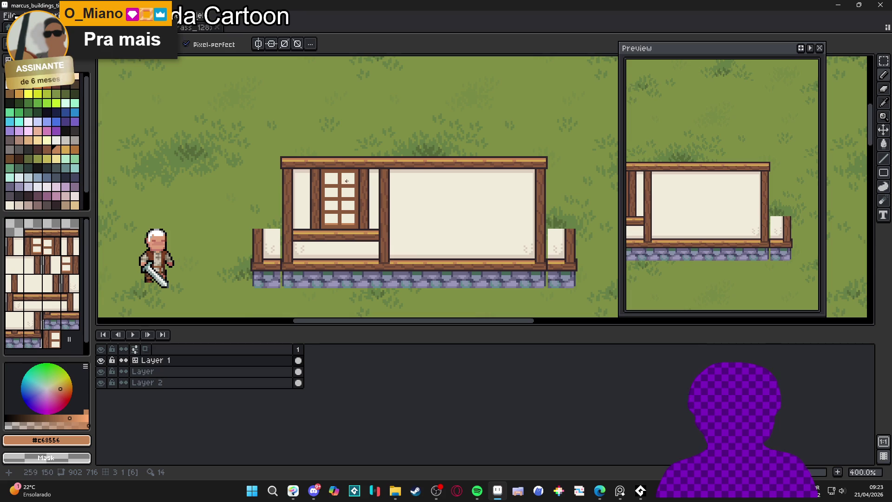
pyautogui.scroll(2, 339, 175)
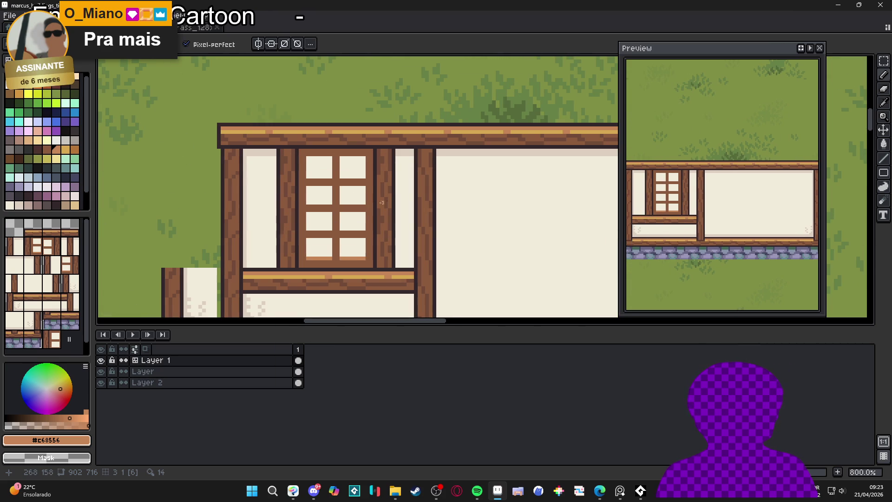
pyautogui.scroll(1, 385, 200)
pyautogui.hscroll(-1, 386, 199)
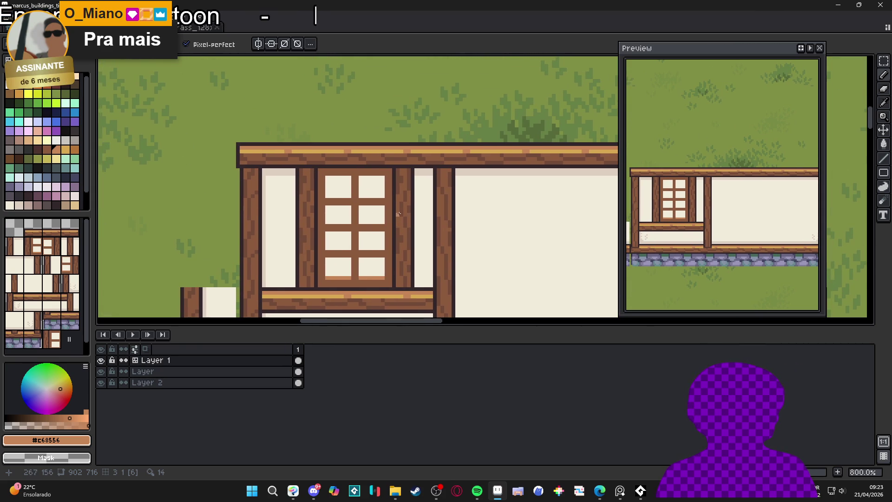
pyautogui.scroll(1, 410, 213)
pyautogui.hscroll(-1, 411, 213)
# Step: Turn a 6x6 block of one pane into a custom brush that paints its own colours
pyautogui.press('m')
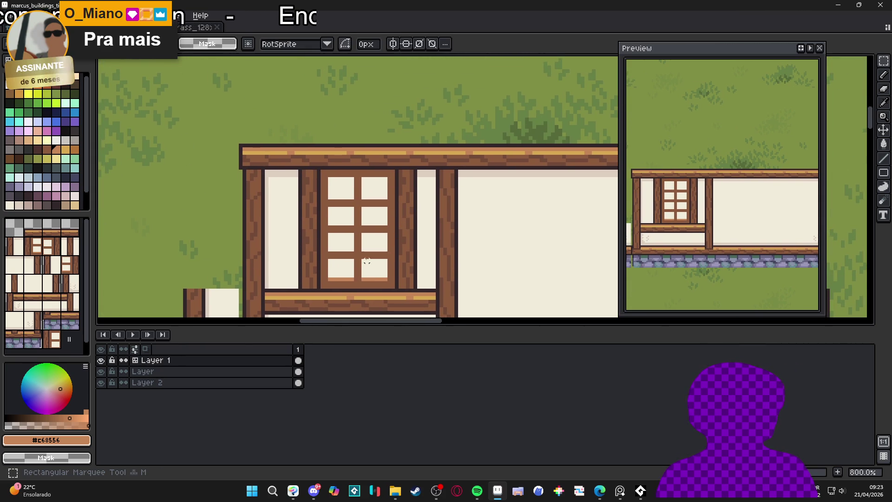
pyautogui.moveTo(363, 260)
pyautogui.mouseDown()
pyautogui.moveTo(385, 280)
pyautogui.moveTo(380, 240)
pyautogui.moveTo(162, 200)
pyautogui.moveTo(144, 74)
pyautogui.moveTo(117, 95)
pyautogui.mouseUp()
pyautogui.press('b')
pyautogui.hotkey('ctrl', 'v')
pyautogui.press('Escape')
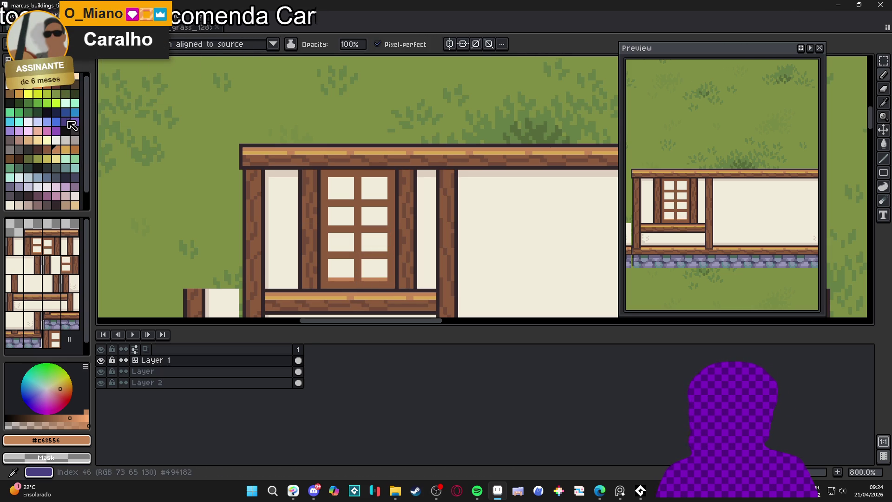
pyautogui.click(218, 44)
pyautogui.click(193, 82)
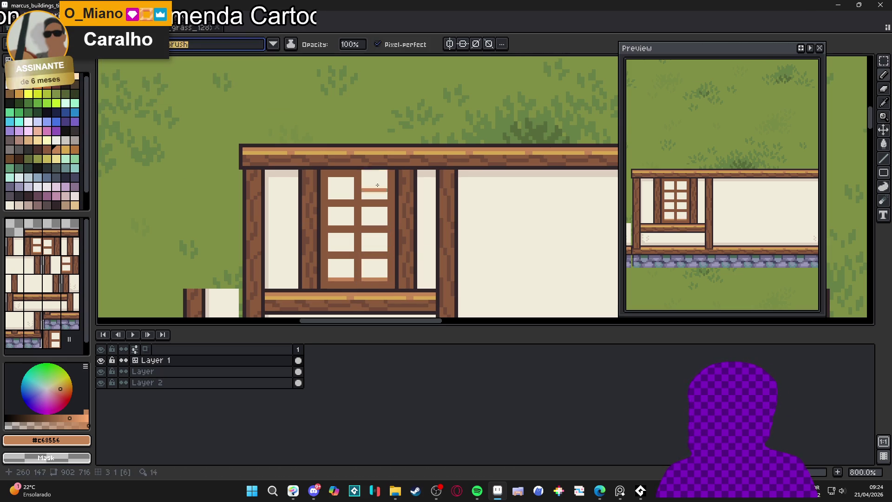
# Step: Stamp the pane design onto four of the window's panes
pyautogui.click(375, 244)
pyautogui.click(376, 216)
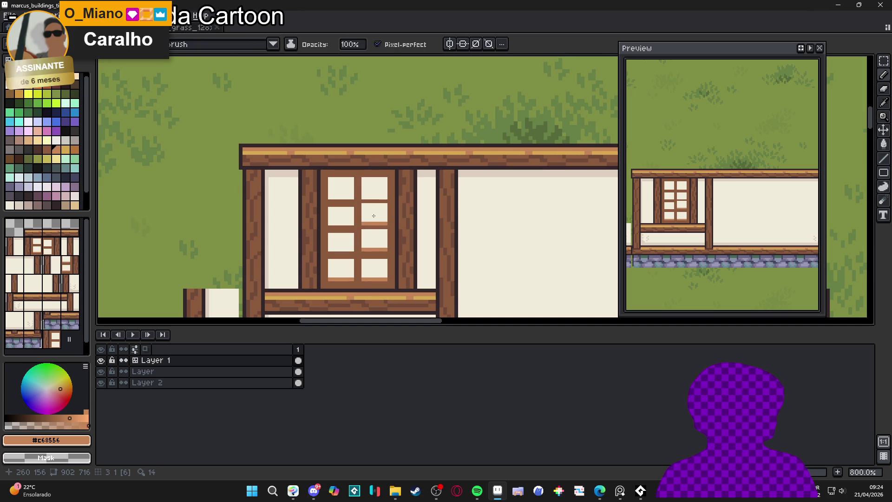
pyautogui.click(375, 190)
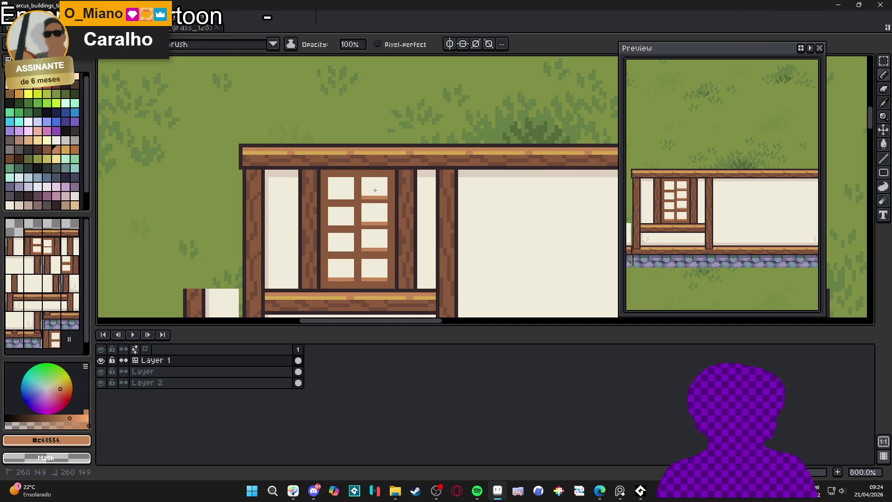
pyautogui.click(343, 189)
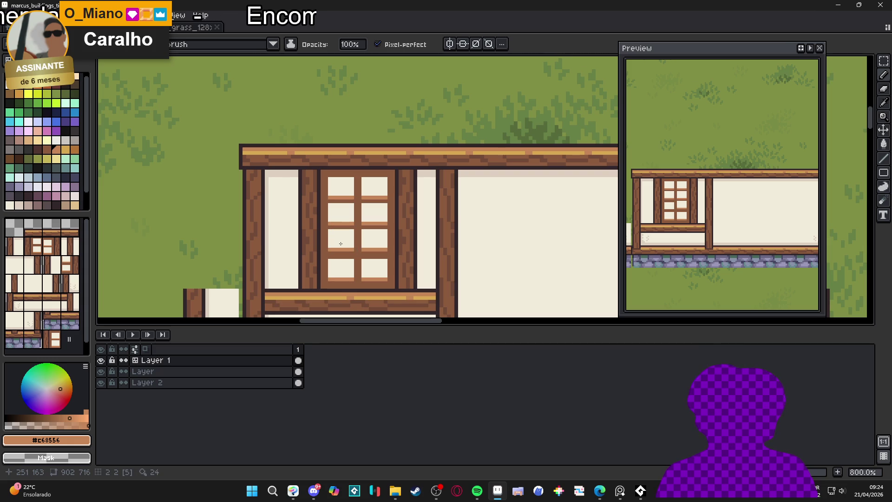
pyautogui.scroll(-2, 410, 277)
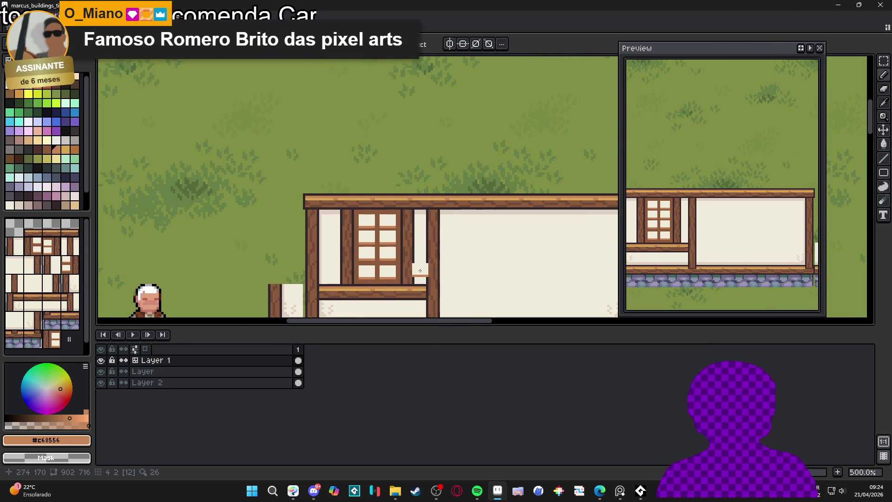
pyautogui.scroll(-1, 420, 271)
pyautogui.scroll(-1, 432, 271)
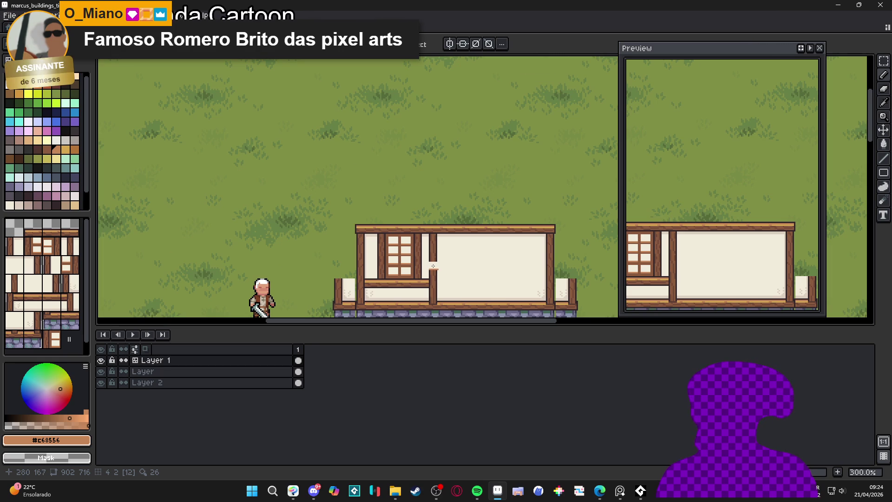
pyautogui.scroll(2, 435, 265)
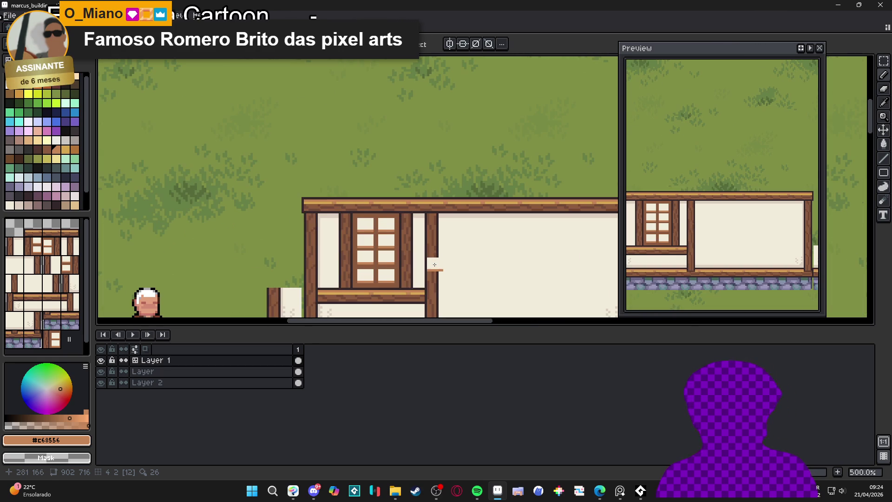
# Step: Sample the frame brown, draw a line along a pane's bottom, and zoom out to check
pyautogui.click(47, 94)
pyautogui.scroll(1, 394, 231)
pyautogui.scroll(3, 390, 249)
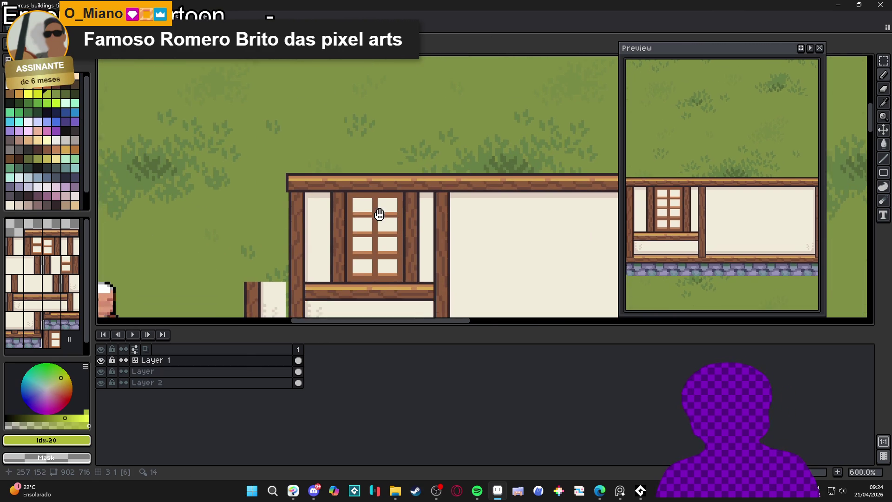
pyautogui.scroll(-2, 386, 247)
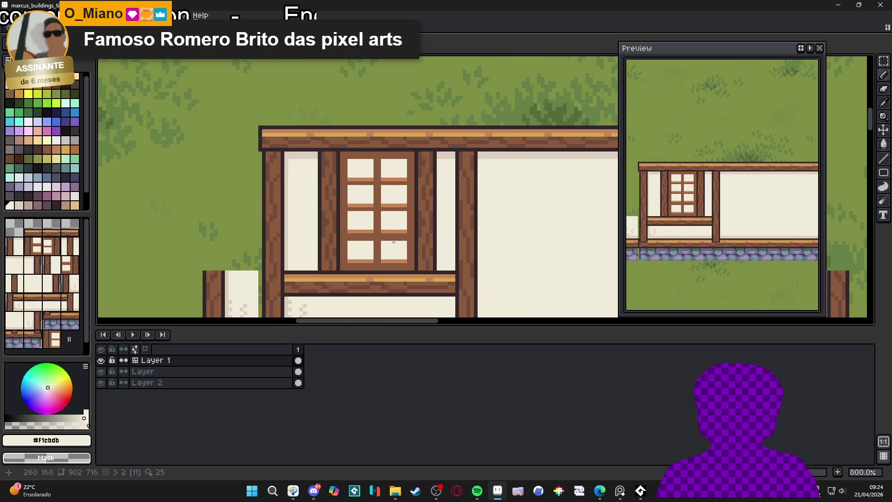
pyautogui.scroll(2, 392, 157)
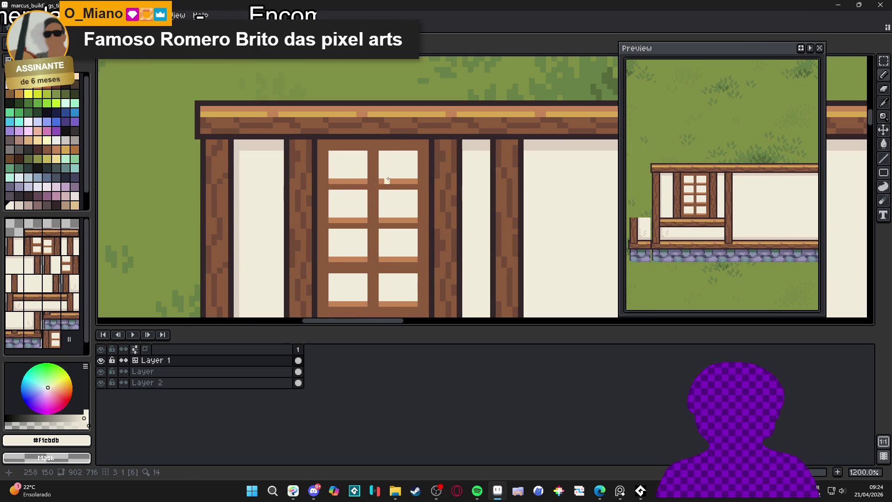
pyautogui.scroll(-1, 403, 262)
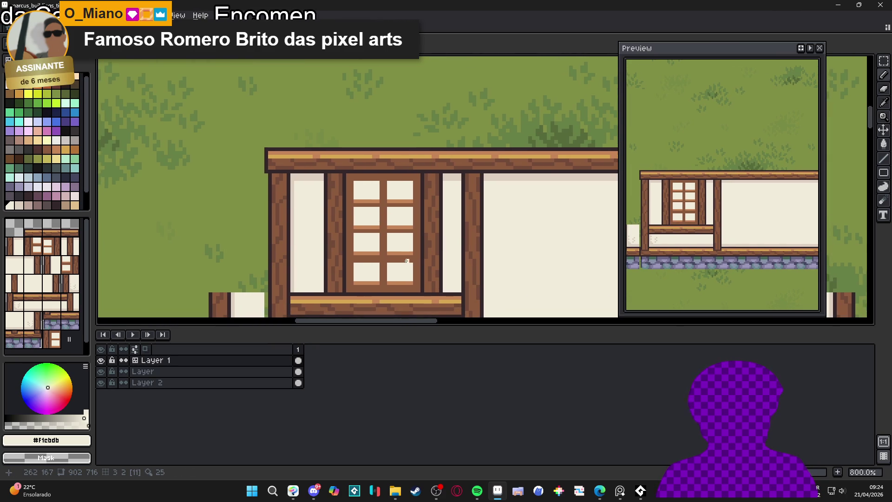
pyautogui.keyDown('alt'); pyautogui.click(411, 284); pyautogui.keyUp('alt')
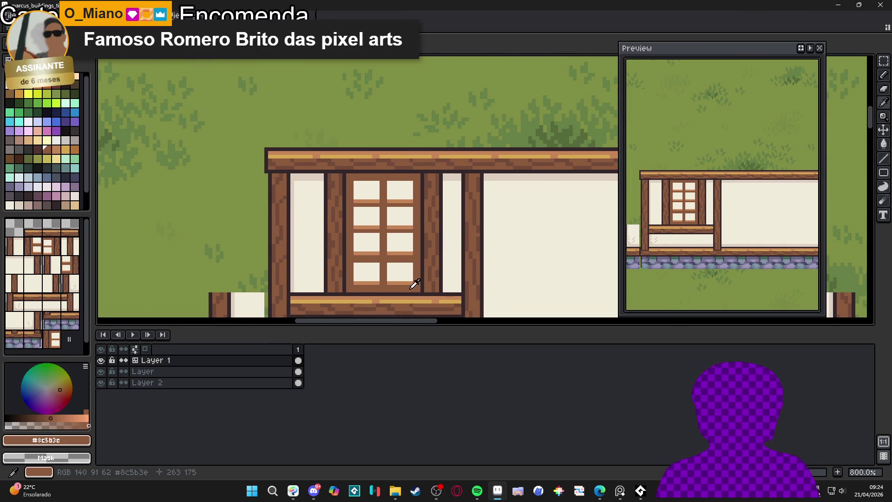
pyautogui.keyDown('shift'); pyautogui.click(351, 286); pyautogui.keyUp('shift')
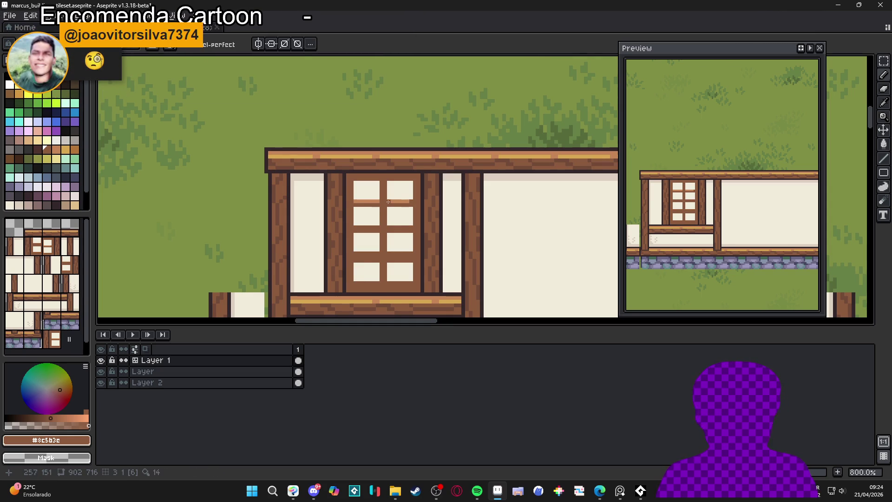
pyautogui.hscroll(-1, 388, 203)
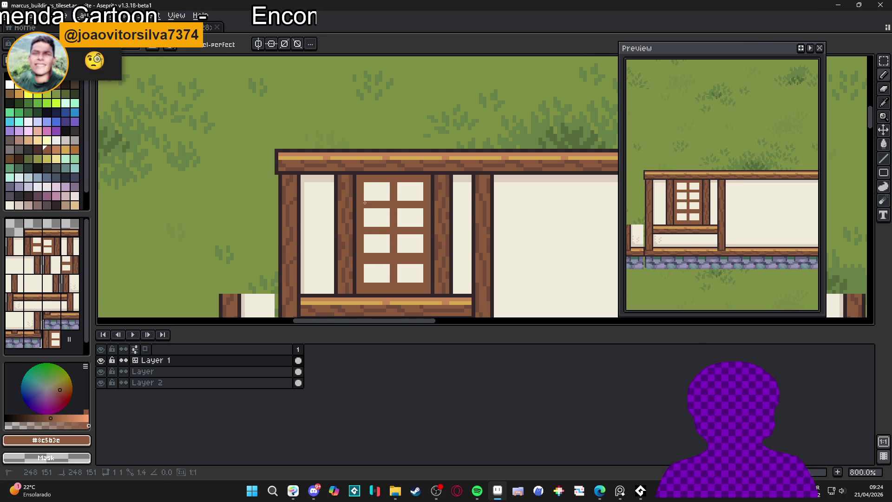
pyautogui.scroll(-2, 400, 226)
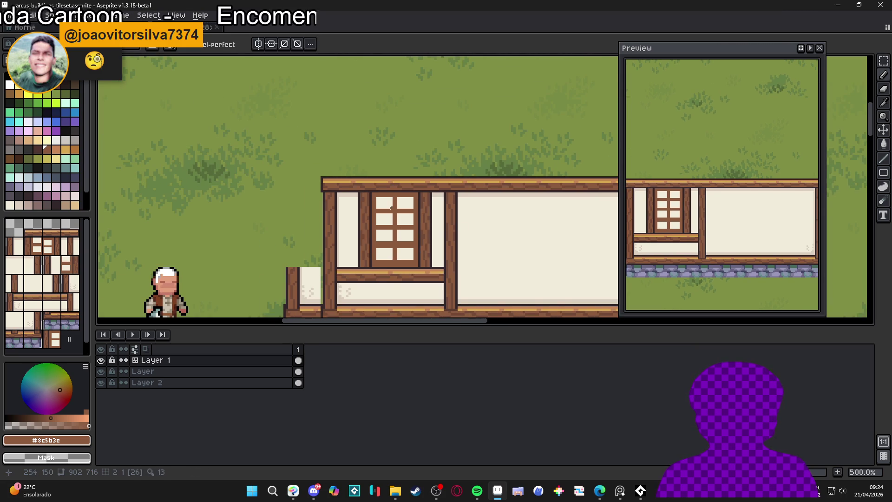
pyautogui.scroll(5, 373, 234)
# Step: Pick the door brown and draw a brown line under the lower panes
pyautogui.keyDown('alt'); pyautogui.click(391, 261); pyautogui.keyUp('alt')
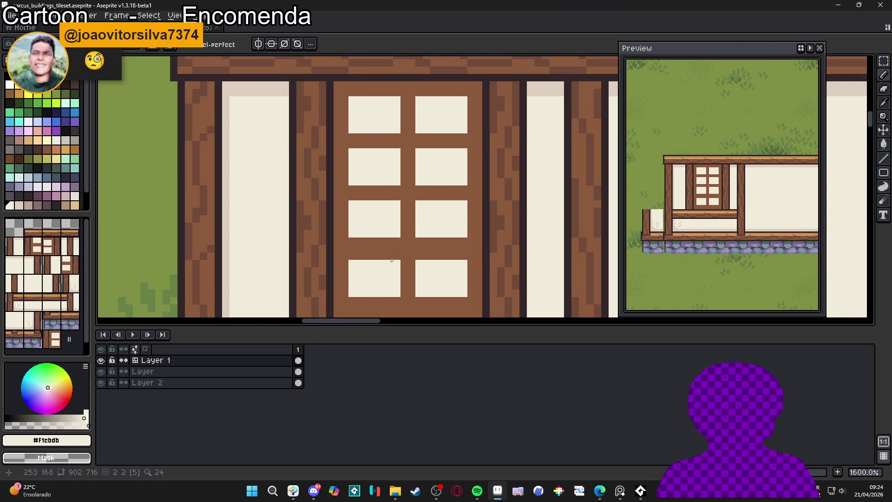
pyautogui.keyDown('alt'); pyautogui.click(398, 300); pyautogui.keyUp('alt')
pyautogui.scroll(-2, 388, 279)
pyautogui.click(352, 265)
pyautogui.keyDown('shift'); pyautogui.click(476, 263); pyautogui.keyUp('shift')
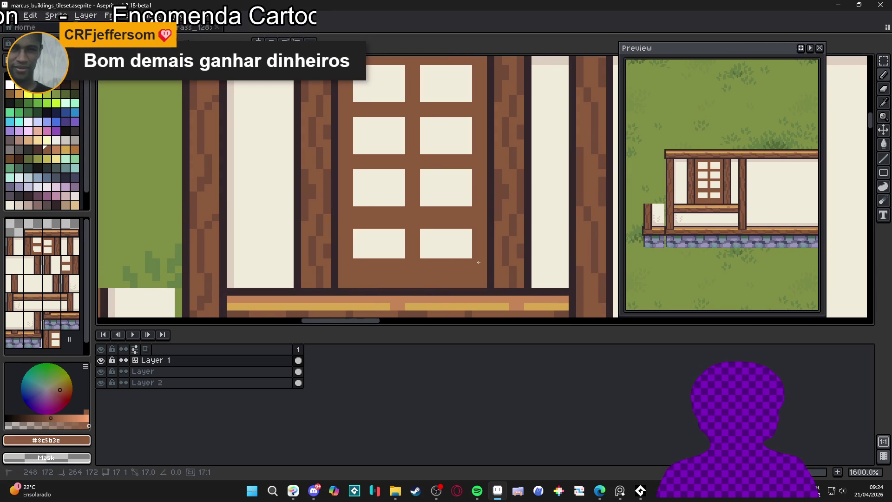
pyautogui.scroll(-3, 474, 263)
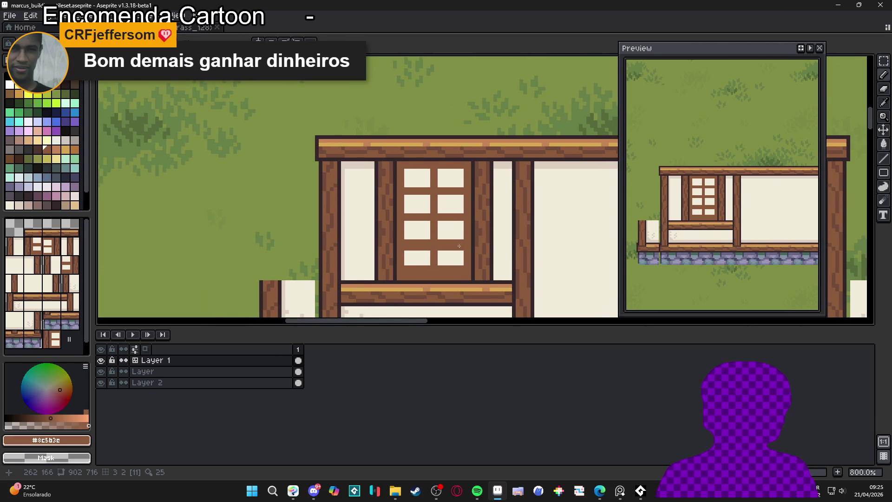
# Step: Try a brown line splitting the top-left pane, then undo it
pyautogui.press('m')
pyautogui.scroll(2, 464, 242)
pyautogui.press('b')
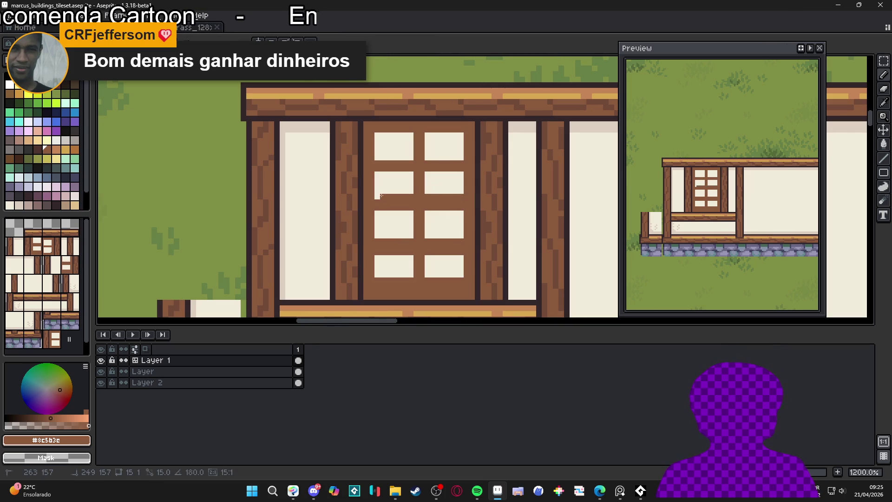
pyautogui.moveTo(414, 153); pyautogui.dragTo(375, 154)
pyautogui.hotkey('ctrl', 'z')
pyautogui.scroll(-2, 441, 234)
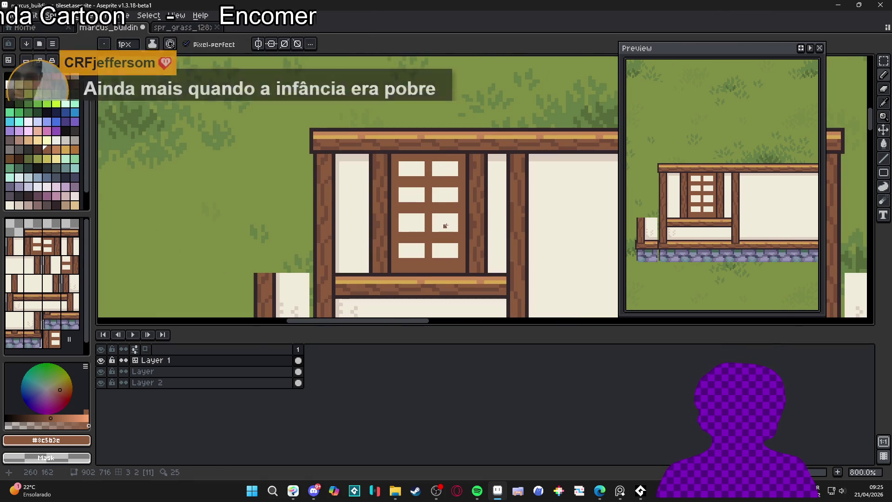
pyautogui.scroll(2, 445, 230)
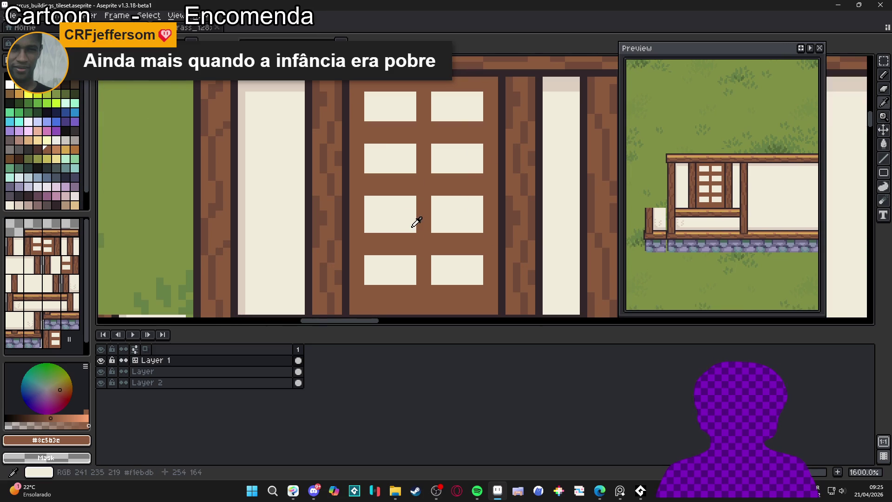
# Step: Draw a cream line under the right pane and paint brown at the lower-right corner
pyautogui.keyDown('alt'); pyautogui.click(414, 231); pyautogui.keyUp('alt')
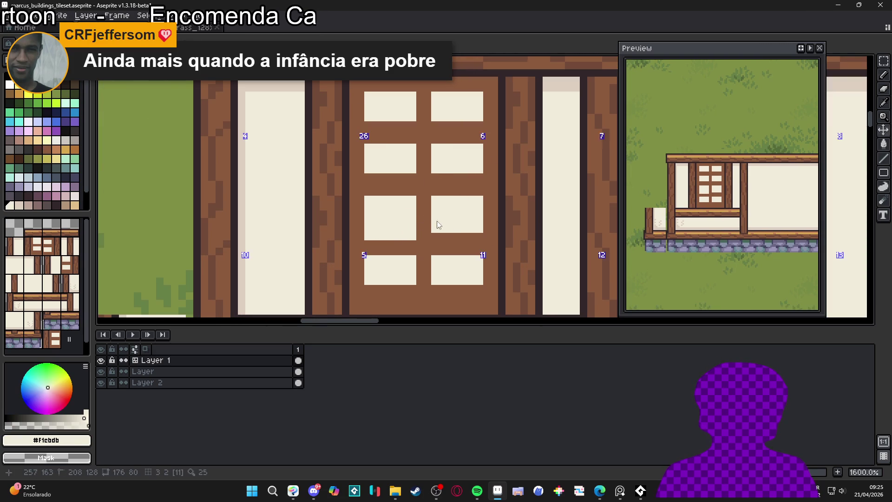
pyautogui.scroll(-3, 440, 230)
pyautogui.scroll(3, 443, 231)
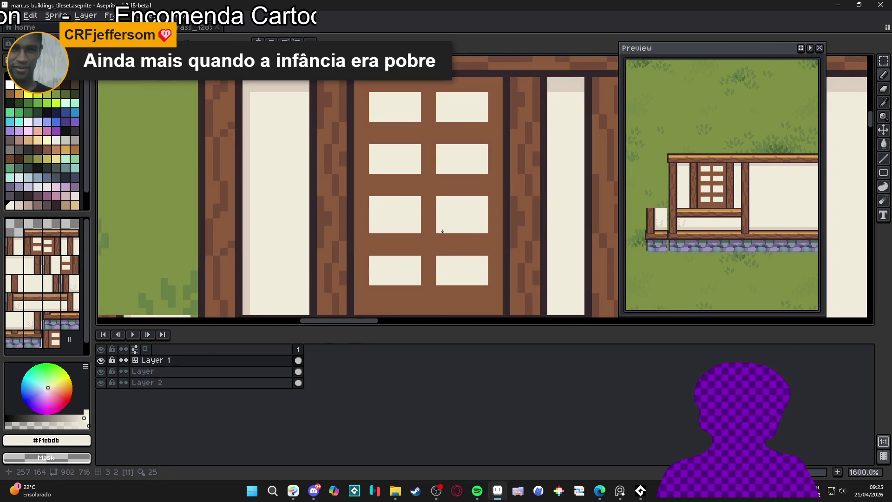
pyautogui.moveTo(485, 237); pyautogui.dragTo(439, 232)
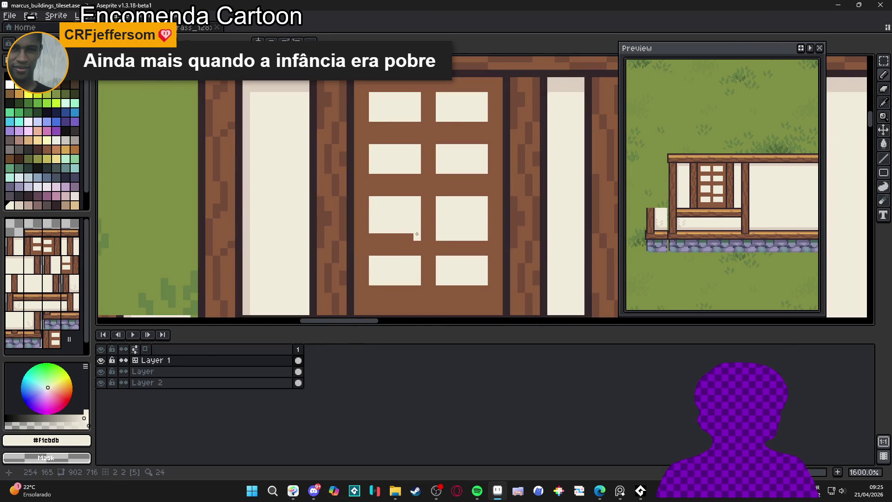
pyautogui.scroll(-4, 379, 237)
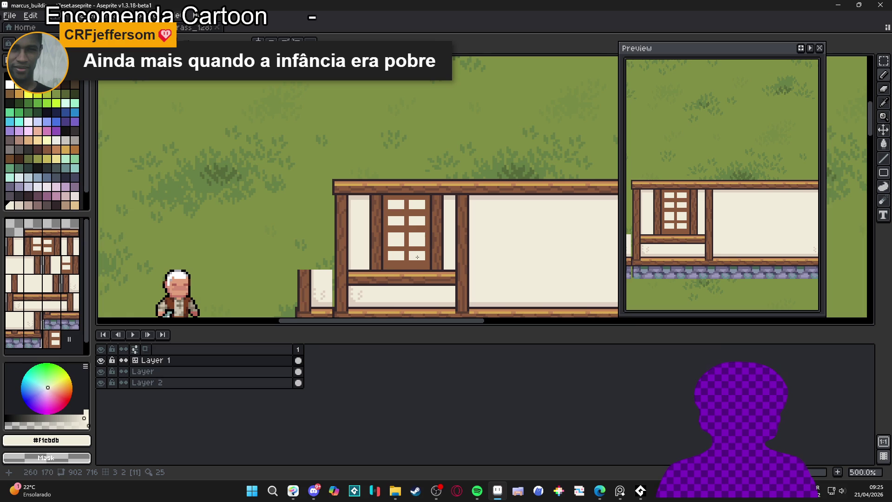
pyautogui.scroll(2, 417, 257)
pyautogui.keyDown('alt'); pyautogui.click(423, 268); pyautogui.keyUp('alt')
pyautogui.click(423, 259)
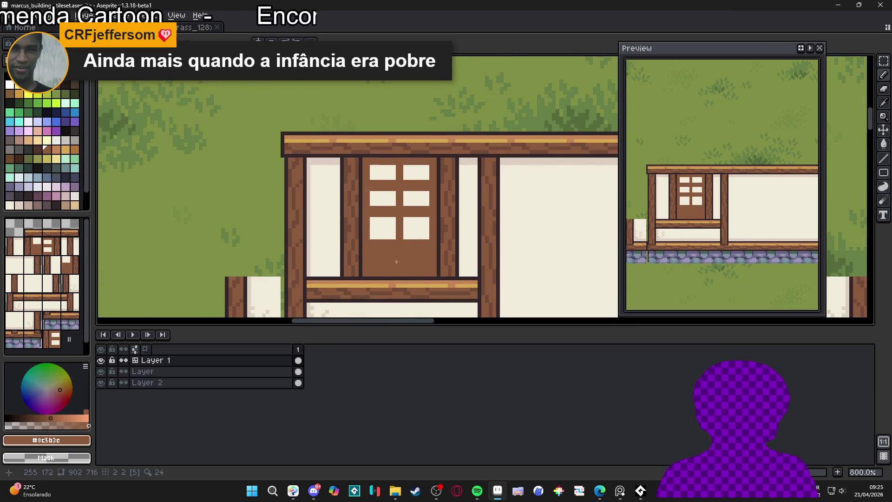
# Step: Flood-fill the old middle-right, top-right and top-left window panes with brown
pyautogui.press('g')
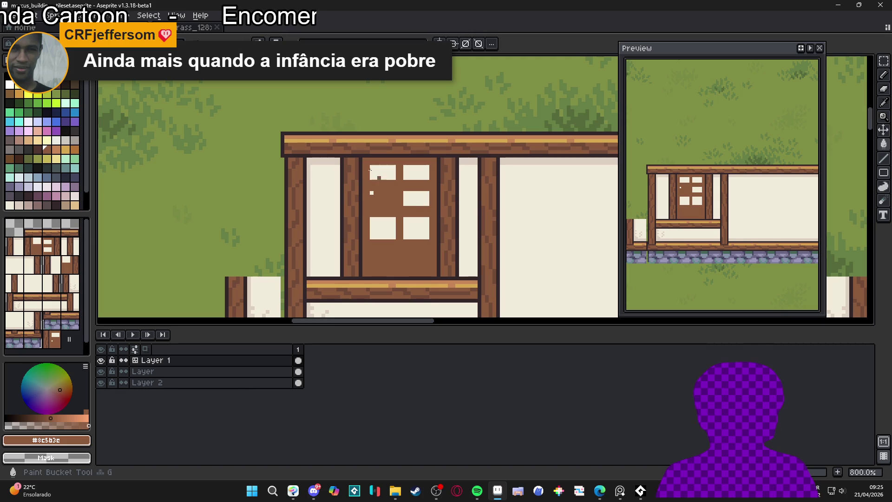
pyautogui.click(416, 199)
pyautogui.click(416, 172)
pyautogui.click(382, 172)
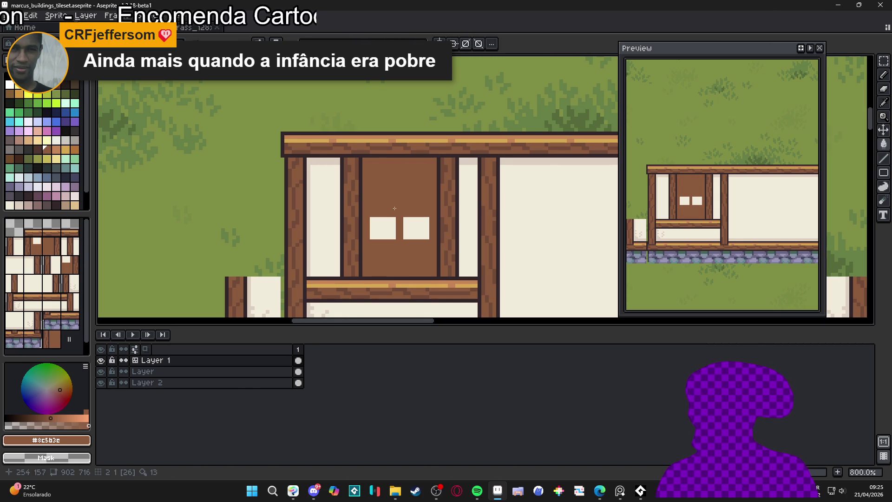
# Step: Magic Wand-select the pair of panes and copy them above the existing pair
pyautogui.press('w')
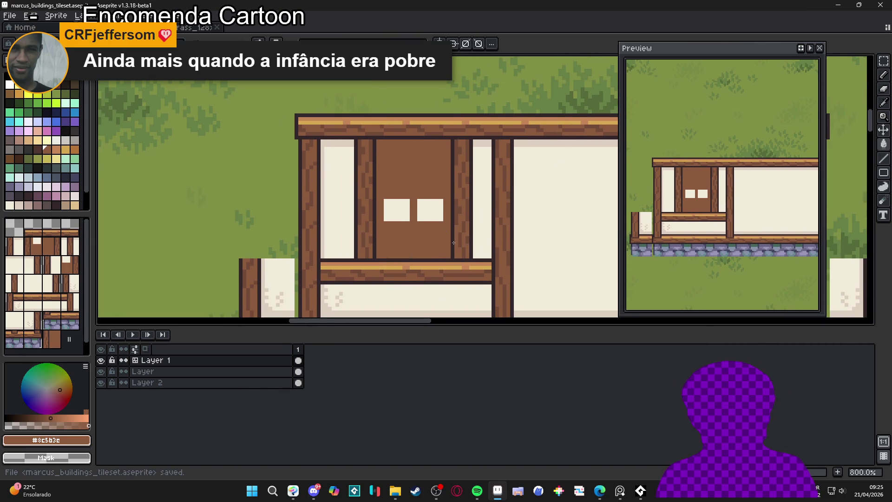
pyautogui.scroll(2, 418, 204)
pyautogui.click(411, 214)
pyautogui.keyDown('shift'); pyautogui.click(453, 212); pyautogui.keyUp('shift')
pyautogui.scroll(-2, 460, 218)
pyautogui.moveTo(436, 219)
pyautogui.mouseDown()
pyautogui.moveTo(435, 167)
pyautogui.moveTo(439, 247)
pyautogui.moveTo(440, 223)
pyautogui.mouseUp()
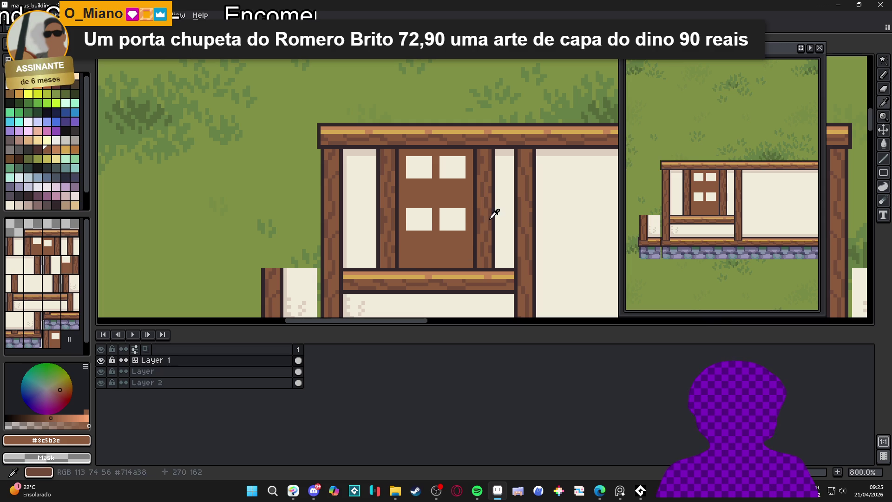
# Step: Paint the lower door panes brown, discarding a trial stamp of dark squares
pyautogui.keyDown('alt'); pyautogui.click(388, 224); pyautogui.keyUp('alt')
pyautogui.moveTo(389, 225); pyautogui.dragTo(440, 220)
pyautogui.hotkey('ctrl', 'z')
pyautogui.keyDown('alt'); pyautogui.click(432, 219); pyautogui.keyUp('alt')
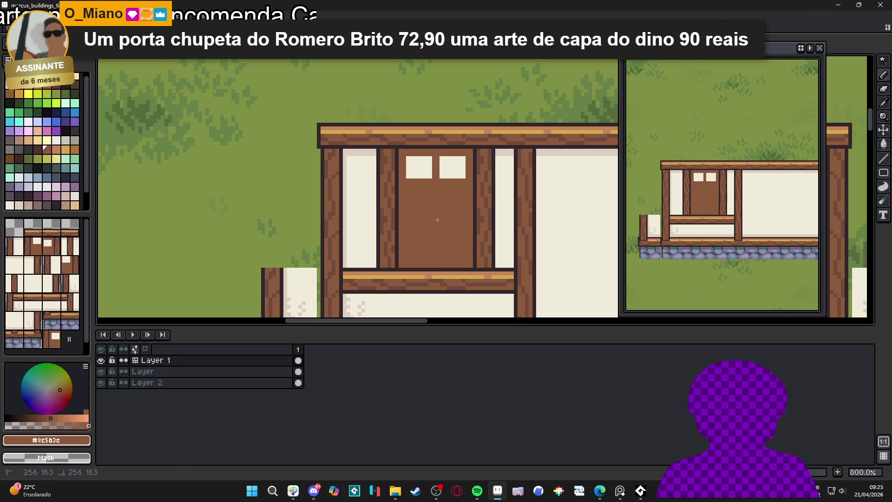
# Step: Stamp cream pane rows into the lower door, plus a light block over the sill edge
pyautogui.keyDown('alt'); pyautogui.click(450, 170); pyautogui.keyUp('alt')
pyautogui.click(436, 200)
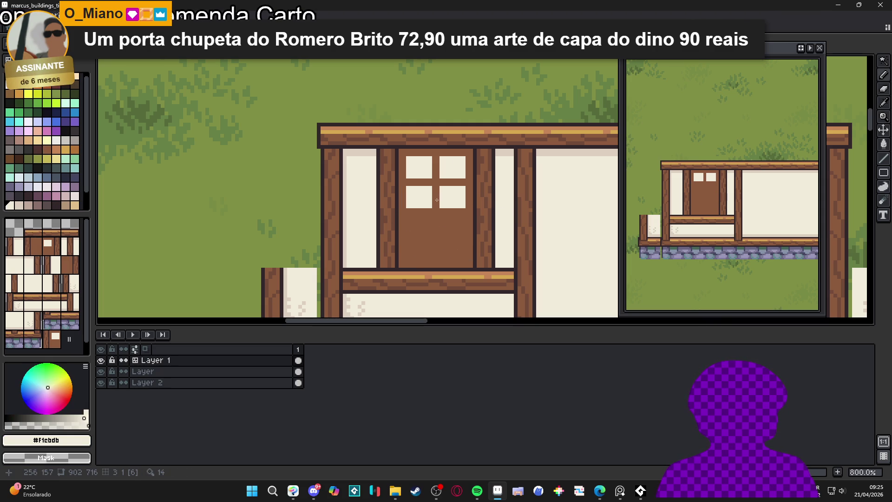
pyautogui.click(439, 227)
pyautogui.click(438, 253)
pyautogui.click(437, 258)
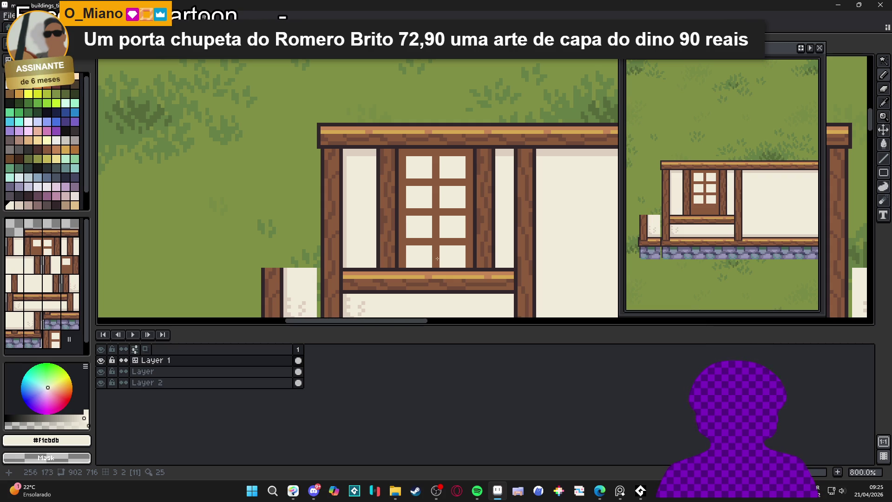
pyautogui.hotkey('ctrl', 'z')
pyautogui.hotkey('ctrl', 'z')
pyautogui.click(527, 295)
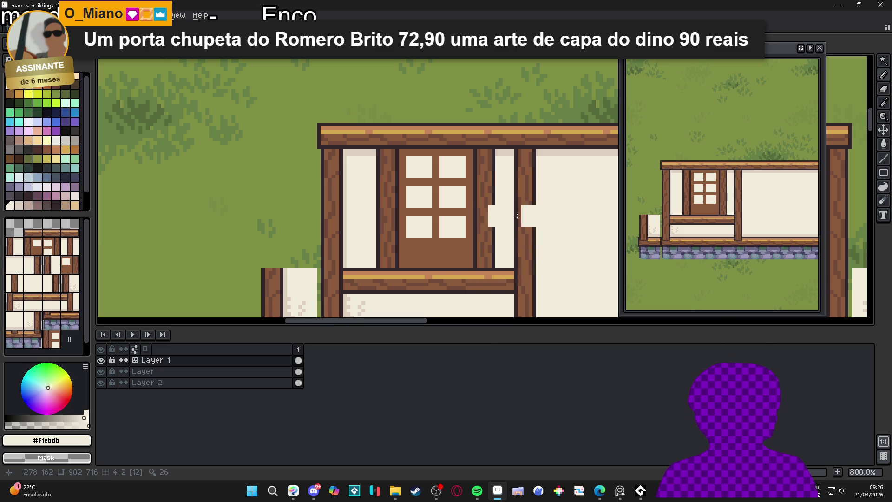
# Step: Restore the taller upper panes, then select and copy them down into the door
pyautogui.scroll(1, 449, 200)
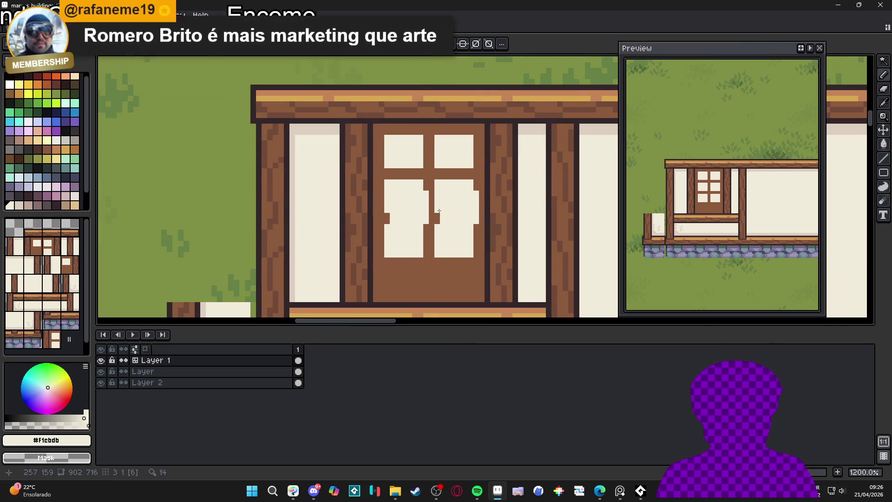
pyautogui.hotkey('ctrl', 'z')
pyautogui.hotkey('ctrl', 'z')
pyautogui.hotkey('ctrl', 'z')
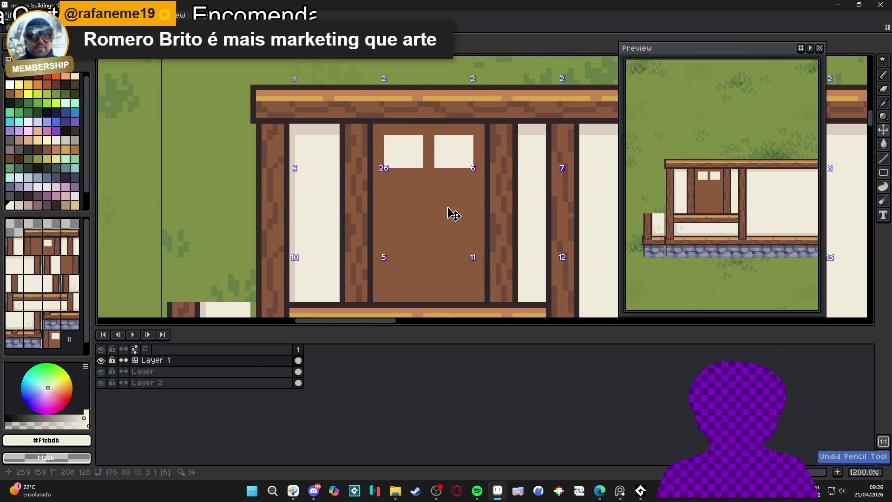
pyautogui.hotkey('ctrl', 'y')
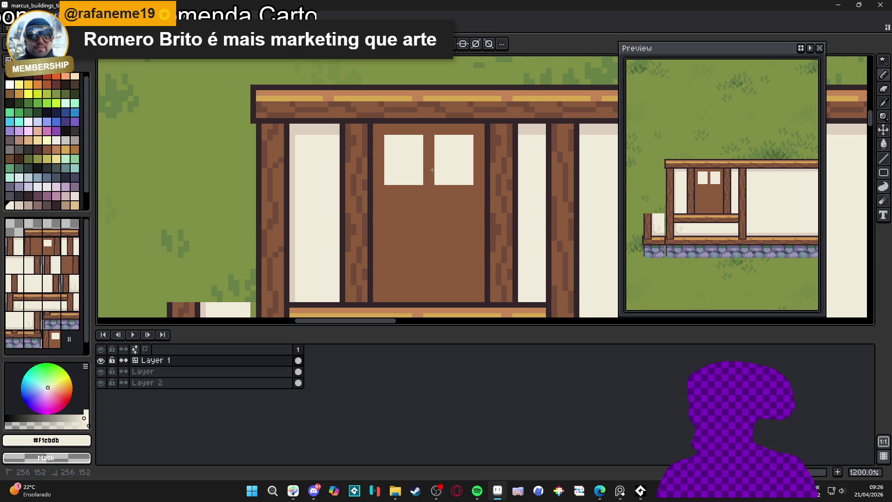
pyautogui.moveTo(382, 133); pyautogui.dragTo(475, 186)
pyautogui.moveTo(429, 157); pyautogui.dragTo(434, 276)
# Step: Settle on the copied lower panes and remove the stray cream pixels beside the posts
pyautogui.hotkey('ctrl', 'z')
pyautogui.hotkey('ctrl', 'z')
pyautogui.hotkey('ctrl', 'z')
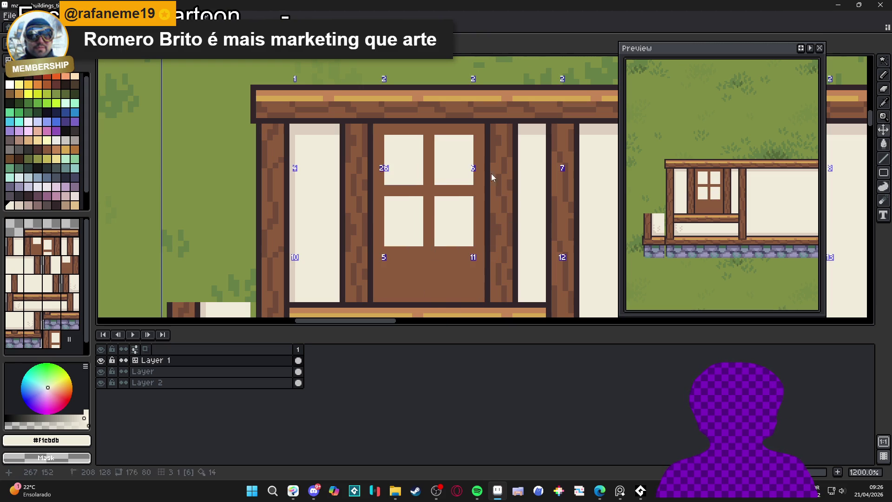
pyautogui.hotkey('ctrl', 'shift', 'z')
pyautogui.hotkey('ctrl', 'shift', 'z')
pyautogui.hotkey('ctrl', 'z')
pyautogui.hotkey('ctrl', 'z')
pyautogui.hotkey('ctrl', 'z')
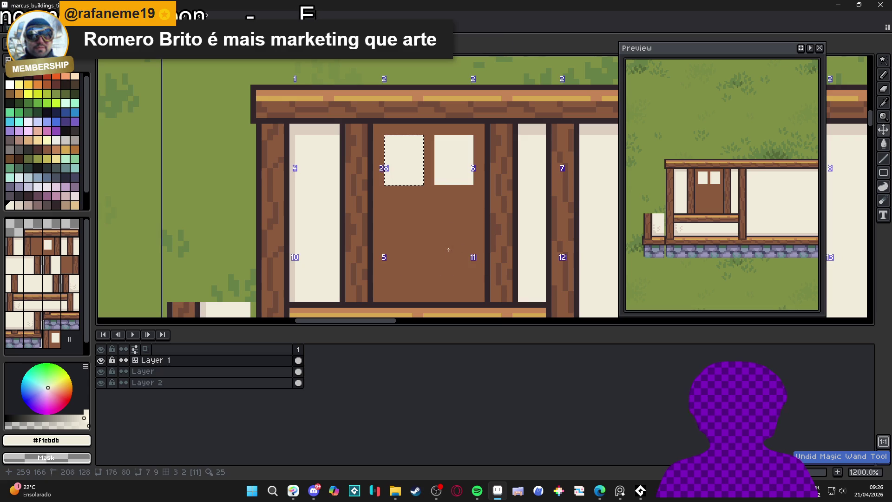
pyautogui.hotkey('ctrl', 'z')
pyautogui.keyDown('alt'); pyautogui.click(441, 222); pyautogui.keyUp('alt')
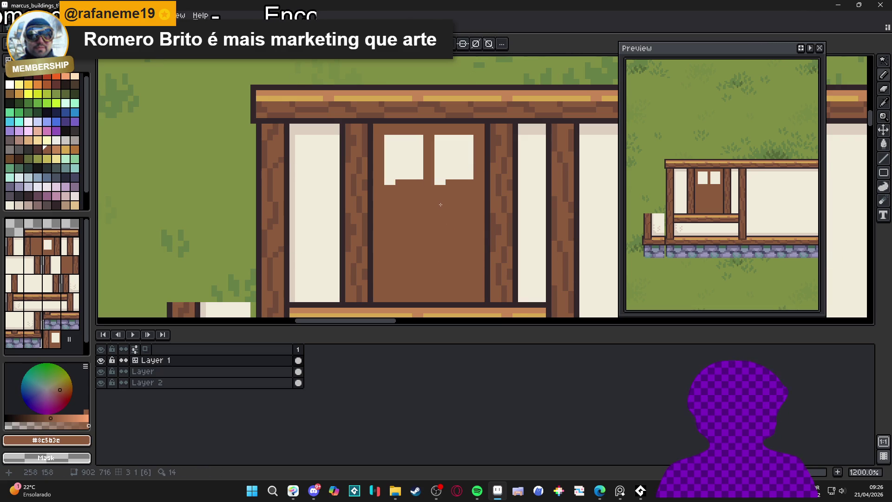
pyautogui.hotkey('ctrl', 'z')
pyautogui.hotkey('ctrl', 'z')
pyautogui.hotkey('ctrl', 'shift', 'z')
pyautogui.hotkey('ctrl', 'shift', 'z')
pyautogui.hotkey('ctrl', 'shift', 'z')
pyautogui.hotkey('ctrl', 'shift', 'z')
pyautogui.hotkey('ctrl', 'shift', 'z')
pyautogui.hotkey('ctrl', 'shift', 'z')
pyautogui.scroll(-3, 456, 262)
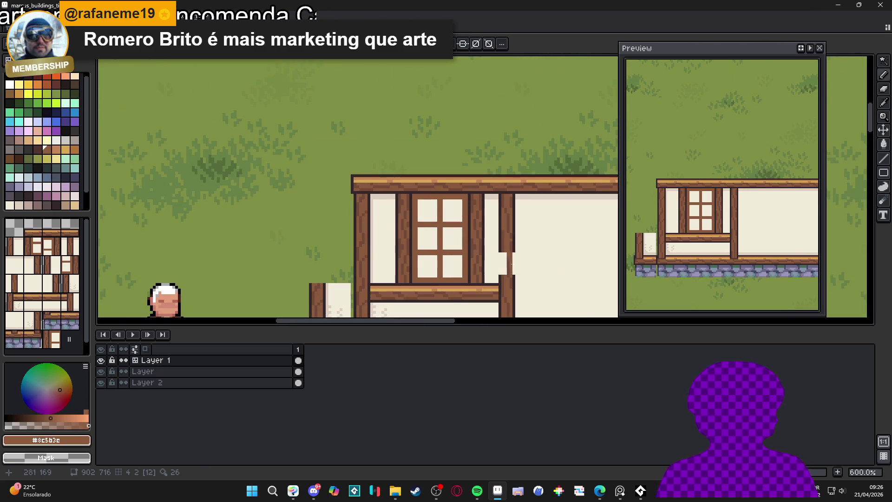
pyautogui.hotkey('ctrl', 'z')
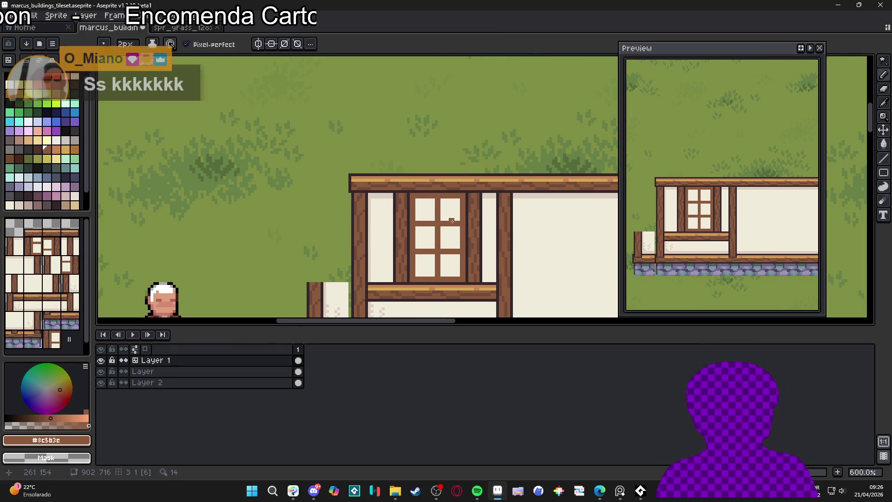
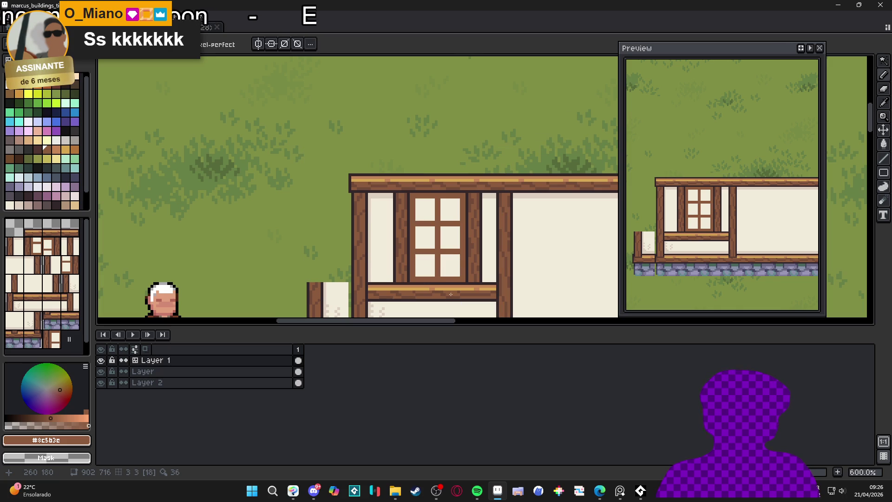
# Step: Pick the frame's wood brown and draw a darker line along the window frame top
pyautogui.scroll(2, 433, 196)
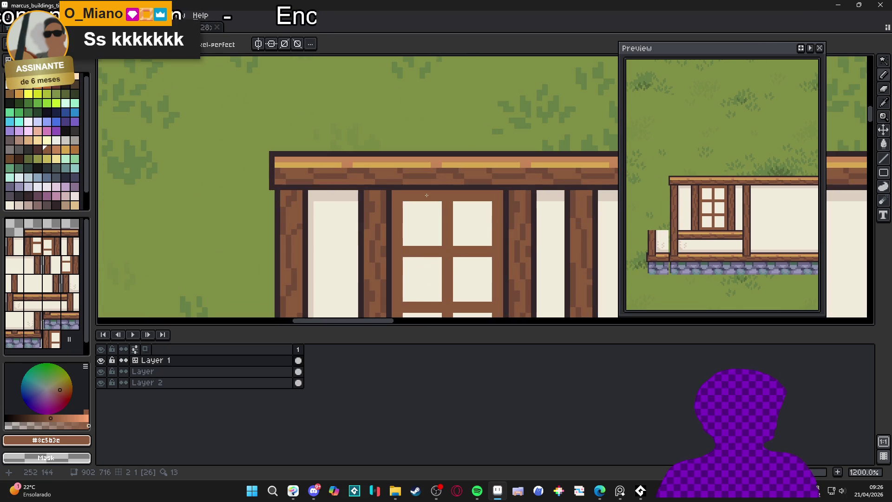
pyautogui.keyDown('alt'); pyautogui.click(400, 196); pyautogui.keyUp('alt')
pyautogui.moveTo(400, 196); pyautogui.dragTo(492, 201)
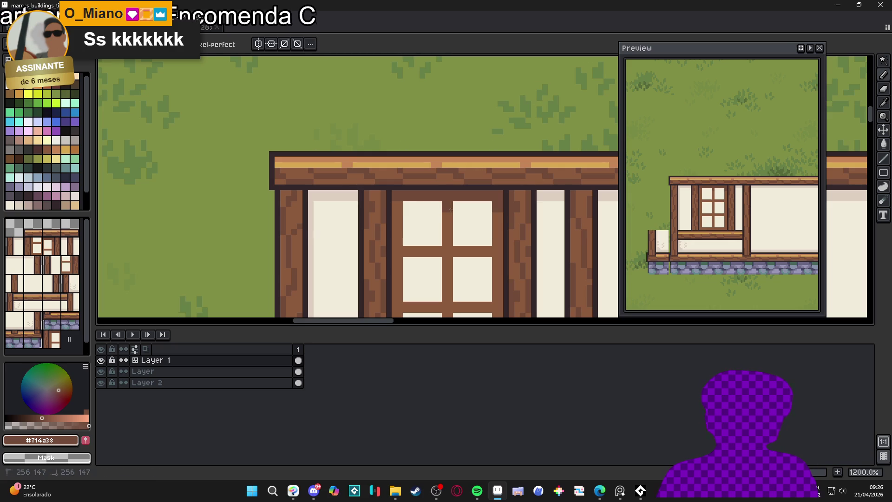
pyautogui.scroll(-5, 435, 239)
pyautogui.scroll(3, 435, 239)
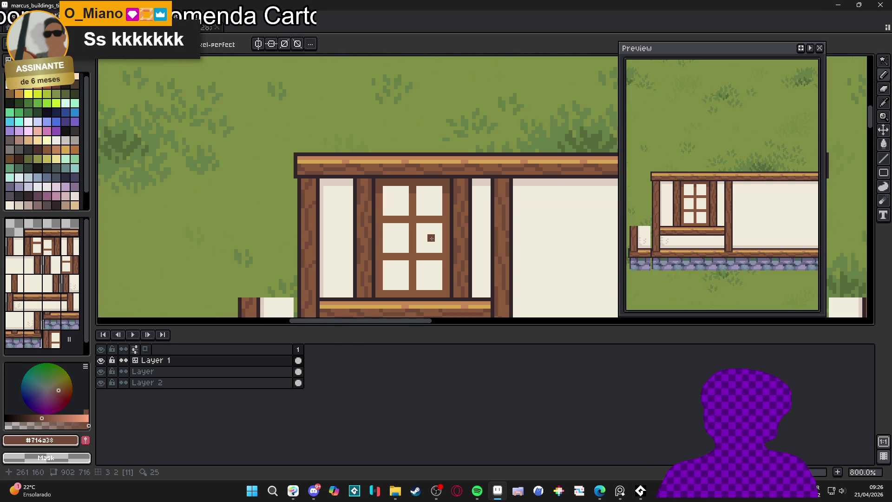
pyautogui.scroll(-3, 429, 228)
pyautogui.scroll(3, 429, 227)
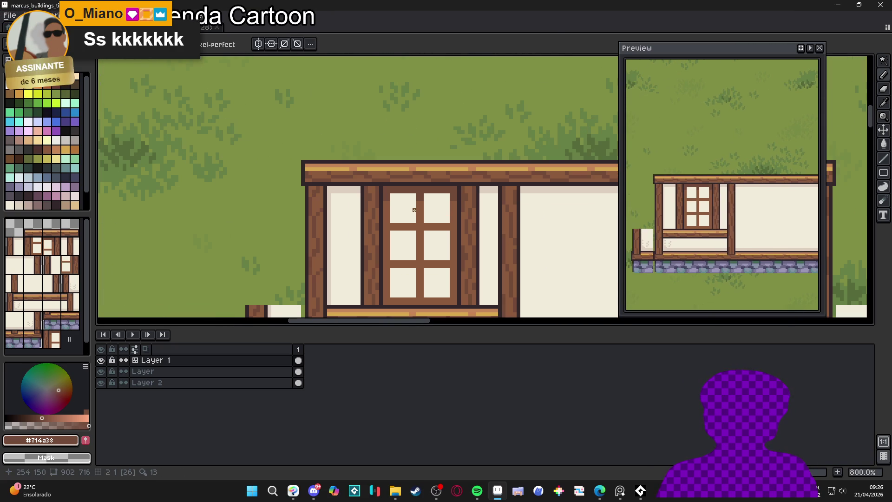
# Step: Test a Magic Wand selection on the top-left pane, deselect it, and choose a dark glass colour
pyautogui.press('w')
pyautogui.click(403, 207)
pyautogui.moveTo(437, 213)
pyautogui.mouseDown()
pyautogui.moveTo(454, 219)
pyautogui.moveTo(467, 205)
pyautogui.mouseUp()
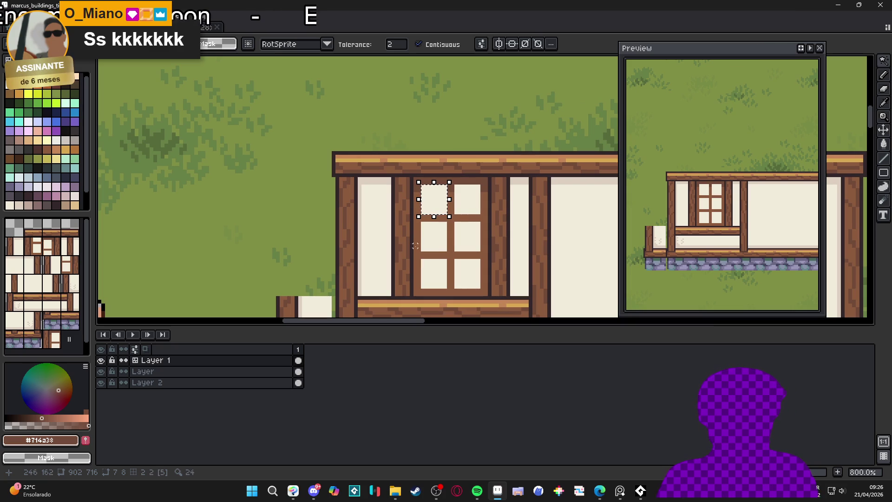
pyautogui.hotkey('ctrl', 'd')
pyautogui.scroll(-3, 464, 211)
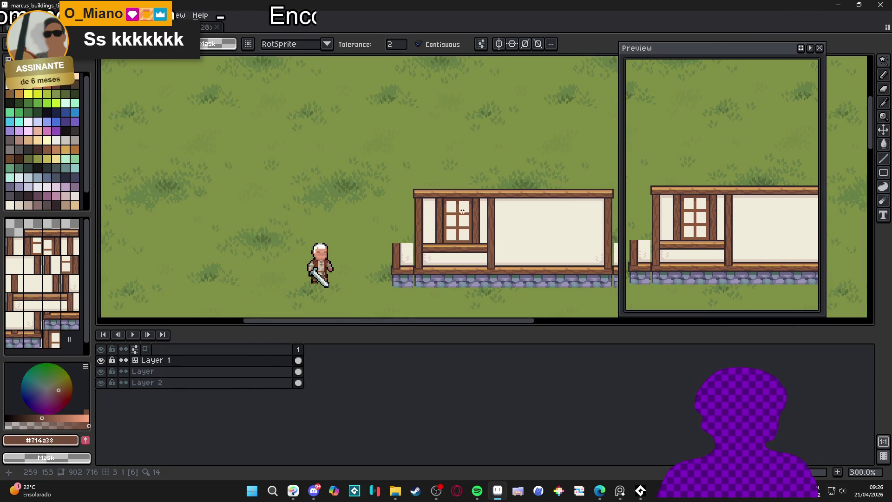
pyautogui.scroll(2, 457, 205)
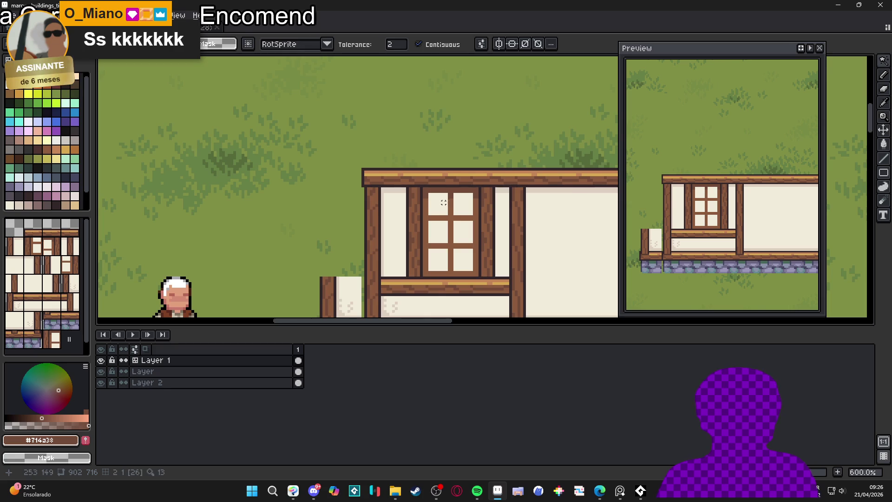
pyautogui.scroll(3, 460, 200)
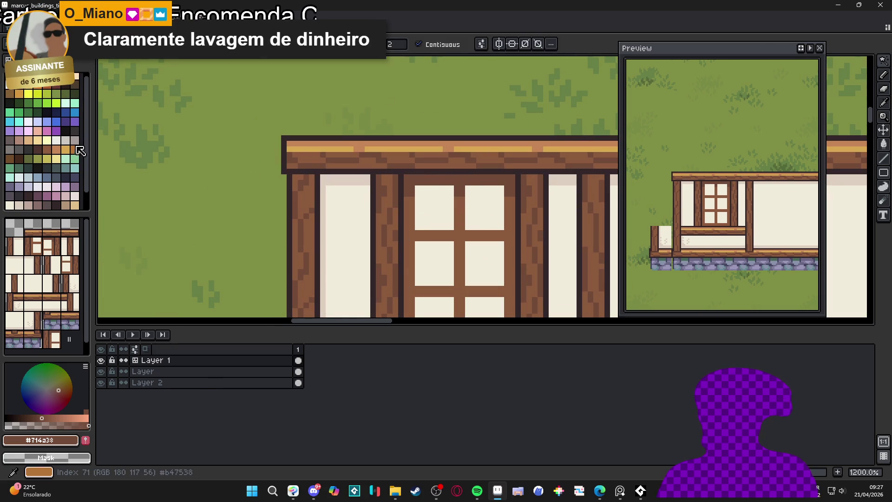
pyautogui.click(74, 94)
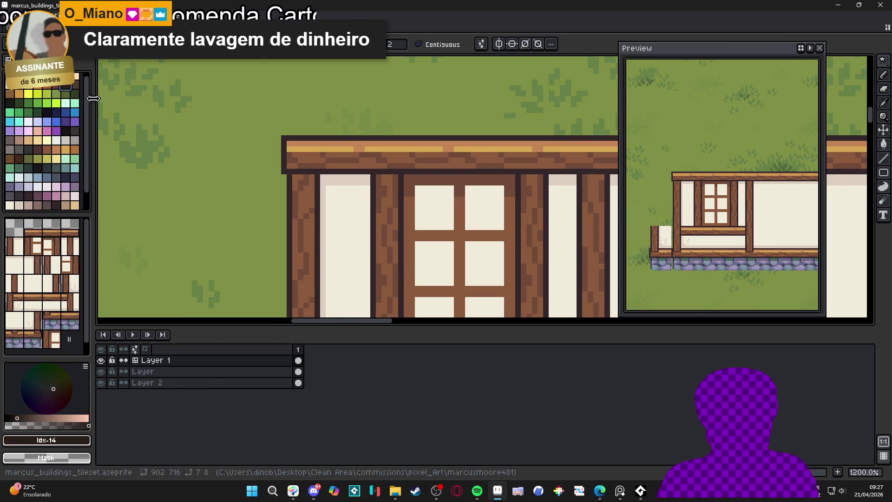
# Step: Fill all six window panes with the dark glass colour
pyautogui.click(452, 205)
pyautogui.click(485, 208)
pyautogui.click(482, 264)
pyautogui.click(435, 263)
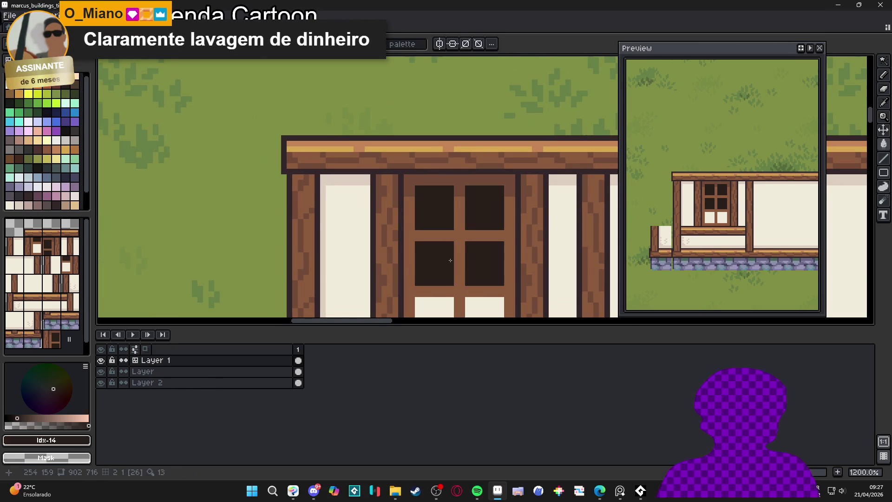
pyautogui.moveTo(434, 264); pyautogui.dragTo(421, 193)
pyautogui.click(432, 251)
pyautogui.click(466, 257)
pyautogui.scroll(-3, 465, 257)
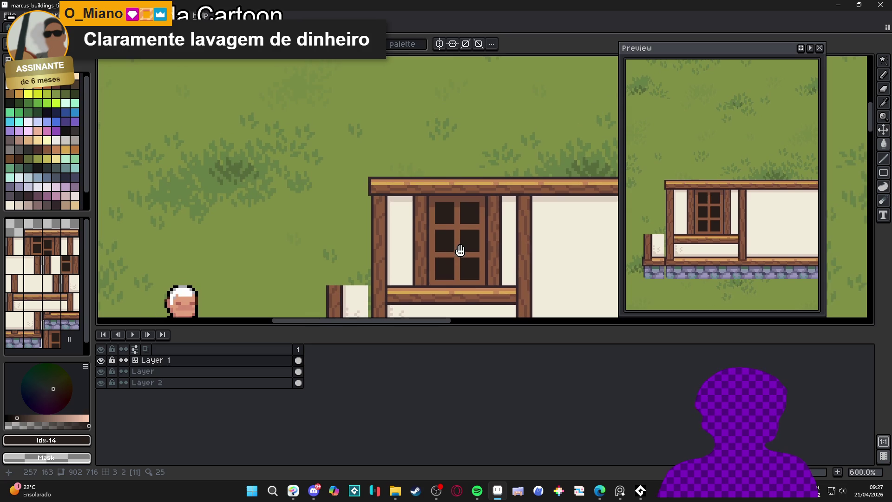
pyautogui.moveTo(458, 253); pyautogui.dragTo(438, 215)
pyautogui.scroll(-3, 438, 214)
pyautogui.scroll(3, 436, 227)
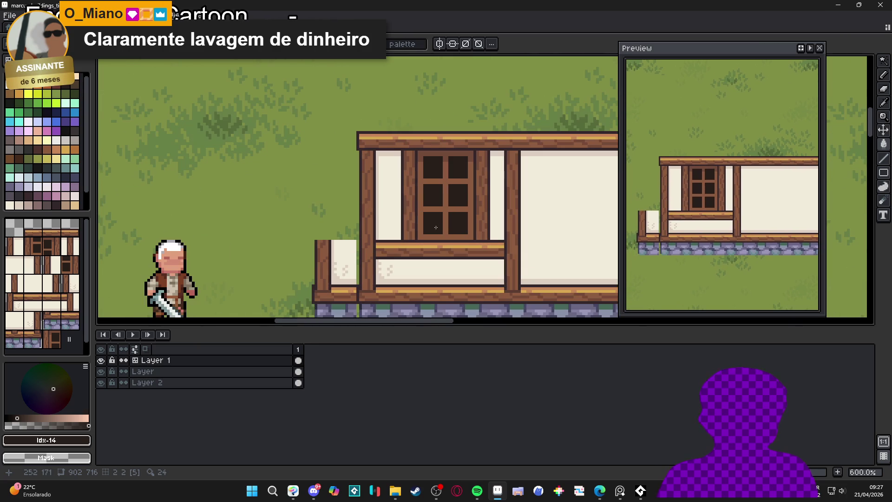
pyautogui.scroll(2, 438, 216)
# Step: Draw a darker brown vertical line down the side of the window frame
pyautogui.keyDown('alt'); pyautogui.click(414, 207); pyautogui.keyUp('alt')
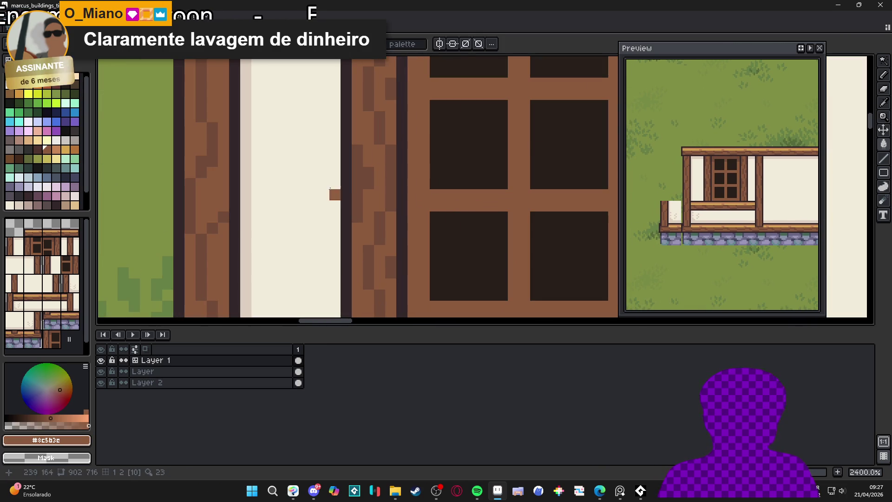
pyautogui.click(37, 150)
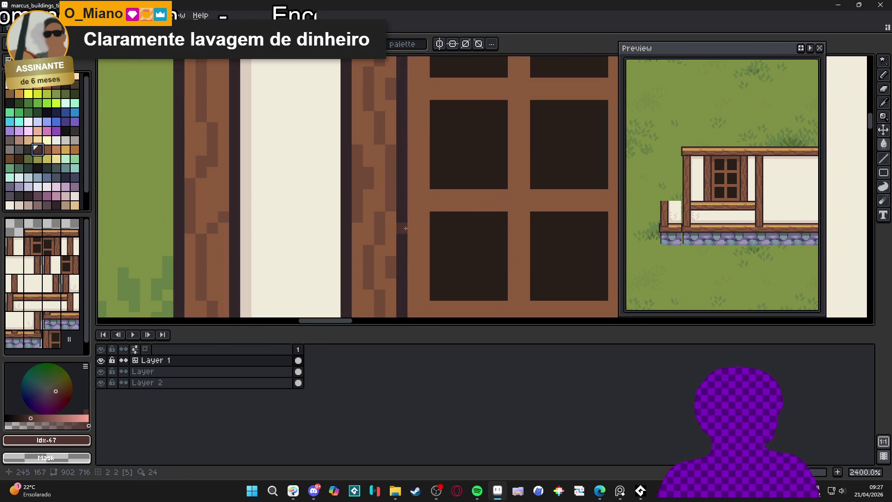
pyautogui.scroll(-1, 405, 228)
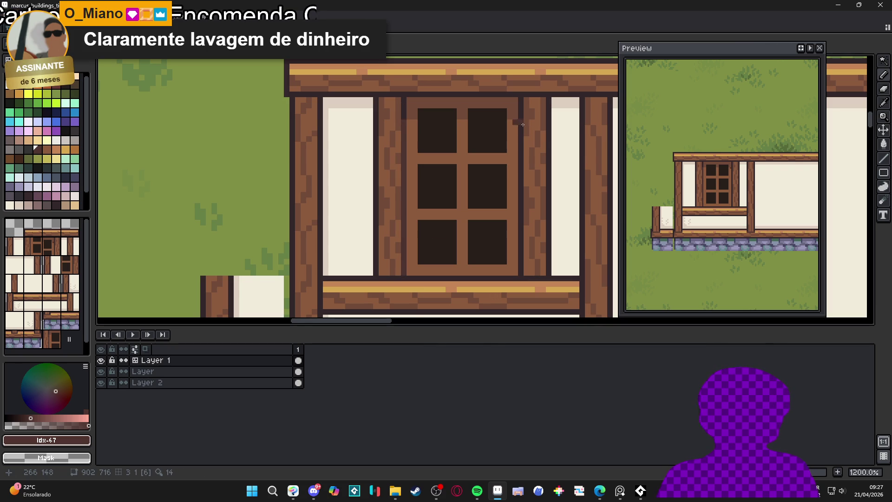
pyautogui.moveTo(523, 124); pyautogui.dragTo(520, 274)
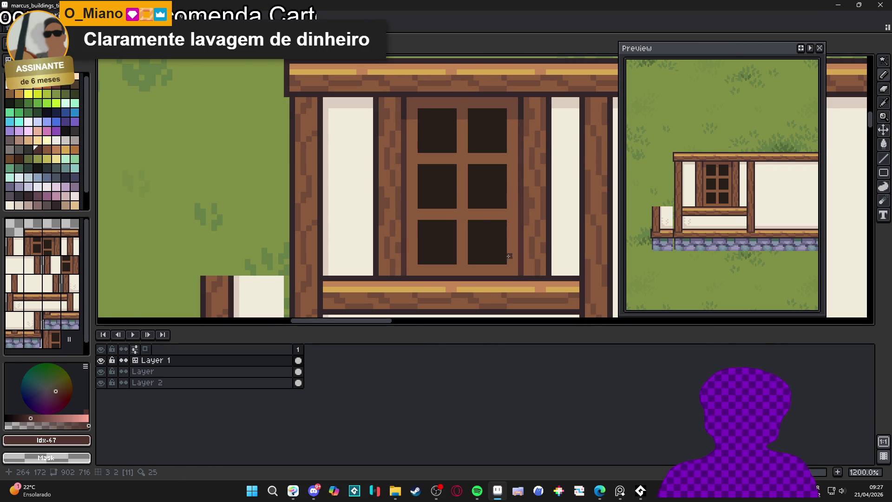
pyautogui.scroll(-1, 510, 257)
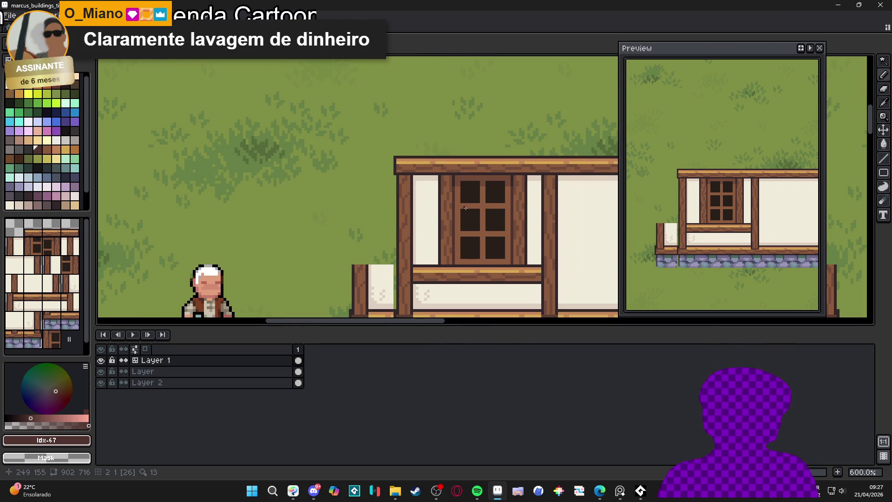
pyautogui.scroll(1, 463, 208)
# Step: Touch up the window frame with mid-brown strokes
pyautogui.keyDown('alt'); pyautogui.click(459, 179); pyautogui.keyUp('alt')
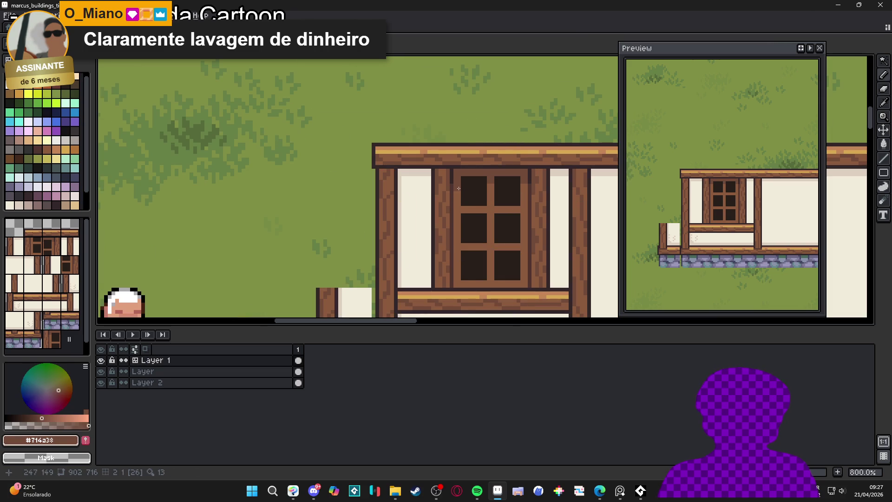
pyautogui.moveTo(459, 209); pyautogui.dragTo(450, 165)
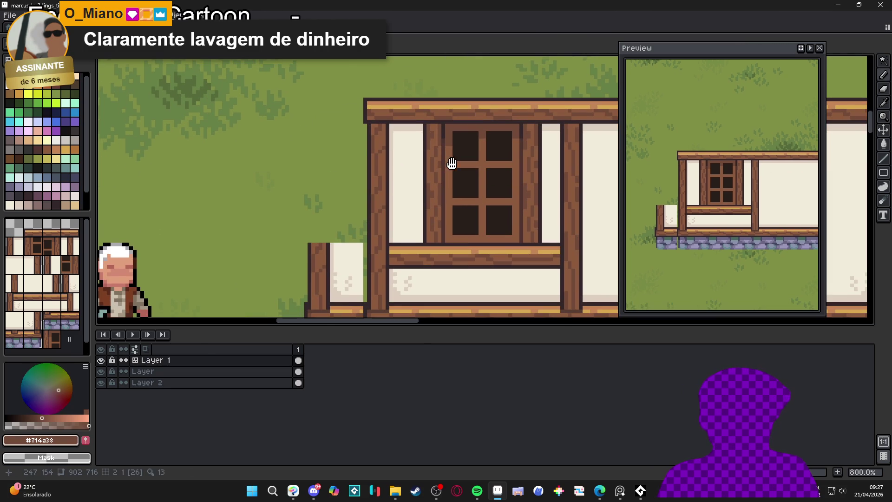
pyautogui.moveTo(448, 233)
pyautogui.mouseDown()
pyautogui.moveTo(450, 240)
pyautogui.moveTo(515, 239)
pyautogui.moveTo(508, 218)
pyautogui.mouseUp()
pyautogui.scroll(-2, 498, 197)
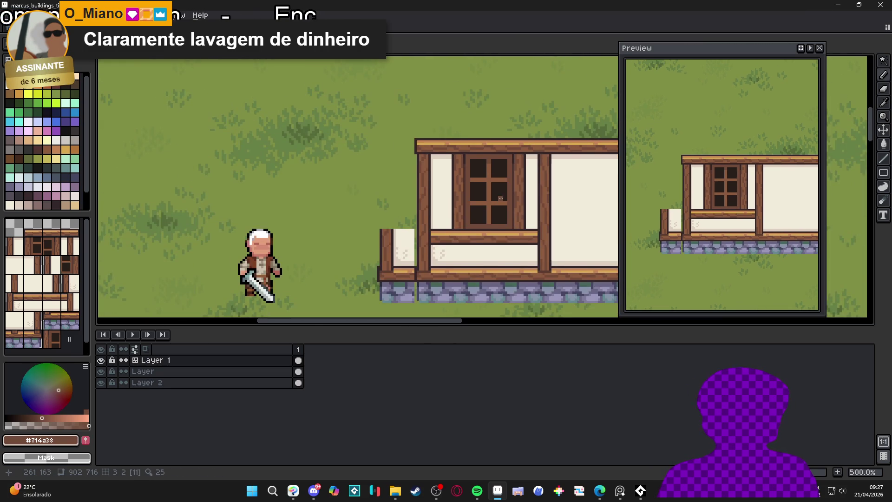
pyautogui.scroll(-3, 508, 210)
pyautogui.scroll(3, 472, 246)
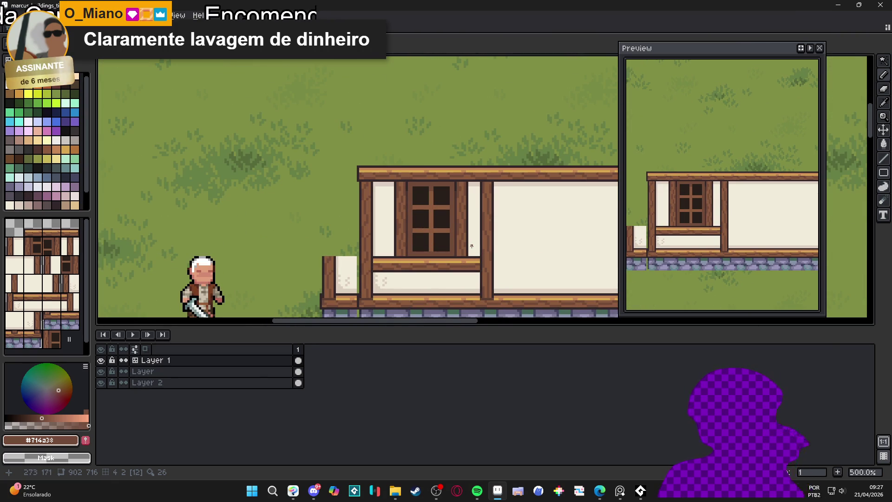
pyautogui.scroll(2, 437, 238)
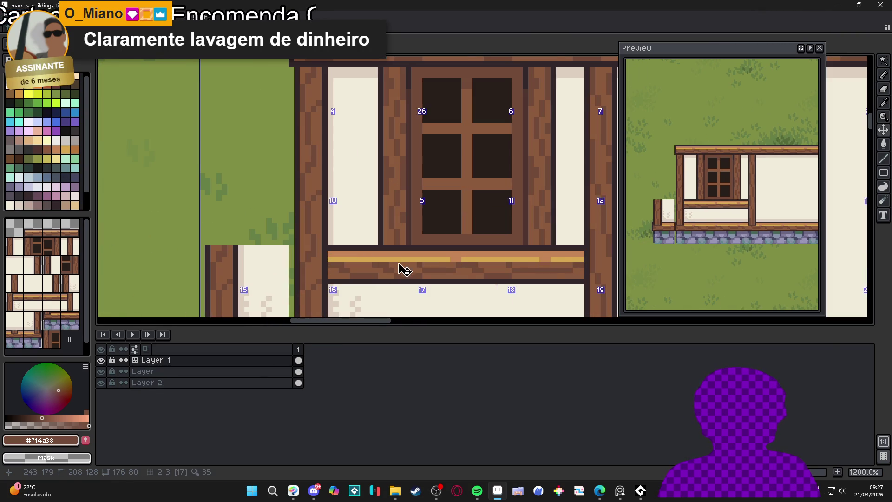
# Step: Pencil dark brown outline pixels where the left frame post meets the sill
pyautogui.scroll(2, 408, 262)
pyautogui.keyDown('alt'); pyautogui.click(411, 260); pyautogui.keyUp('alt')
pyautogui.moveTo(411, 255)
pyautogui.mouseDown()
pyautogui.moveTo(411, 268)
pyautogui.moveTo(376, 270)
pyautogui.moveTo(403, 269)
pyautogui.mouseUp()
pyautogui.keyDown('alt'); pyautogui.click(374, 241); pyautogui.keyUp('alt')
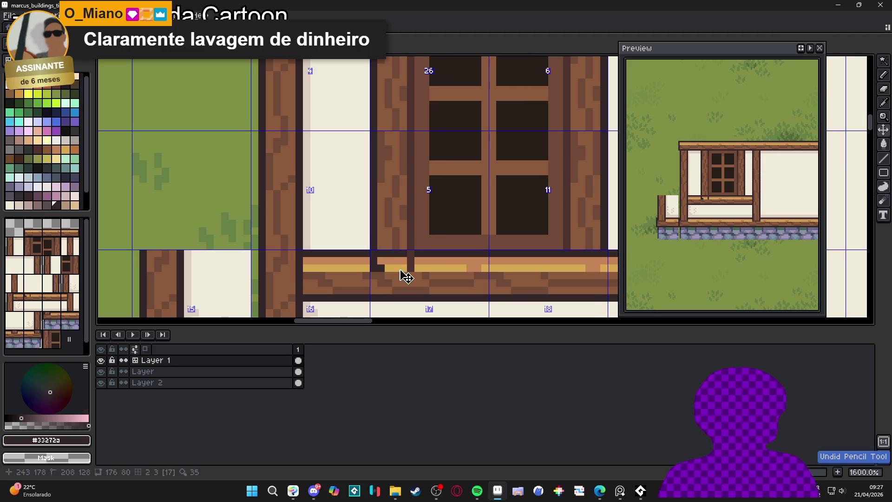
pyautogui.keyDown('alt'); pyautogui.click(395, 253); pyautogui.keyUp('alt')
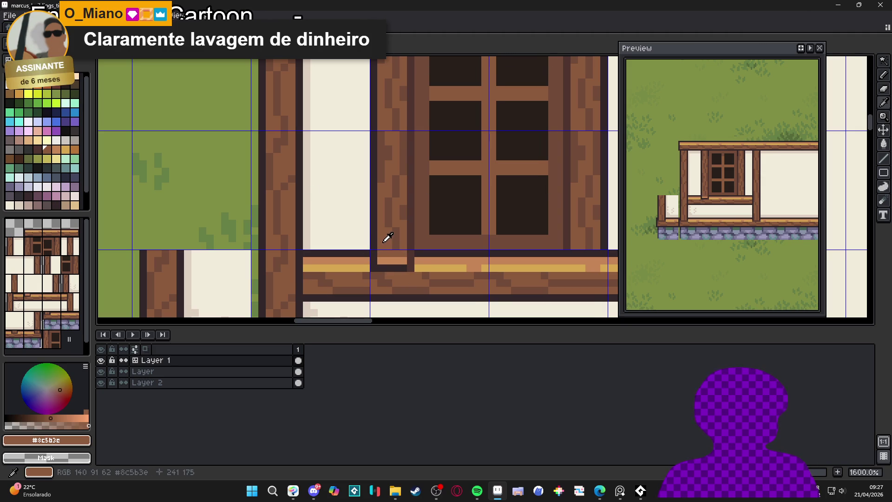
pyautogui.keyDown('alt'); pyautogui.click(401, 252); pyautogui.keyUp('alt')
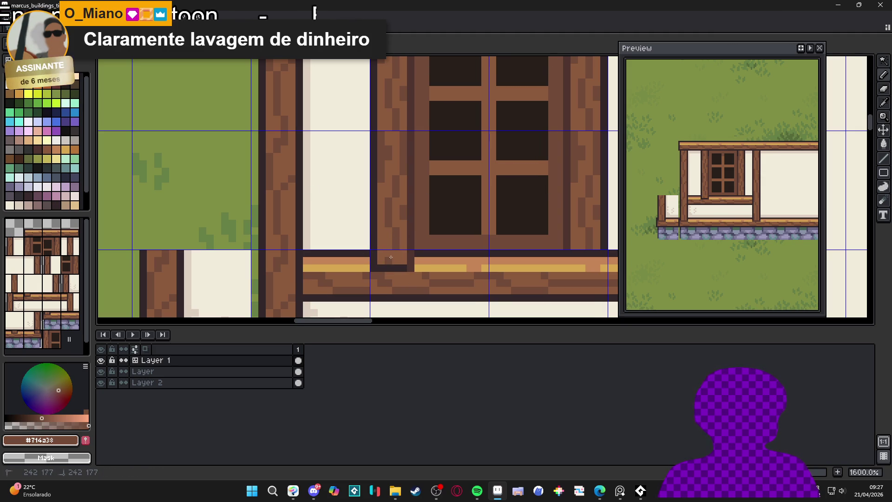
pyautogui.scroll(-1, 437, 254)
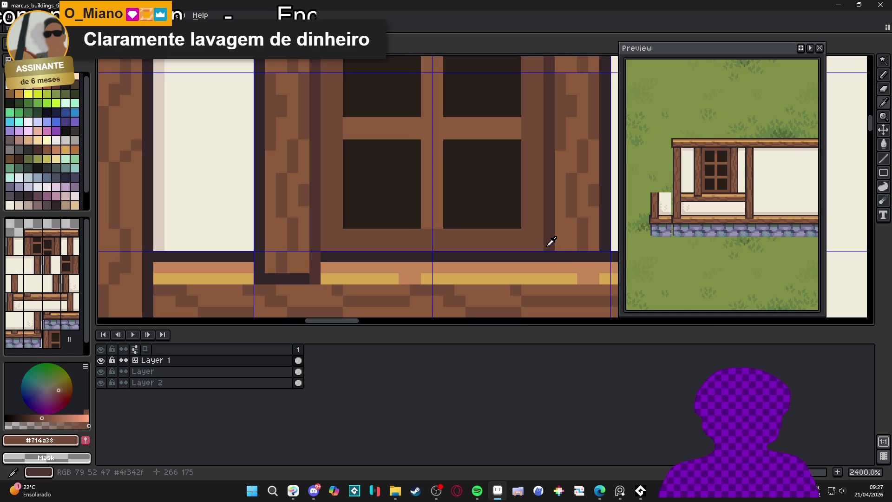
# Step: Add dark and brown pixels along the right post and sill edge, briefly using a 2px brush
pyautogui.keyDown('alt'); pyautogui.click(548, 247); pyautogui.keyUp('alt')
pyautogui.moveTo(549, 265)
pyautogui.mouseDown()
pyautogui.moveTo(549, 279)
pyautogui.moveTo(439, 280)
pyautogui.moveTo(492, 284)
pyautogui.moveTo(492, 293)
pyautogui.moveTo(446, 269)
pyautogui.moveTo(468, 290)
pyautogui.moveTo(446, 291)
pyautogui.mouseUp()
pyautogui.keyDown('alt'); pyautogui.click(492, 251); pyautogui.keyUp('alt')
pyautogui.keyDown('alt'); pyautogui.click(481, 255); pyautogui.keyUp('alt')
pyautogui.click(481, 268)
pyautogui.press('+')
pyautogui.keyDown('alt'); pyautogui.click(491, 260); pyautogui.keyUp('alt')
pyautogui.click(485, 285)
pyautogui.press('-')
pyautogui.scroll(-6, 466, 290)
pyautogui.scroll(-3, 466, 290)
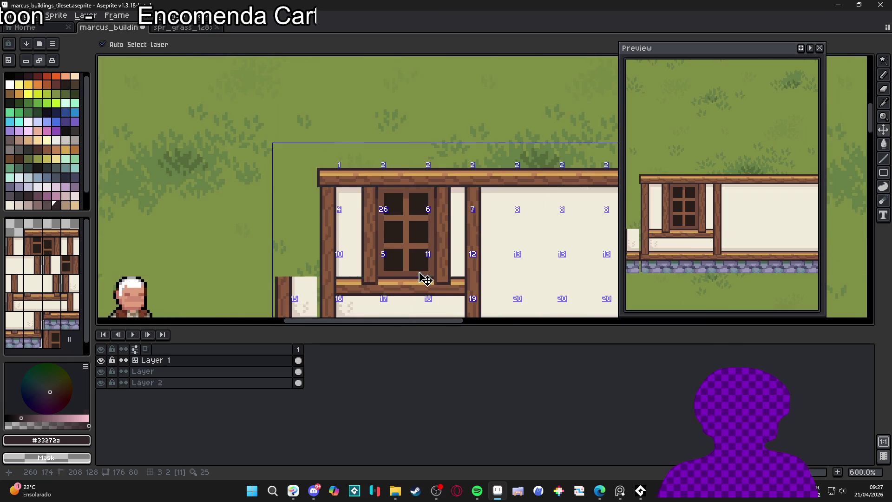
# Step: Sample the timber's mid and dark browns and adjust the pencil between 1px and 2px
pyautogui.scroll(1, 368, 205)
pyautogui.scroll(3, 368, 205)
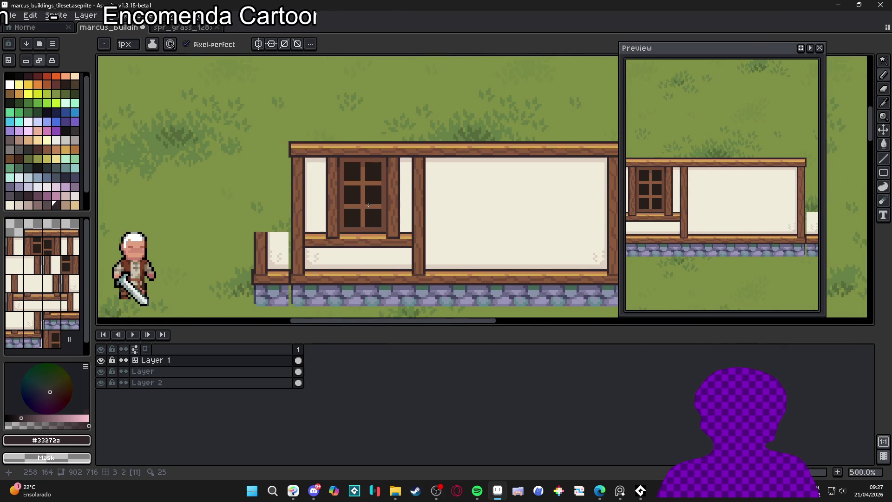
pyautogui.scroll(-1, 363, 198)
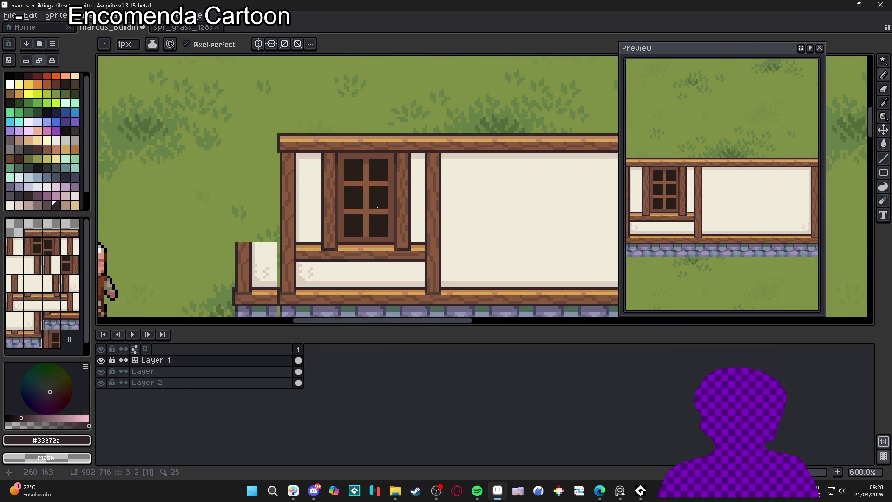
pyautogui.scroll(3, 363, 209)
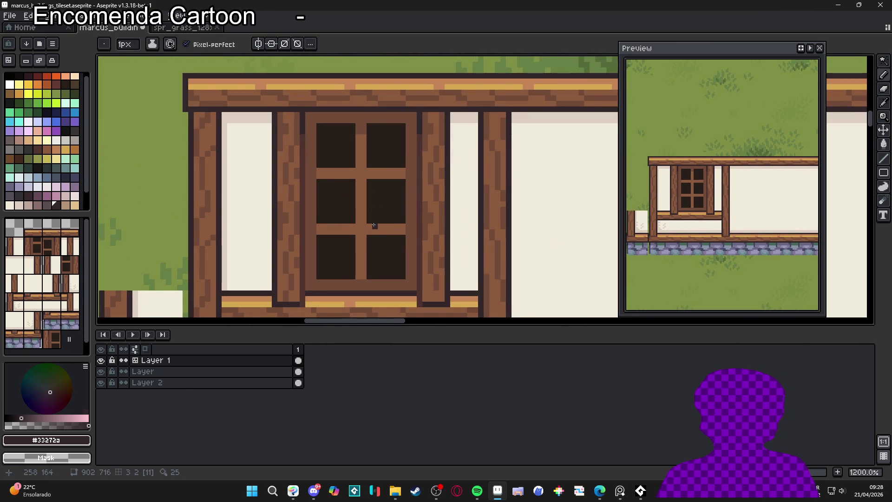
pyautogui.scroll(-5, 377, 225)
pyautogui.hscroll(1, 390, 193)
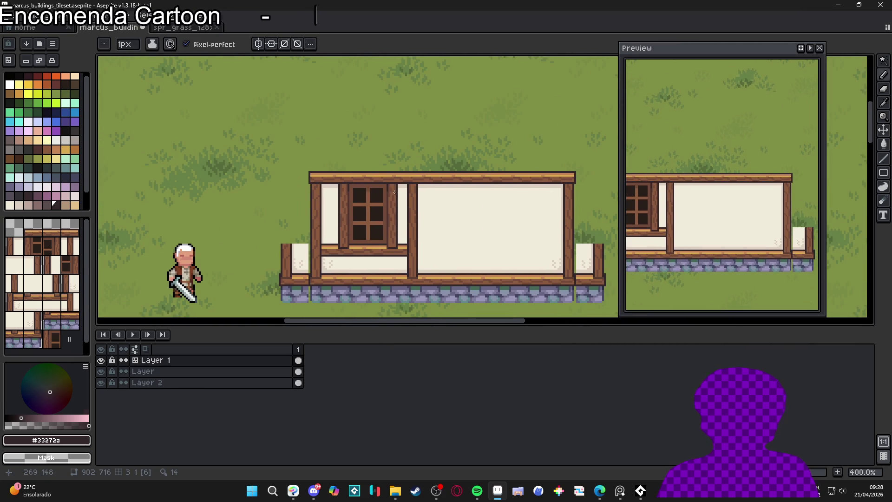
pyautogui.hscroll(-1, 365, 179)
pyautogui.scroll(6, 372, 196)
pyautogui.press('i')
pyautogui.keyDown('alt'); pyautogui.click(377, 209); pyautogui.keyUp('alt')
pyautogui.keyDown('alt'); pyautogui.click(371, 182); pyautogui.keyUp('alt')
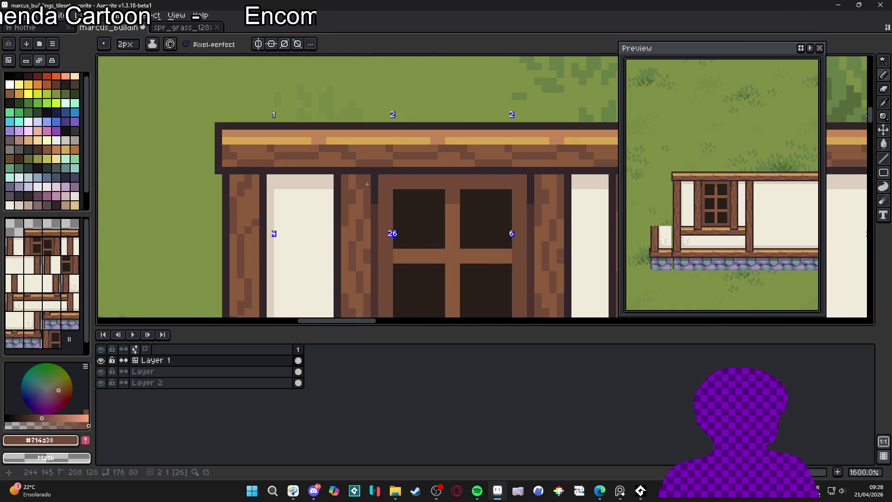
pyautogui.press('-')
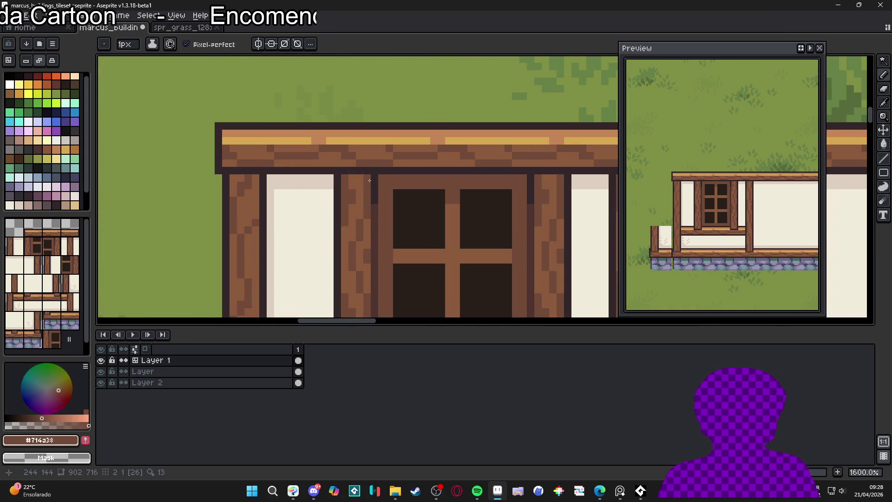
pyautogui.keyDown('alt'); pyautogui.click(366, 178); pyautogui.keyUp('alt')
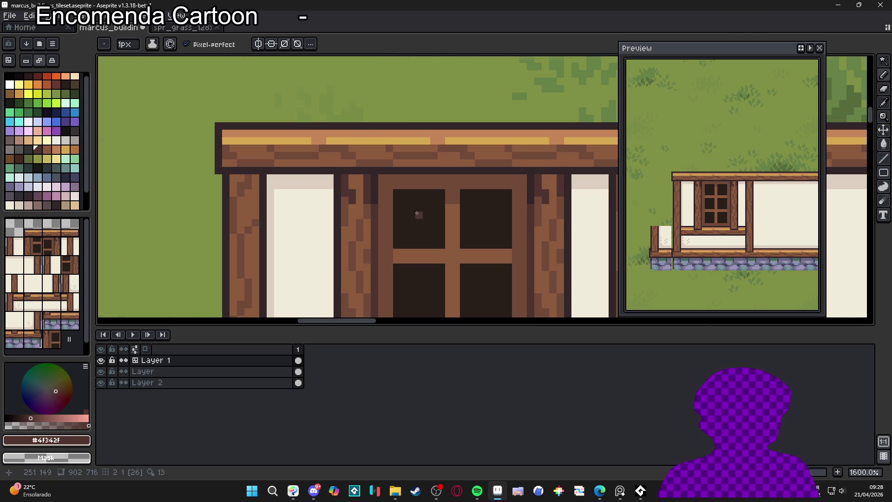
pyautogui.scroll(-3, 417, 213)
pyautogui.scroll(1, 416, 209)
pyautogui.keyDown('alt'); pyautogui.click(393, 210); pyautogui.keyUp('alt')
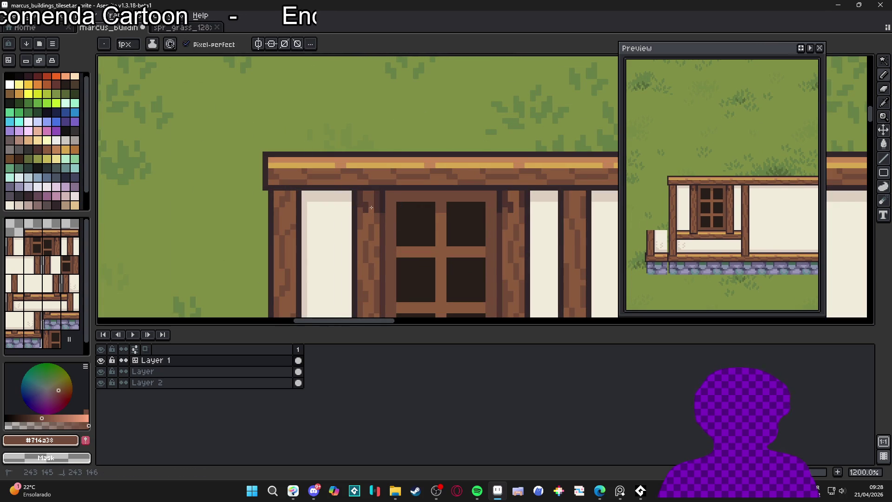
pyautogui.press('+')
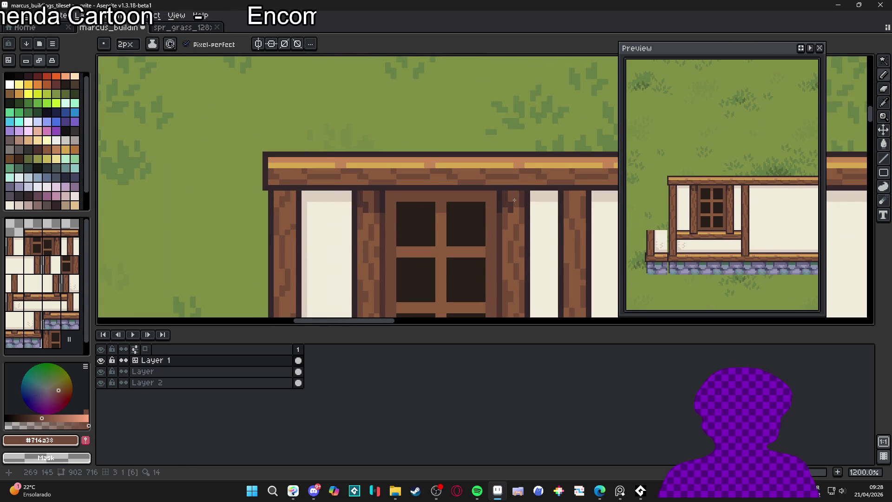
pyautogui.scroll(-3, 518, 212)
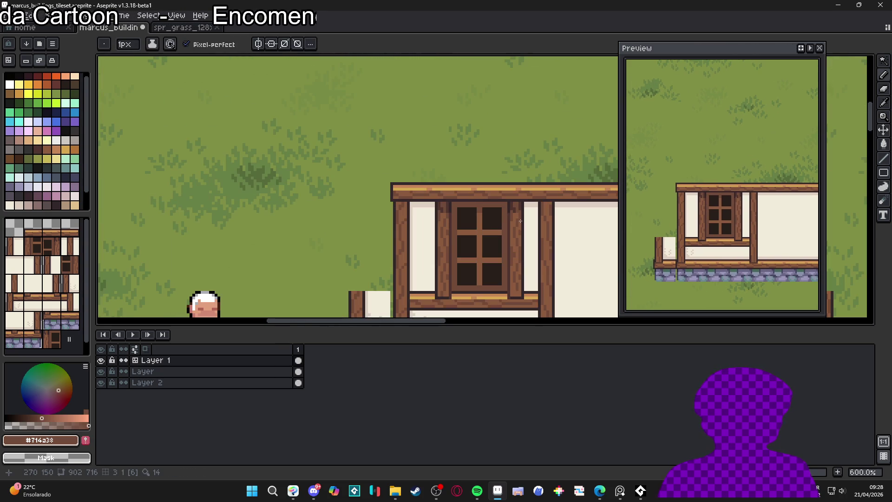
pyautogui.scroll(-1, 522, 225)
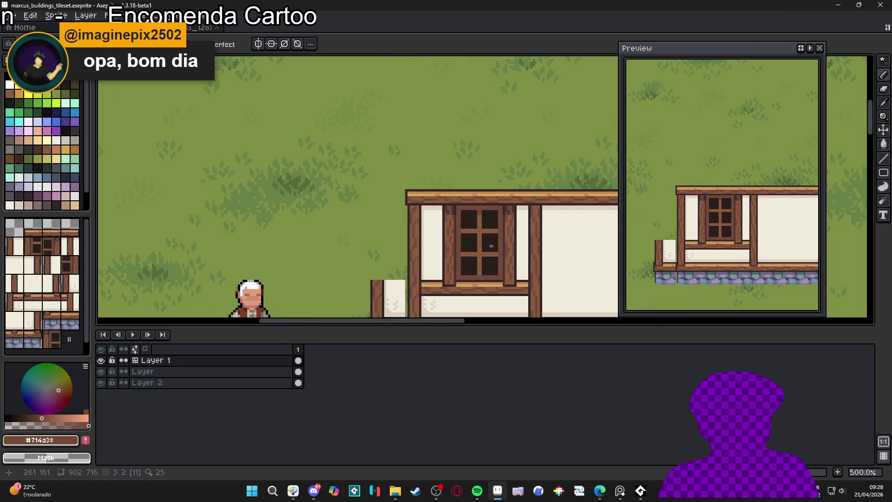
pyautogui.scroll(5, 446, 217)
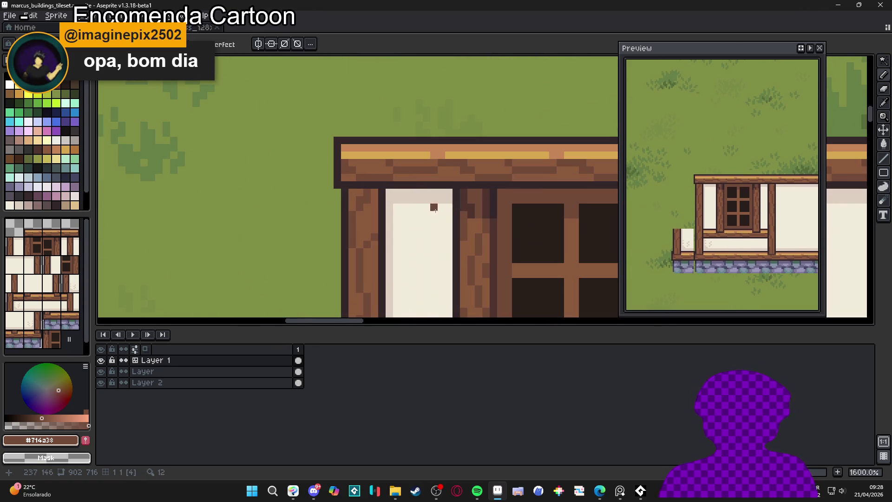
# Step: Add brown shading pixels to the timber posts, repainting dark post pixels in brown
pyautogui.keyDown('alt'); pyautogui.click(449, 212); pyautogui.keyUp('alt')
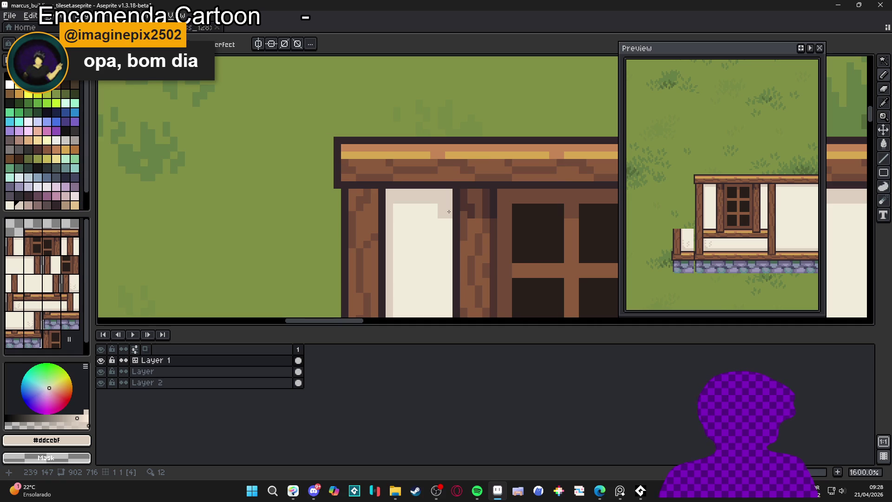
pyautogui.scroll(-4, 397, 226)
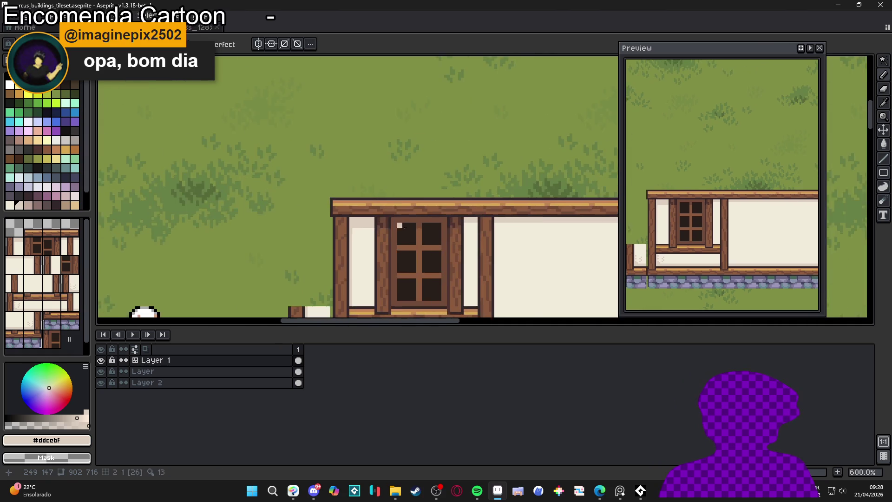
pyautogui.scroll(4, 397, 226)
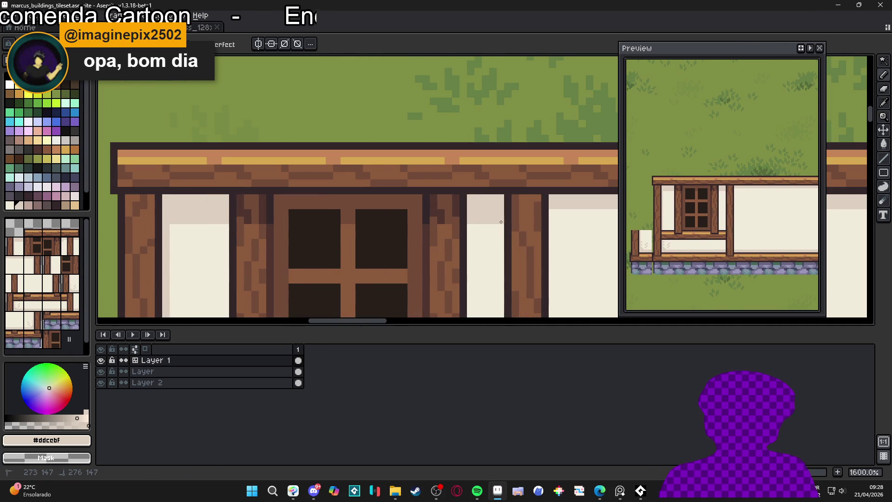
pyautogui.keyDown('alt'); pyautogui.click(516, 220); pyautogui.keyUp('alt')
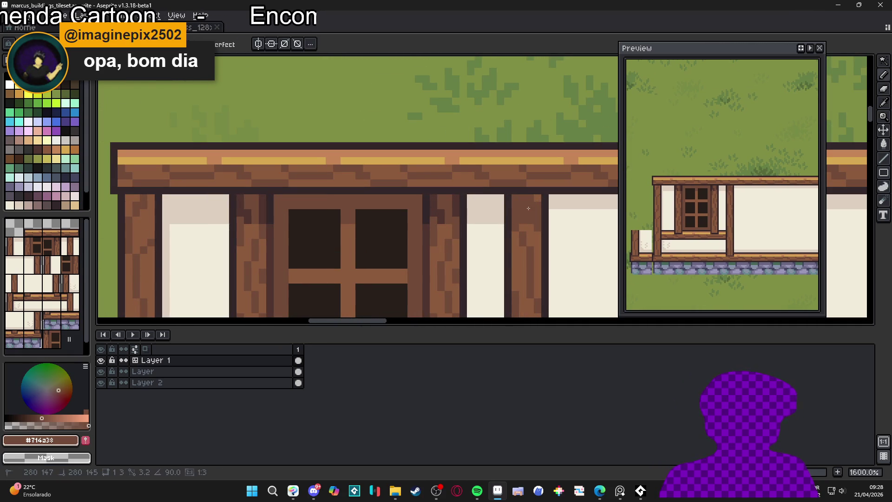
pyautogui.keyDown('alt'); pyautogui.click(530, 201); pyautogui.keyUp('alt')
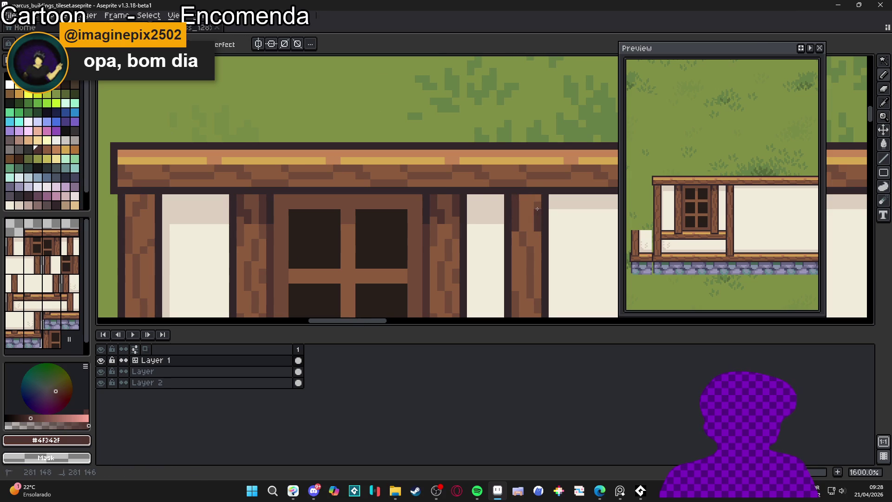
pyautogui.keyDown('alt'); pyautogui.click(457, 220); pyautogui.keyUp('alt')
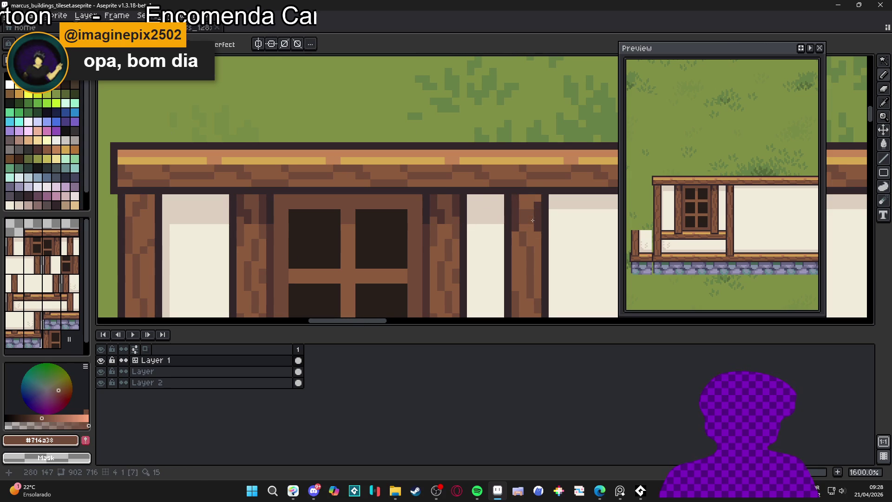
pyautogui.scroll(-6, 541, 198)
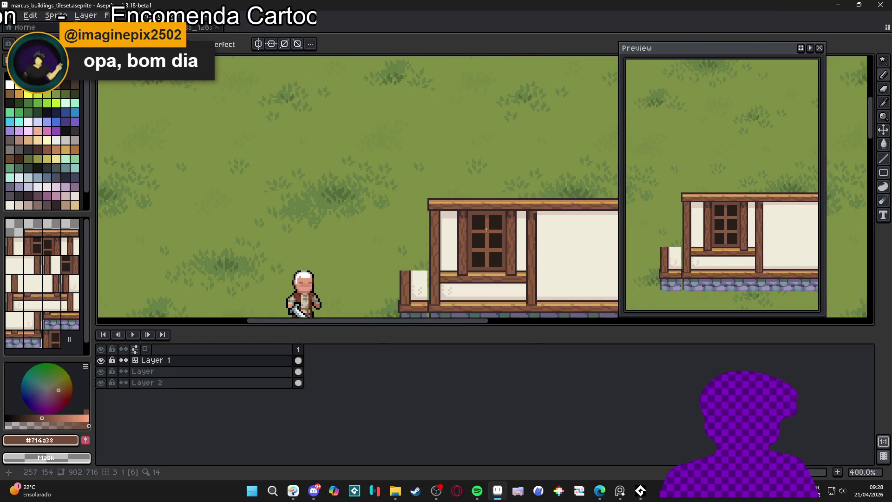
pyautogui.scroll(8, 582, 223)
pyautogui.keyDown('alt'); pyautogui.click(597, 219); pyautogui.keyUp('alt')
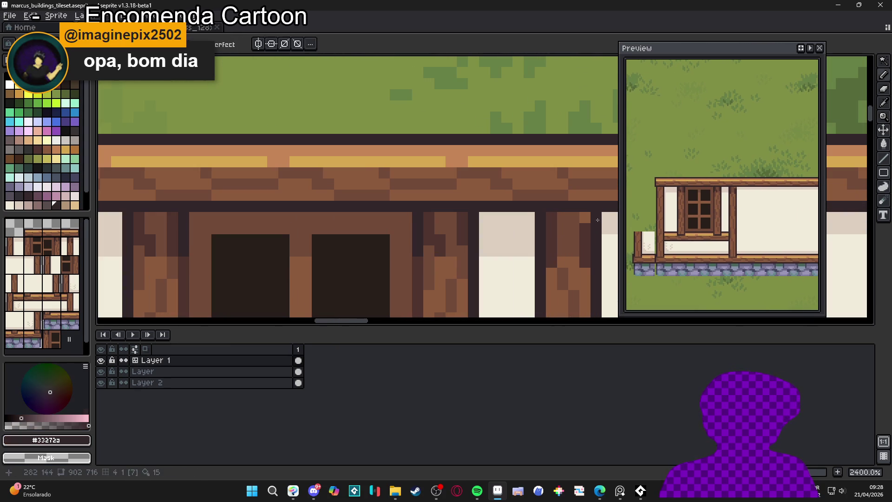
pyautogui.keyDown('alt'); pyautogui.click(574, 218); pyautogui.keyUp('alt')
pyautogui.click(584, 218)
pyautogui.scroll(-3, 535, 228)
pyautogui.scroll(2, 423, 237)
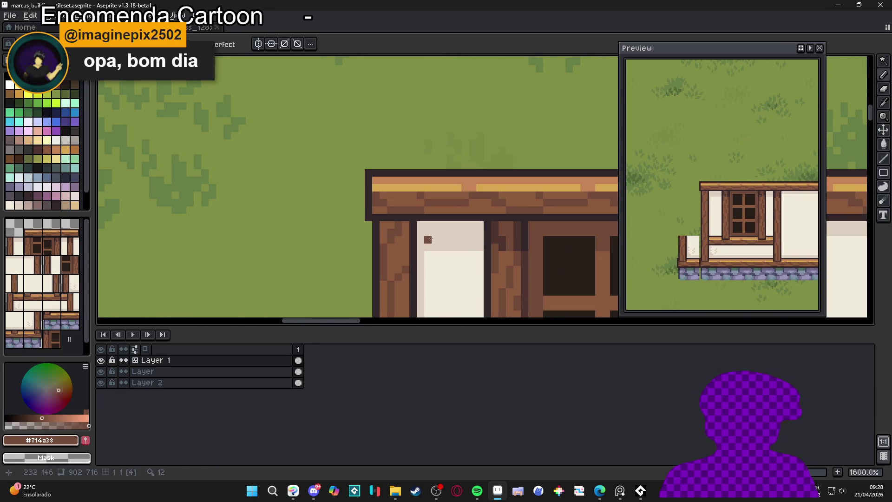
pyautogui.press('alt')
pyautogui.keyDown('alt'); pyautogui.click(503, 233); pyautogui.keyUp('alt')
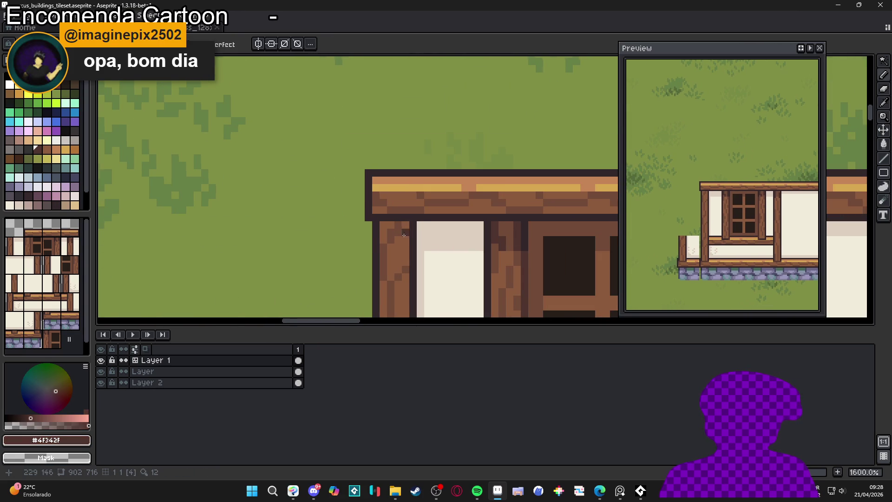
pyautogui.scroll(2, 488, 226)
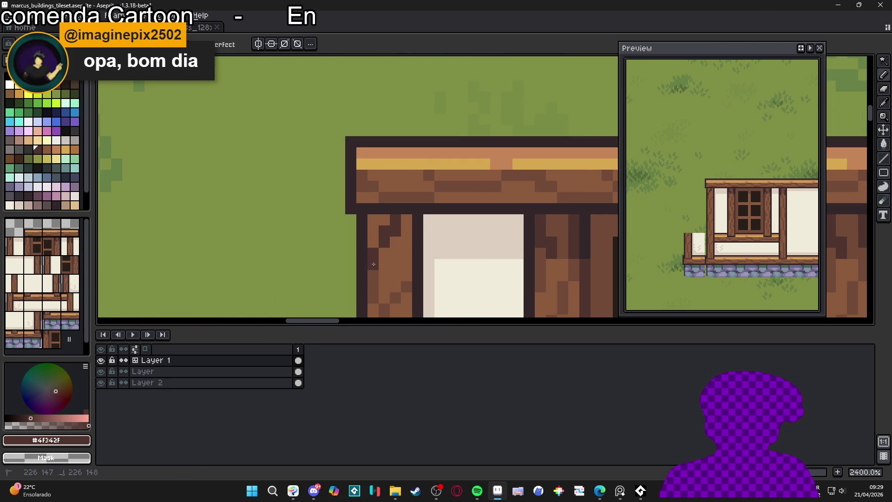
pyautogui.keyDown('alt'); pyautogui.click(570, 245); pyautogui.keyUp('alt')
pyautogui.click(389, 244)
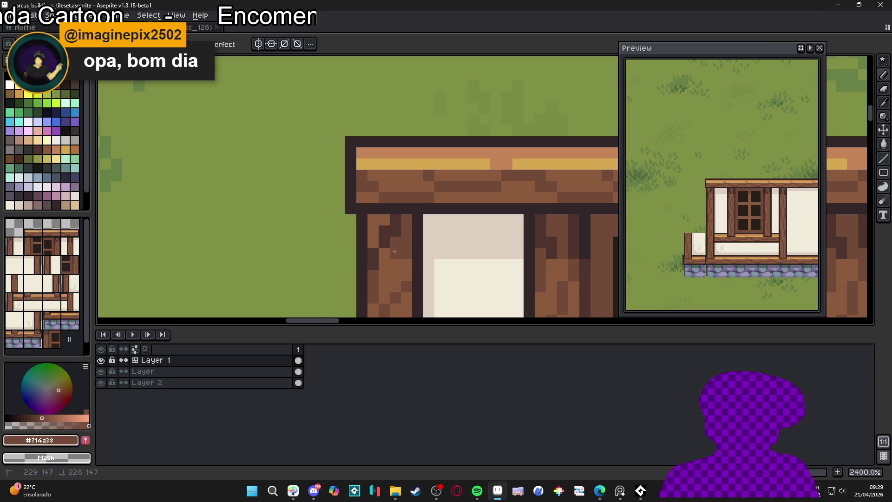
# Step: Draw a cream shadow line under the header beam and show the tile grid
pyautogui.scroll(-7, 372, 221)
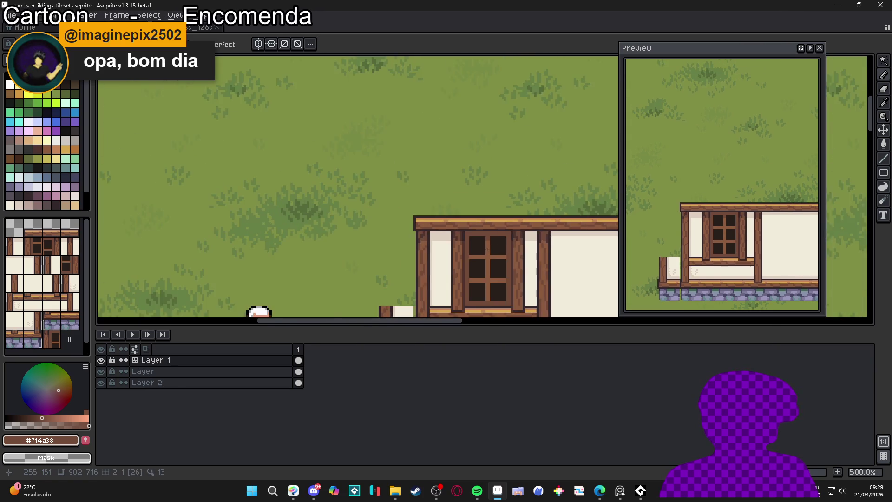
pyautogui.moveTo(437, 228); pyautogui.dragTo(423, 230)
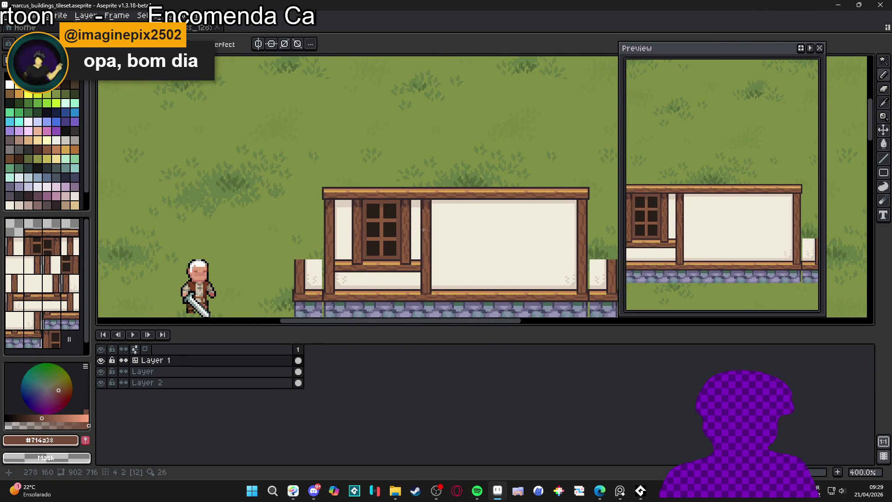
pyautogui.scroll(4, 424, 228)
pyautogui.keyDown('alt'); pyautogui.click(445, 193); pyautogui.keyUp('alt')
pyautogui.keyDown('alt'); pyautogui.click(427, 201); pyautogui.keyUp('alt')
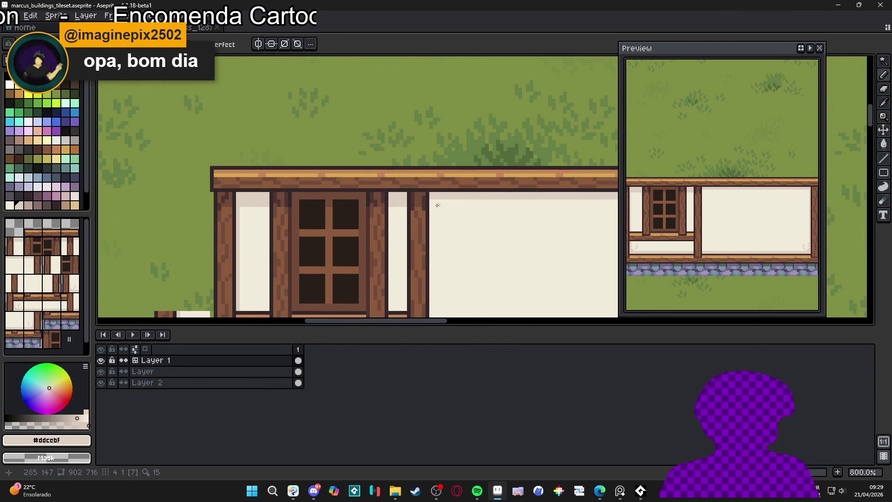
pyautogui.scroll(1, 437, 201)
pyautogui.scroll(-3, 434, 205)
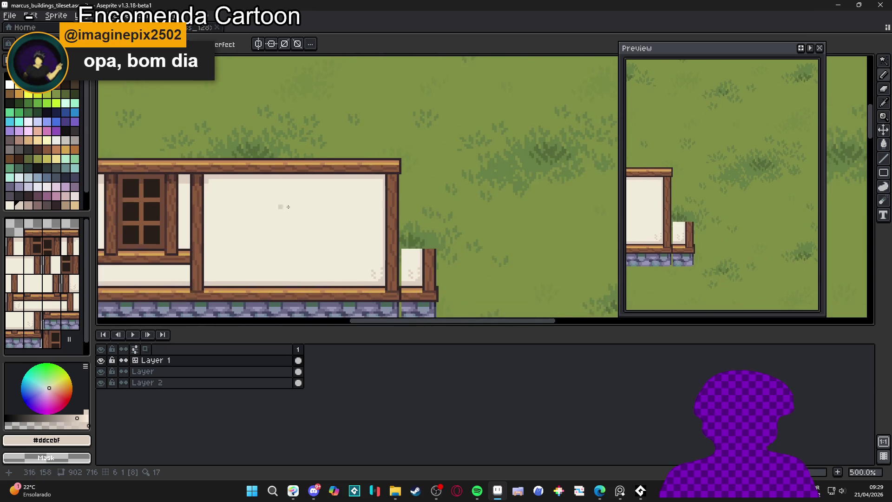
pyautogui.keyDown('shift'); pyautogui.click(382, 184); pyautogui.keyUp('shift')
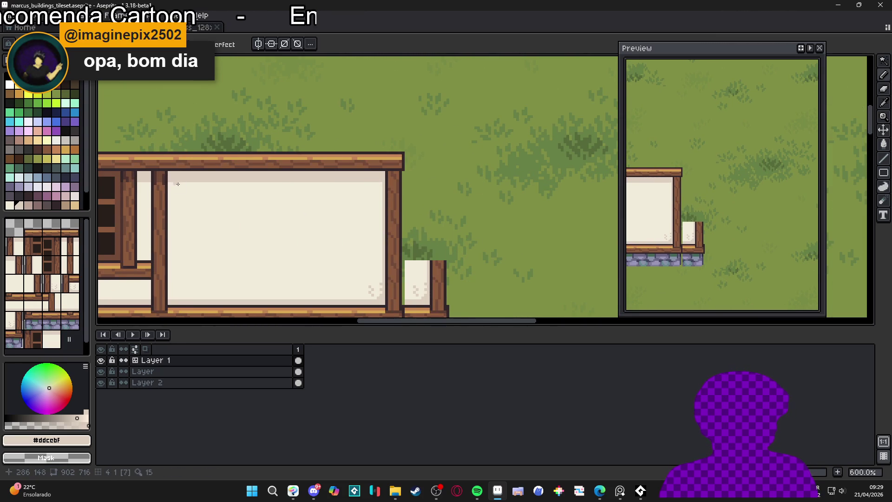
pyautogui.moveTo(176, 179); pyautogui.dragTo(386, 165)
pyautogui.scroll(-1, 373, 199)
pyautogui.hotkey('ctrl', "'")
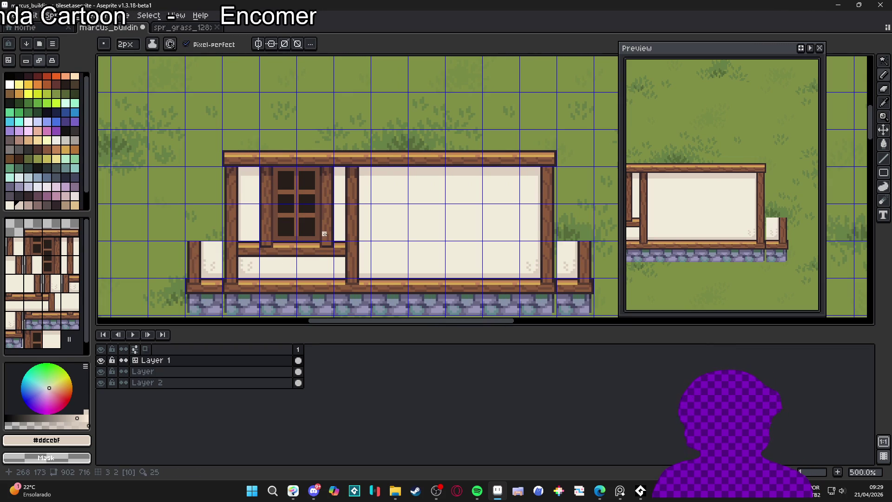
# Step: Paint a column of window tiles beside the building, then undo the stray tiles
pyautogui.scroll(-1, 105, 249)
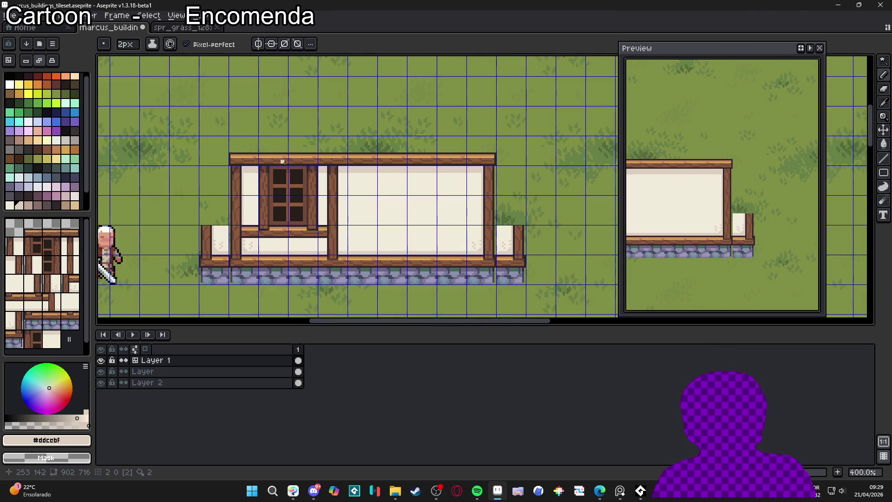
pyautogui.click(53, 289)
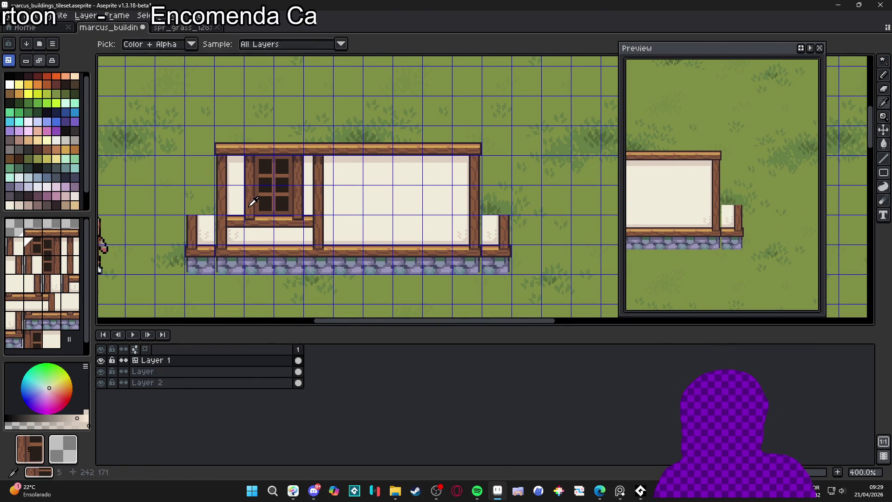
pyautogui.hscroll(3, 465, 186)
pyautogui.moveTo(510, 186); pyautogui.dragTo(511, 245)
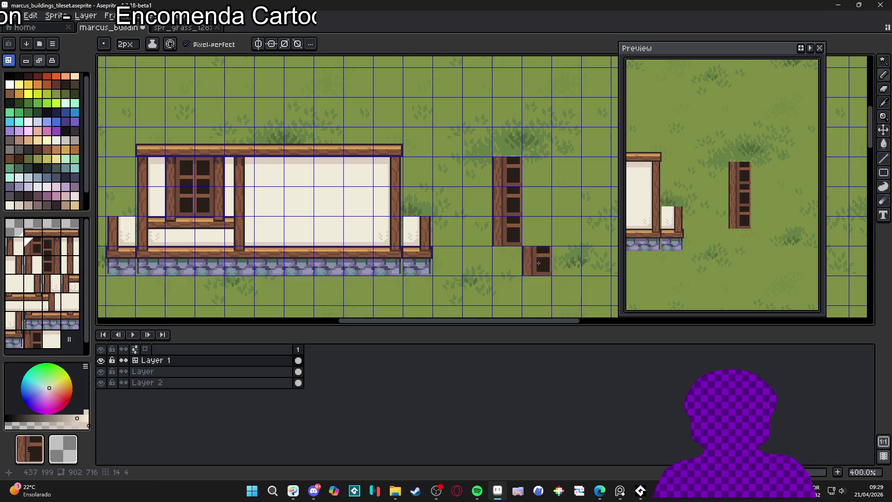
pyautogui.hotkey('ctrl', "'")
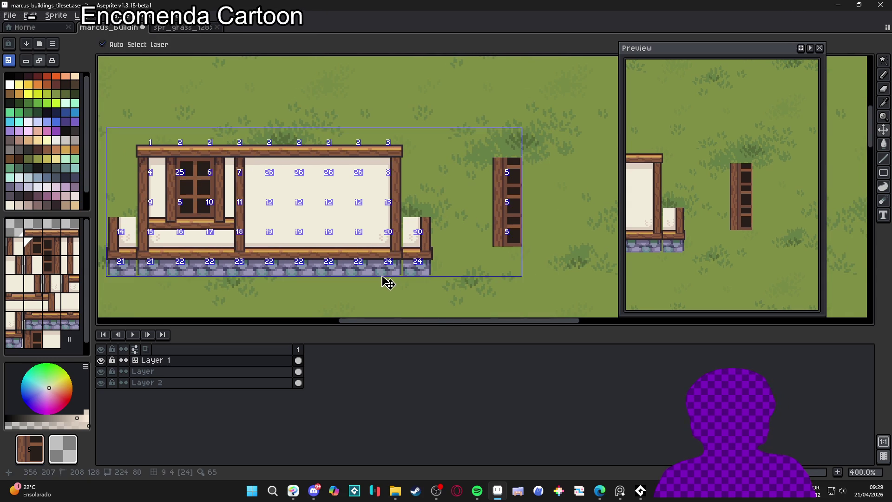
pyautogui.hotkey('ctrl', 'z')
pyautogui.hotkey('ctrl', 'z')
pyautogui.hotkey('ctrl', "'")
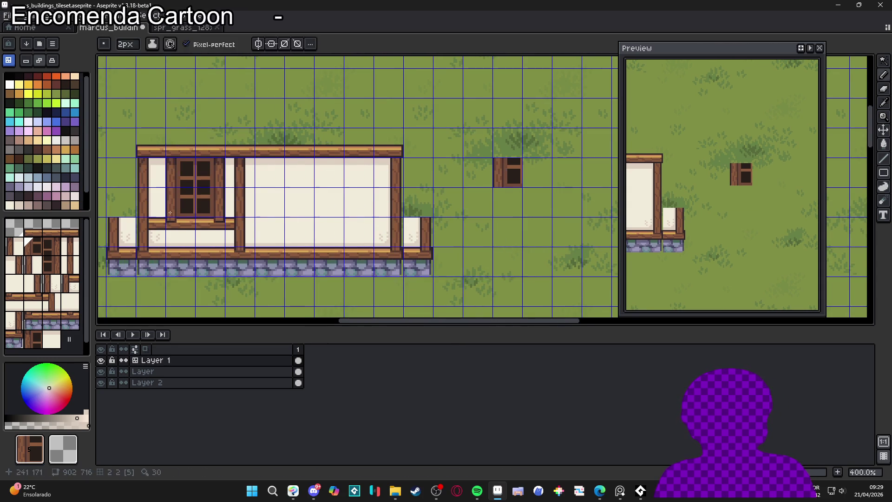
pyautogui.hotkey('ctrl', 'z')
# Step: Stamp the wood-and-stone base tile on the grass and stack cream wall tiles above it
pyautogui.moveTo(311, 269); pyautogui.dragTo(369, 280)
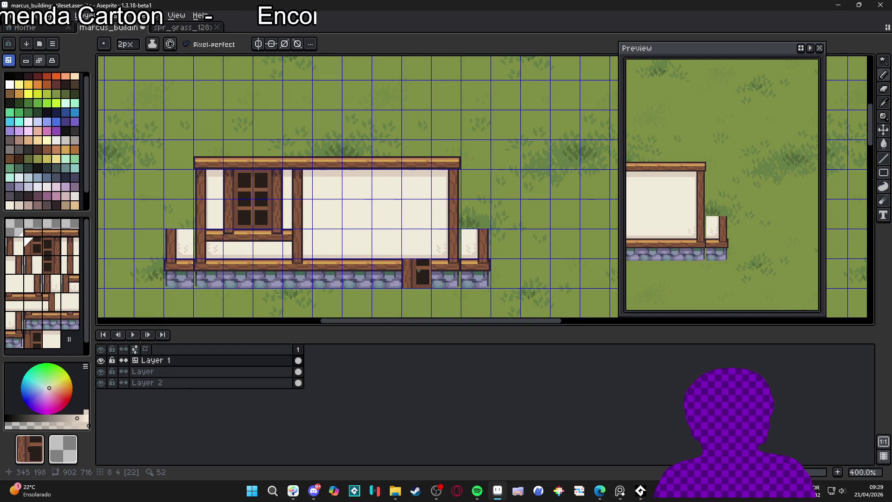
pyautogui.hscroll(2, 506, 239)
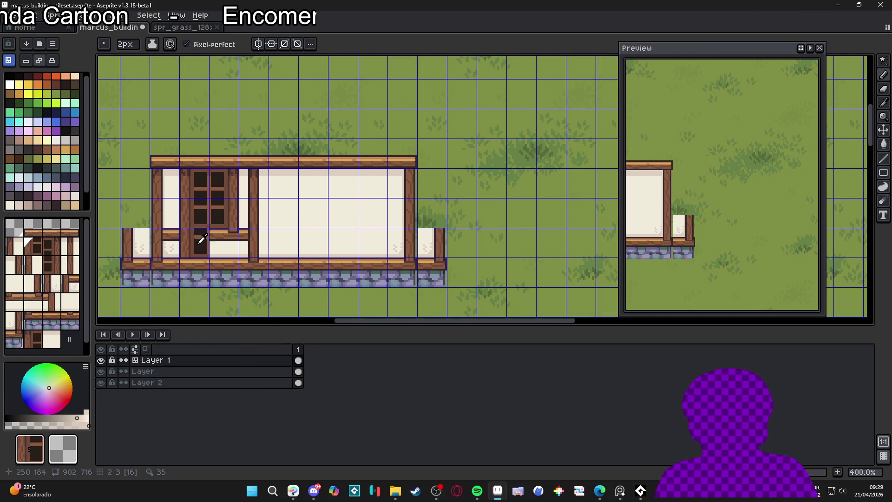
pyautogui.keyDown('alt'); pyautogui.click(167, 263); pyautogui.keyUp('alt')
pyautogui.click(552, 210)
pyautogui.keyDown('alt'); pyautogui.click(131, 241); pyautogui.keyUp('alt')
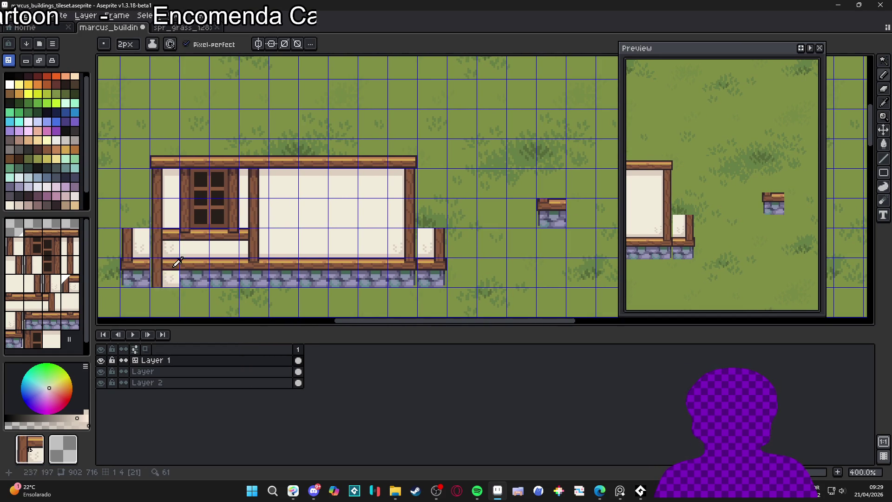
pyautogui.moveTo(553, 183); pyautogui.dragTo(549, 160)
pyautogui.hscroll(2, 512, 162)
pyautogui.hotkey('ctrl', 'z')
# Step: Extend the new pillar with two wall tiles and a beam tile sampled from the building
pyautogui.hscroll(-2, 144, 249)
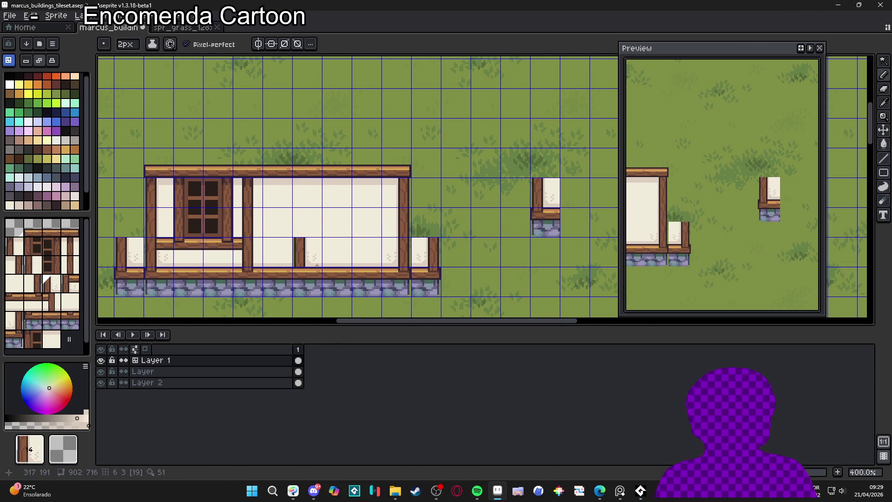
pyautogui.moveTo(384, 261)
pyautogui.mouseDown()
pyautogui.moveTo(439, 260)
pyautogui.moveTo(421, 249)
pyautogui.mouseUp()
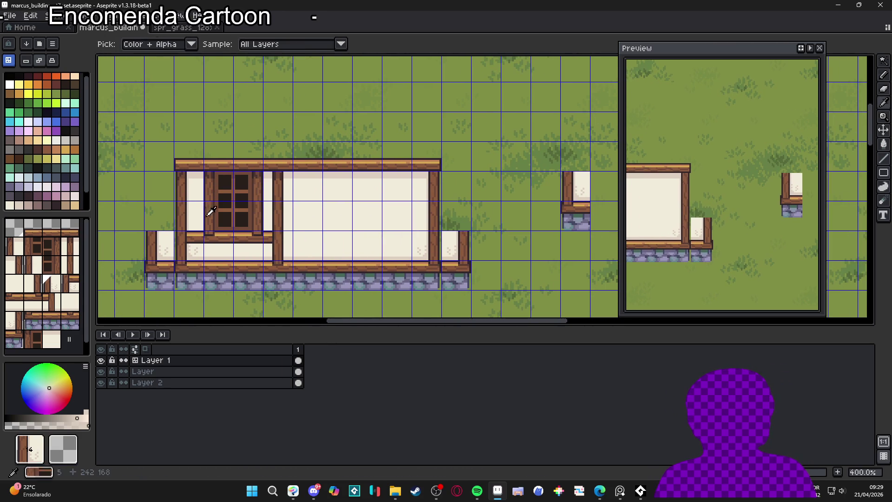
pyautogui.hscroll(2, 190, 207)
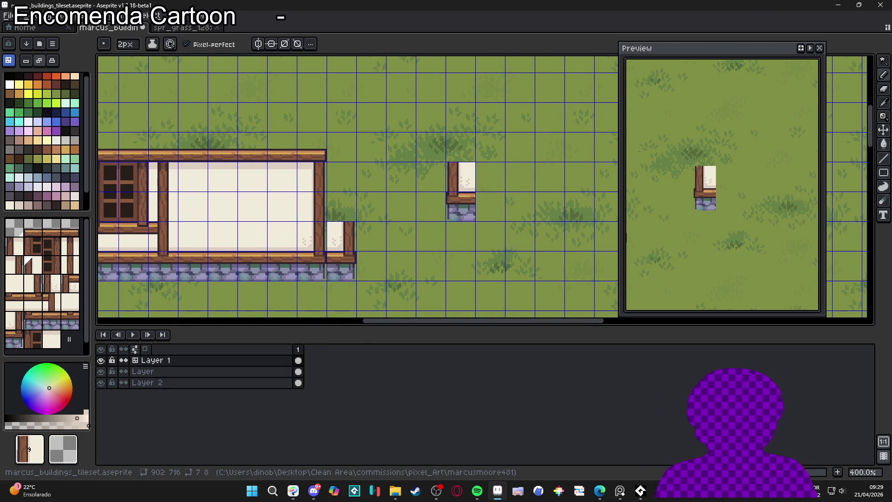
pyautogui.click(462, 147)
pyautogui.scroll(-2, 488, 196)
pyautogui.click(487, 182)
pyautogui.moveTo(486, 182); pyautogui.dragTo(452, 205)
pyautogui.keyDown('alt'); pyautogui.click(265, 237); pyautogui.keyUp('alt')
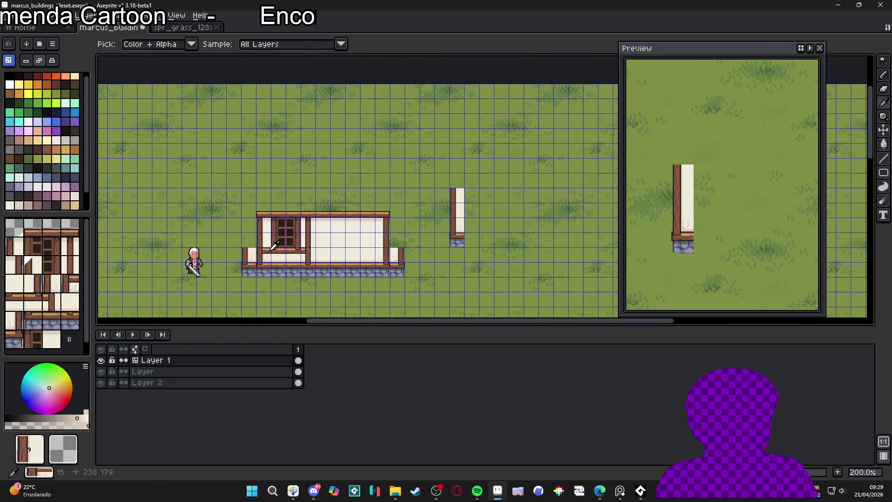
pyautogui.click(454, 221)
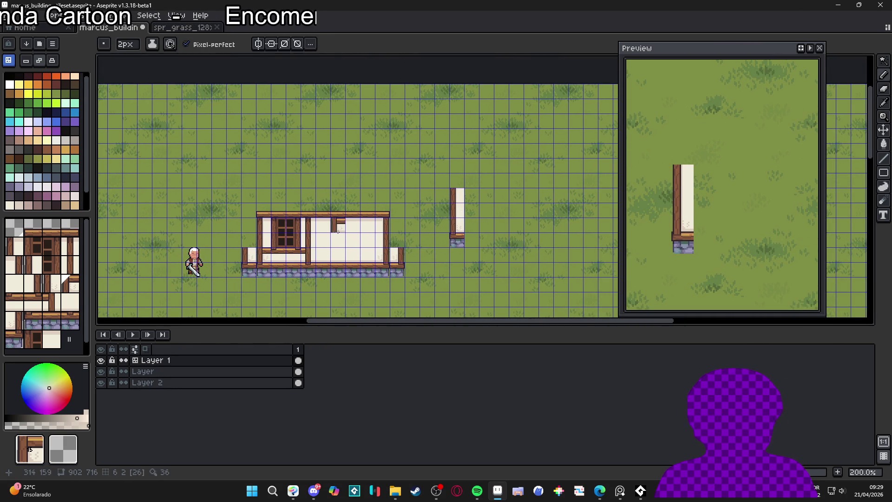
# Step: Select the building's left wall tile with the rectangular marquee
pyautogui.scroll(2, 273, 242)
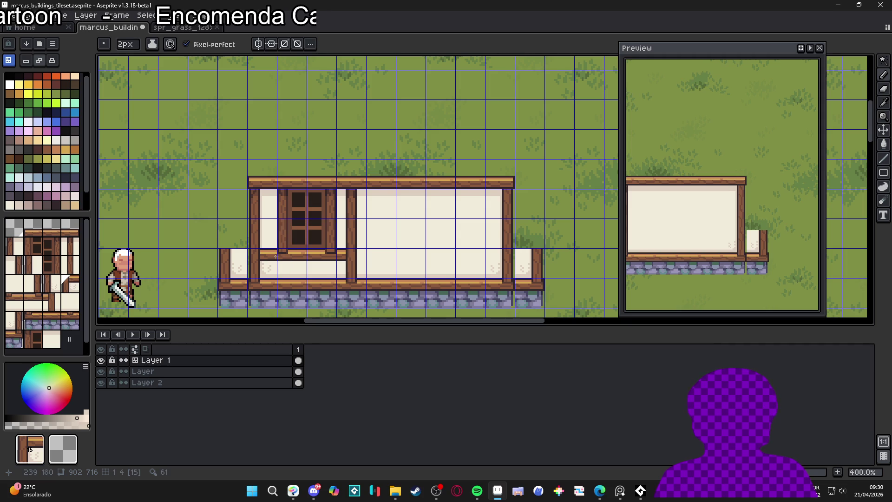
pyautogui.press('m')
pyautogui.moveTo(265, 261); pyautogui.dragTo(301, 290)
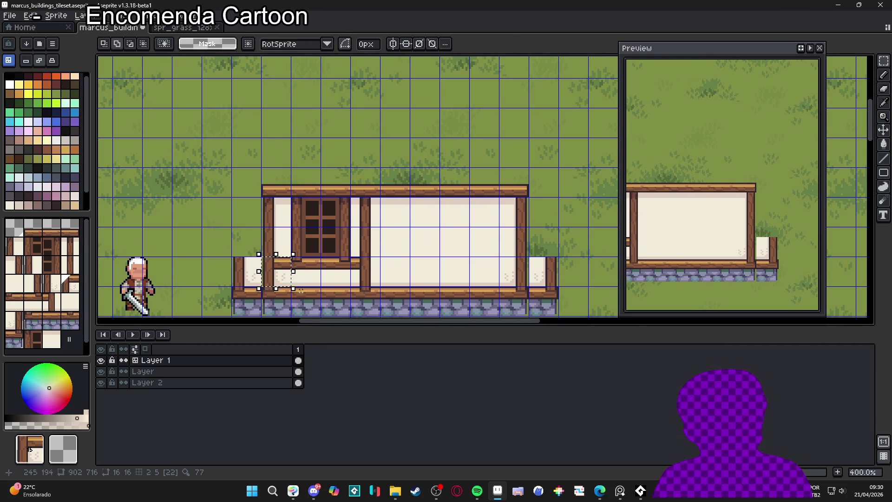
# Step: Clear the selection, reselect the left wall tile, and cancel an attempted transform
pyautogui.click(296, 279)
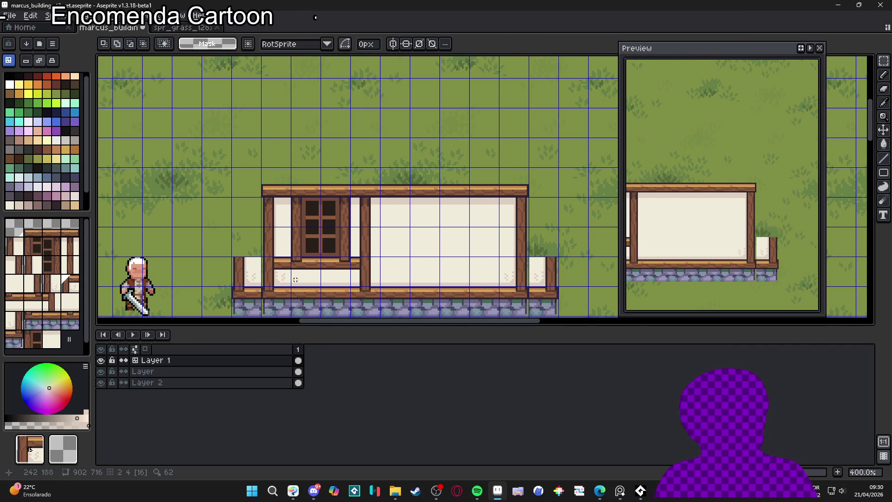
pyautogui.press('v')
pyautogui.scroll(-5, 289, 269)
pyautogui.scroll(5, 255, 135)
pyautogui.press('m')
pyautogui.moveTo(257, 236); pyautogui.dragTo(267, 247)
pyautogui.hotkey('ctrl', 't')
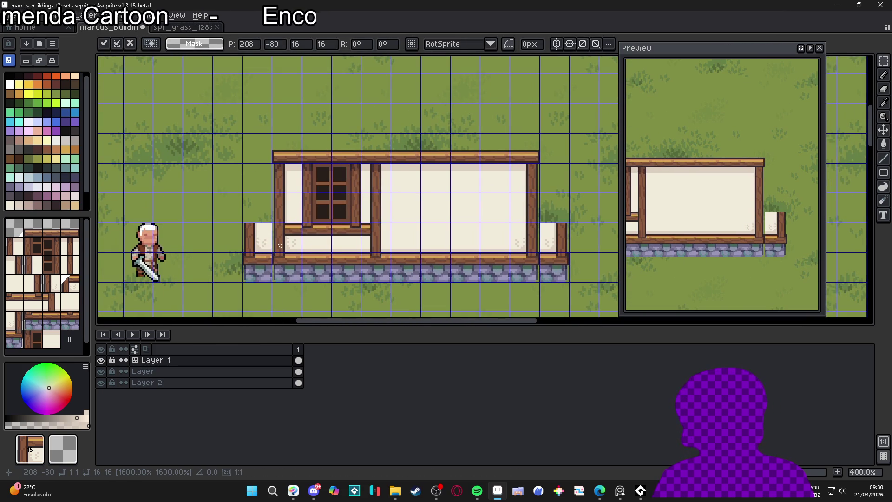
pyautogui.press('Return')
pyautogui.scroll(-3, 309, 213)
pyautogui.scroll(2, 200, 90)
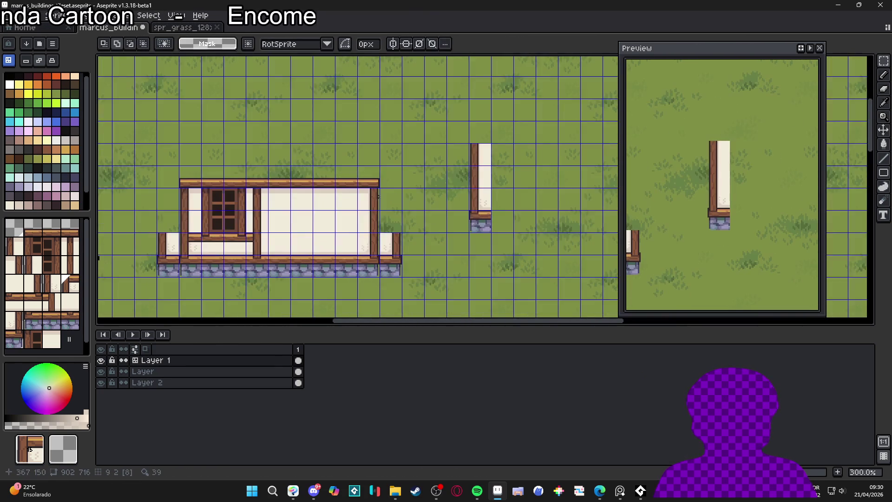
# Step: In pixel mode, nudge the tile at the building's left edge up one cell
pyautogui.press('Tab')
pyautogui.scroll(-1, 257, 185)
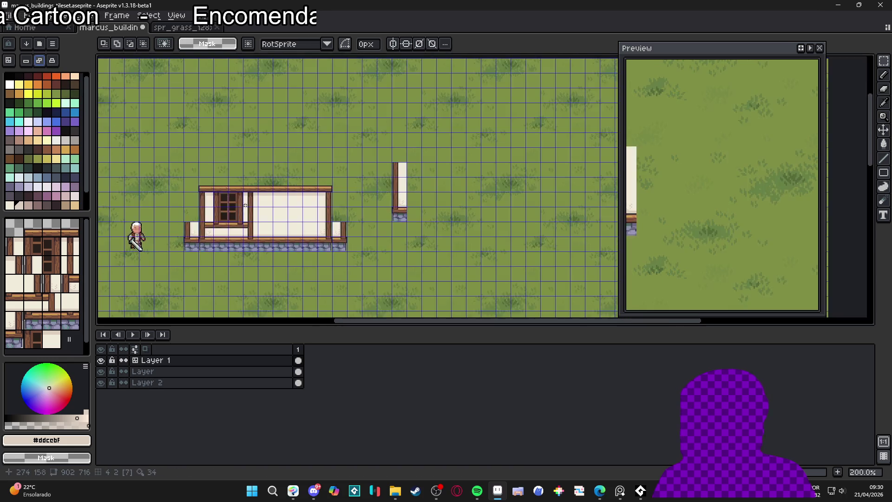
pyautogui.scroll(1, 262, 222)
pyautogui.scroll(1, 262, 221)
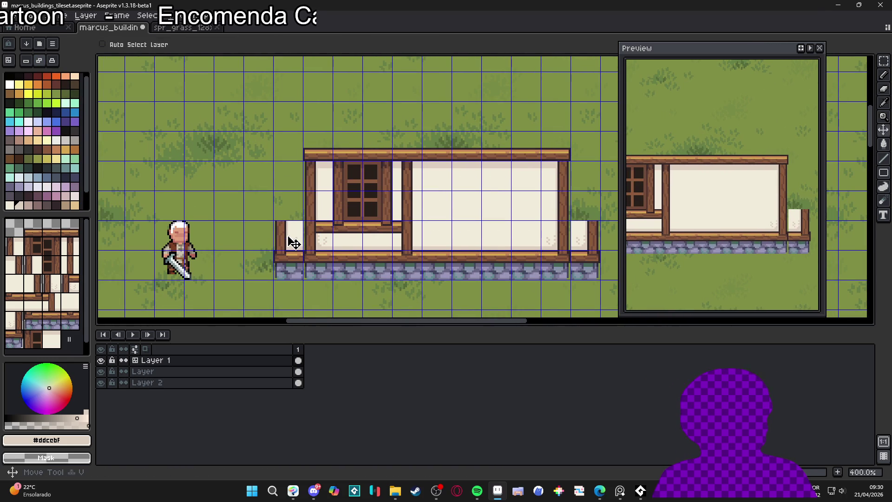
pyautogui.moveTo(287, 237); pyautogui.dragTo(292, 241)
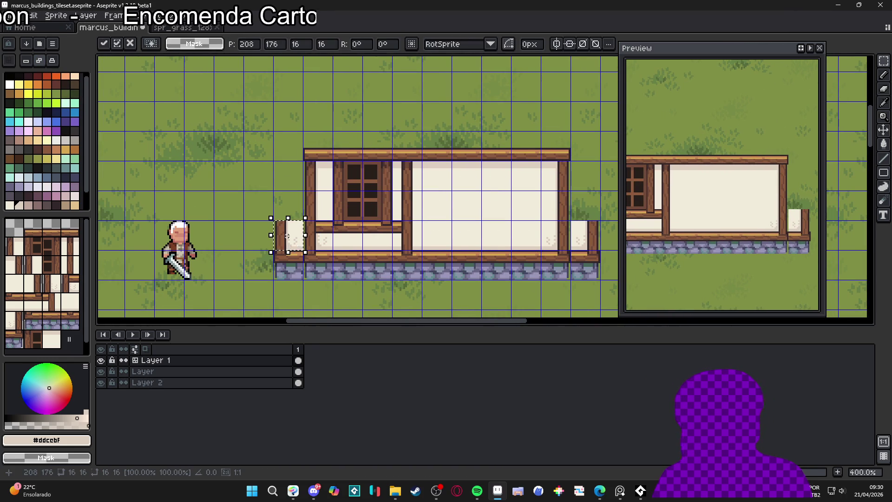
pyautogui.hotkey('shift', 'Up')
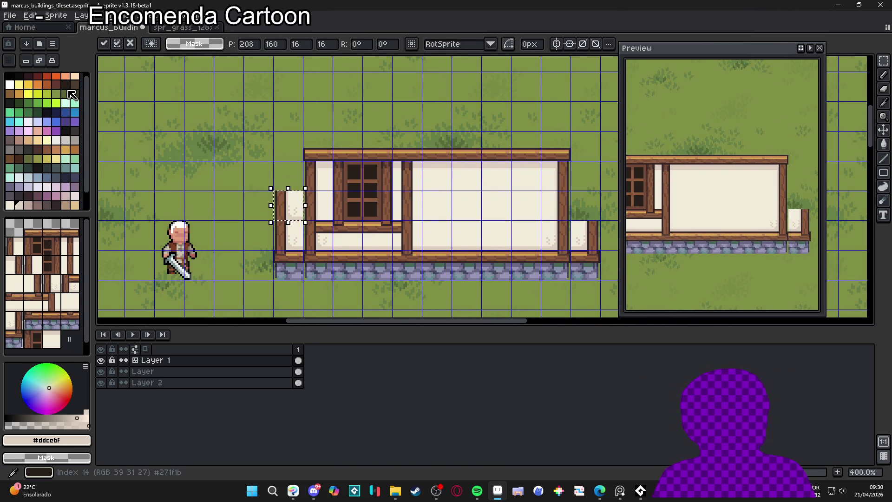
pyautogui.press('Return')
# Step: Move the sill beam segment onto the left column
pyautogui.scroll(1, 346, 199)
pyautogui.keyDown('alt'); pyautogui.click(315, 205); pyautogui.keyUp('alt')
pyautogui.scroll(1, 315, 205)
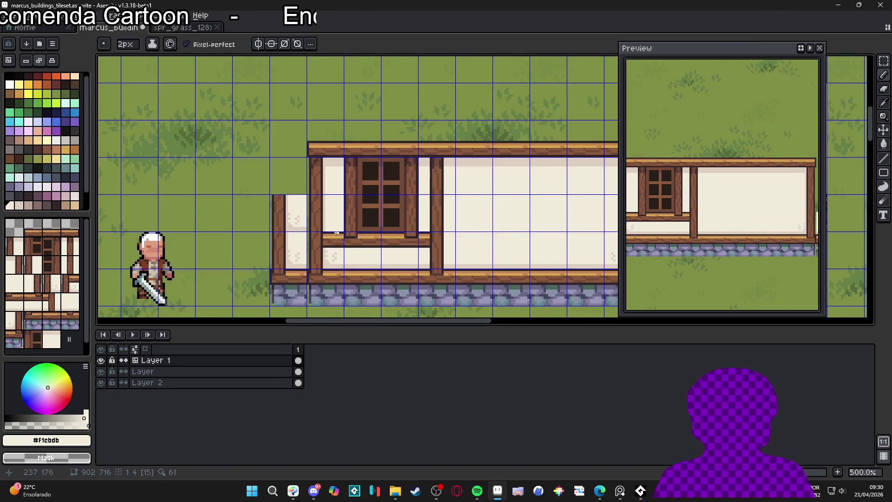
pyautogui.press('m')
pyautogui.moveTo(318, 231); pyautogui.dragTo(353, 258)
pyautogui.scroll(3, 424, 261)
pyautogui.moveTo(424, 261)
pyautogui.mouseDown()
pyautogui.moveTo(285, 199)
pyautogui.moveTo(301, 214)
pyautogui.mouseUp()
pyautogui.press('Return')
pyautogui.scroll(-6, 301, 214)
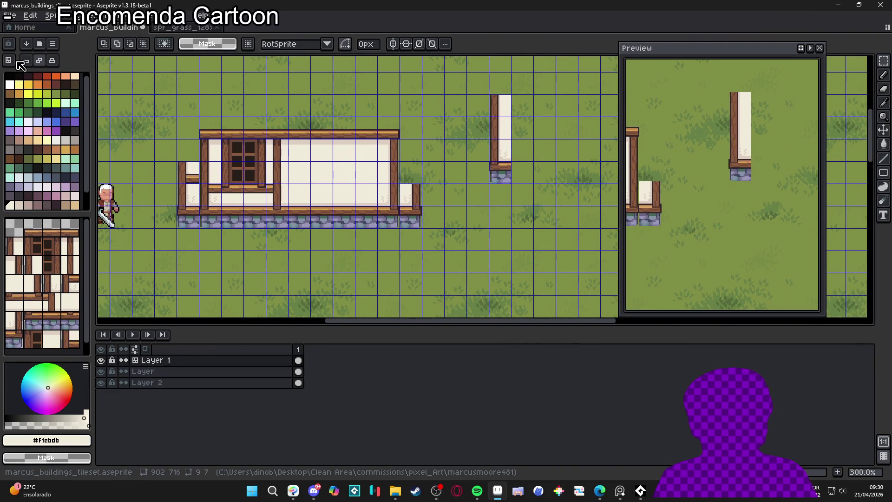
# Step: Try placing a beam tile atop the right column, then undo it
pyautogui.hotkey('space', 'Tab')
pyautogui.press('b')
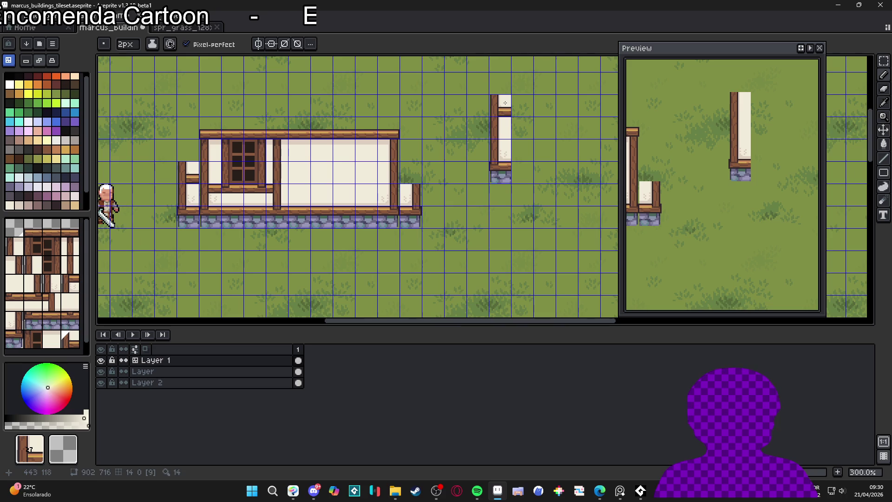
pyautogui.click(506, 103)
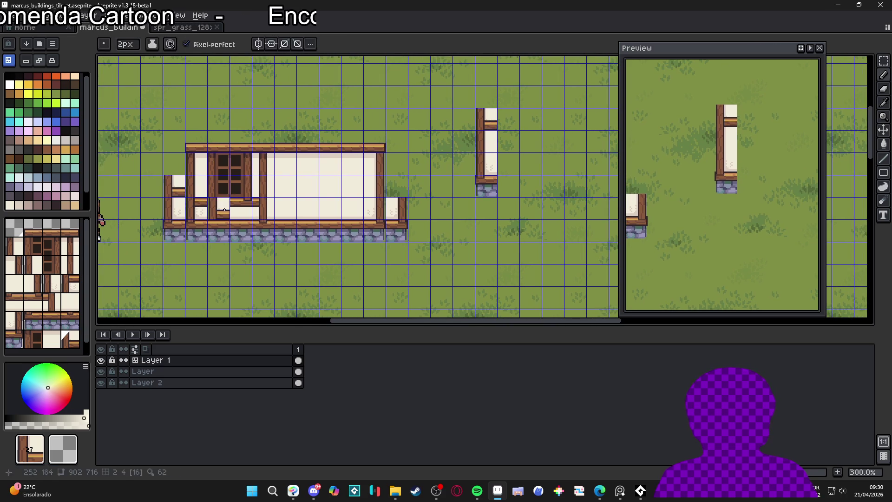
pyautogui.keyDown('alt'); pyautogui.click(225, 209); pyautogui.keyUp('alt')
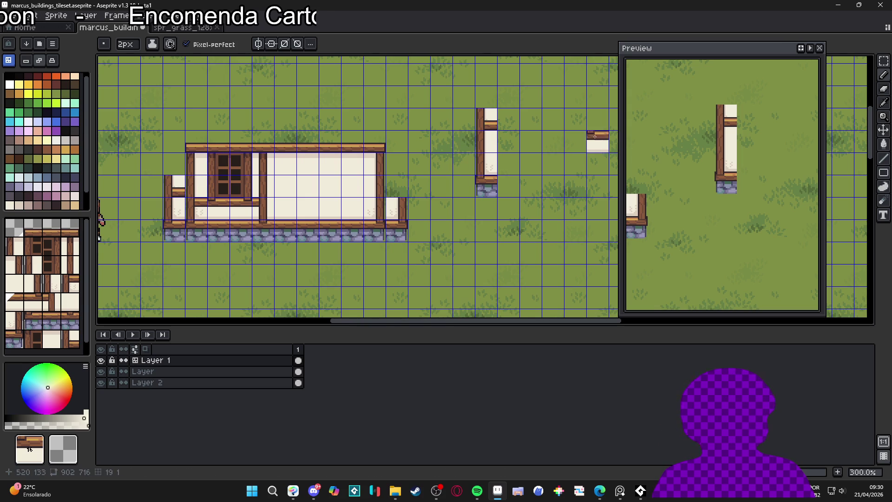
pyautogui.hotkey('ctrl', 'z')
pyautogui.scroll(3, 177, 185)
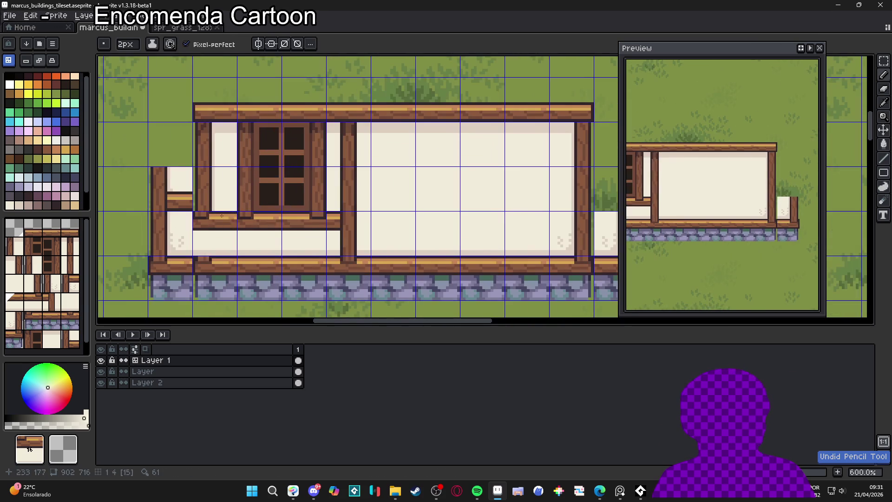
pyautogui.hotkey('ctrl', 'z')
pyautogui.hotkey('ctrl', 'z')
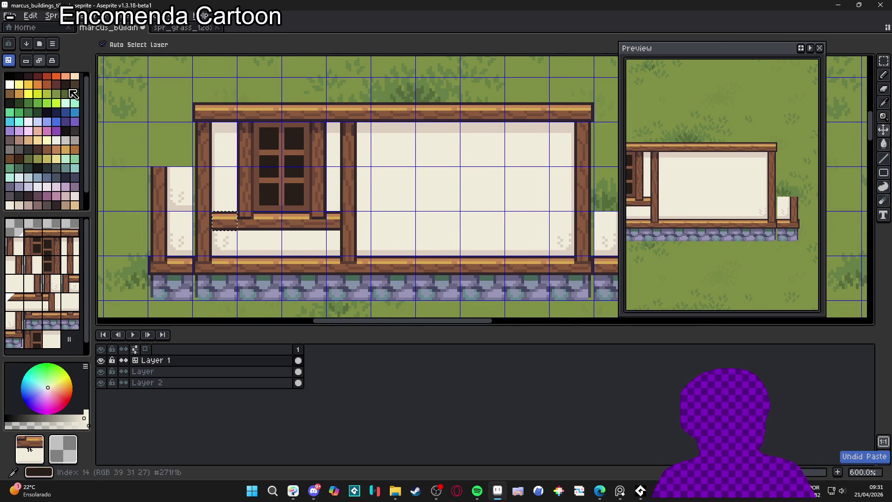
# Step: Paste a copy of the beam piece atop the left column
pyautogui.click(9, 205)
pyautogui.press('b')
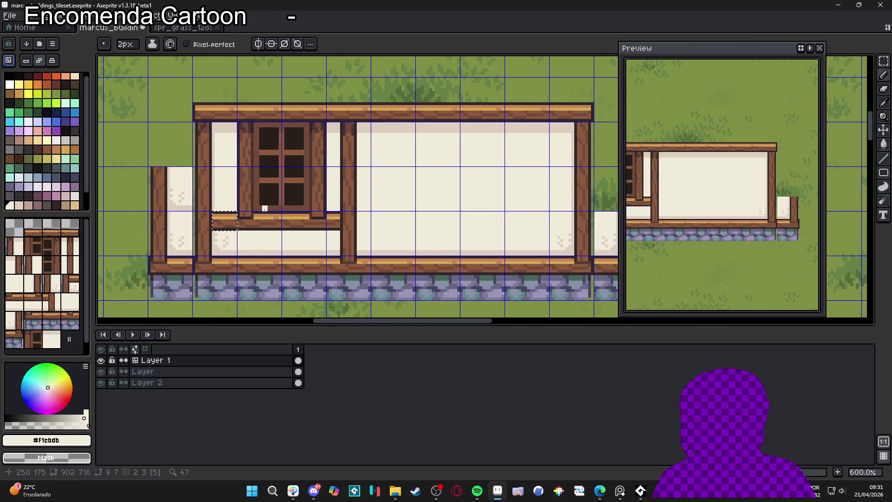
pyautogui.hotkey('ctrl', 'v')
pyautogui.moveTo(235, 222)
pyautogui.mouseDown()
pyautogui.moveTo(182, 176)
pyautogui.moveTo(188, 184)
pyautogui.mouseUp()
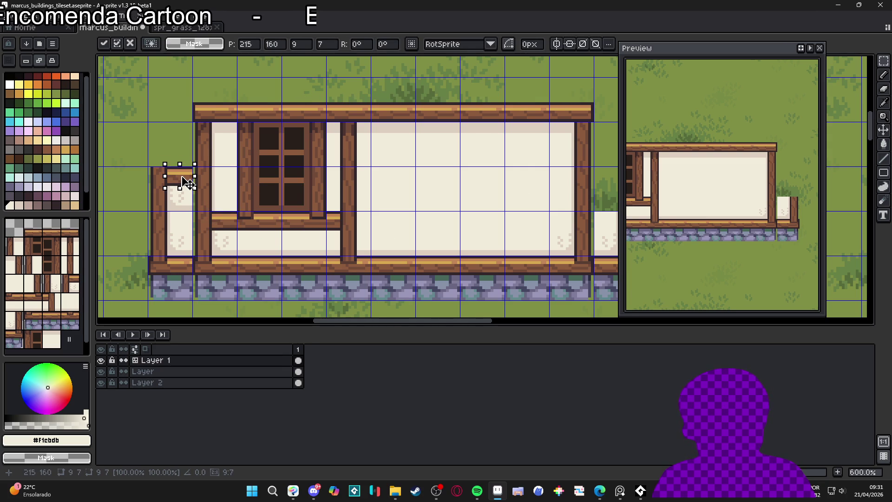
pyautogui.press('Return')
pyautogui.scroll(-3, 188, 183)
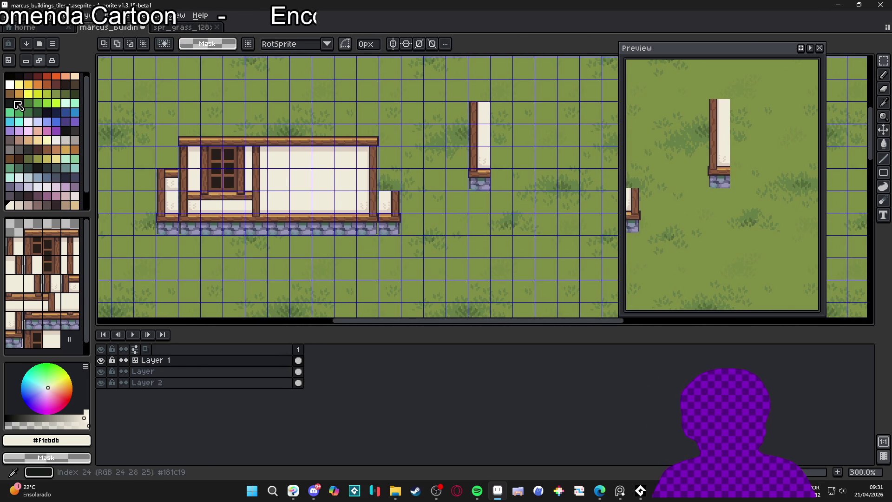
# Step: Stamp a two-cell header beam from sampled tiles beside the wall's top
pyautogui.click(9, 62)
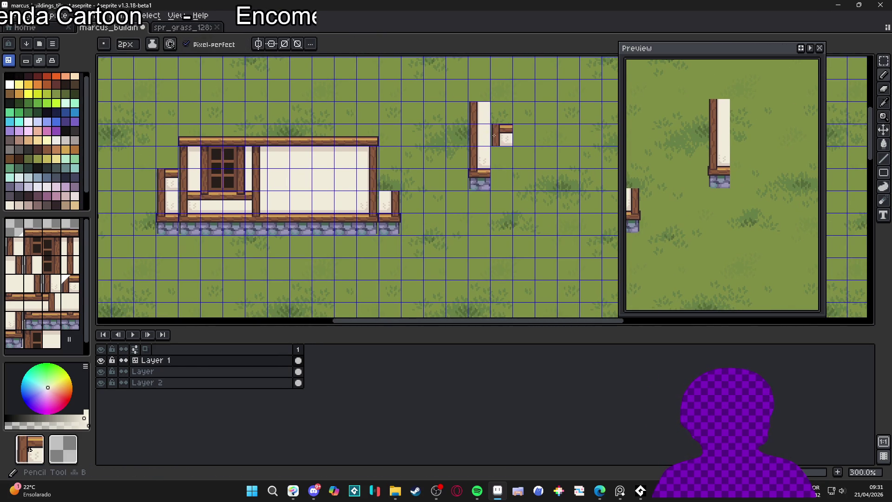
pyautogui.press('i')
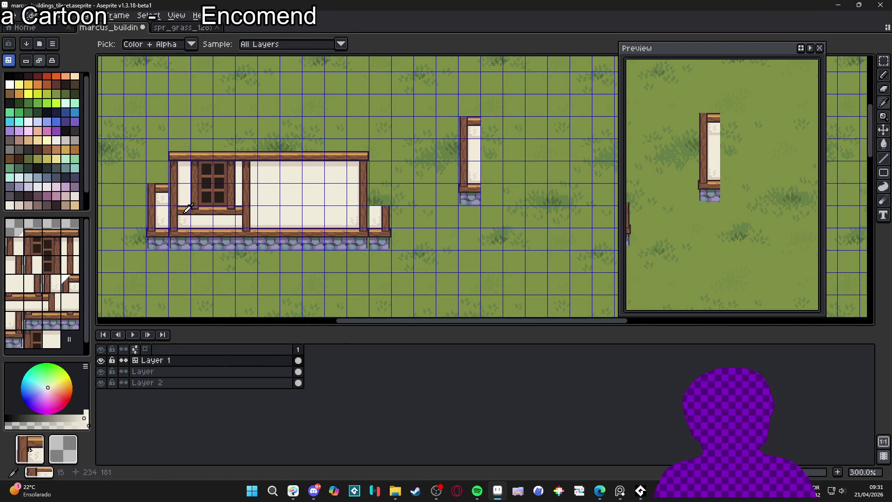
pyautogui.click(492, 127)
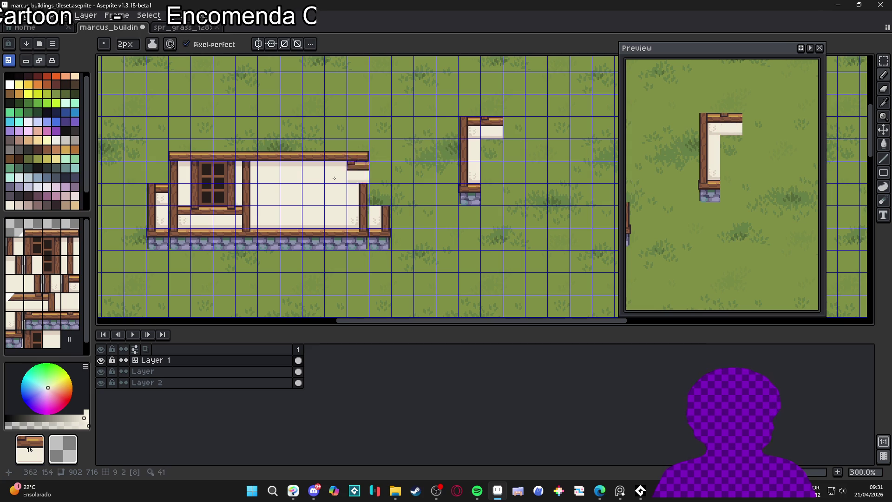
pyautogui.click(225, 208)
pyautogui.click(515, 126)
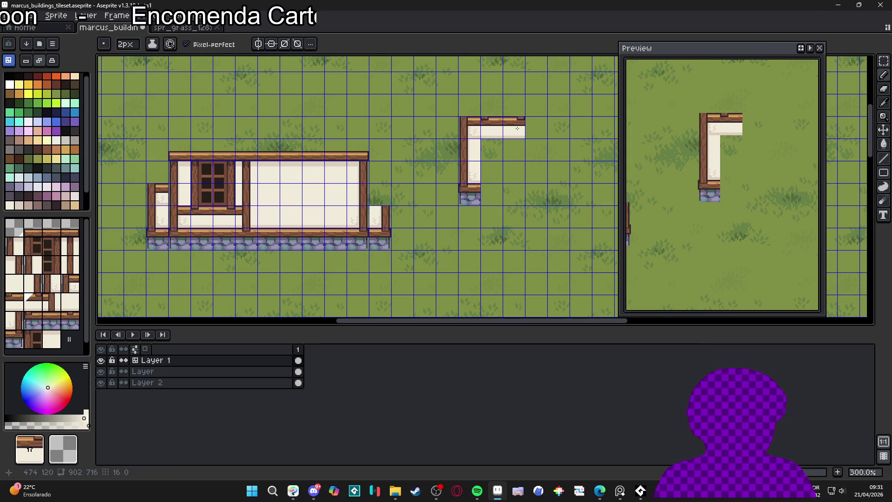
# Step: Stamp the building's window tiles above the beam, two wide with an upper row
pyautogui.keyDown('alt'); pyautogui.click(215, 186); pyautogui.keyUp('alt')
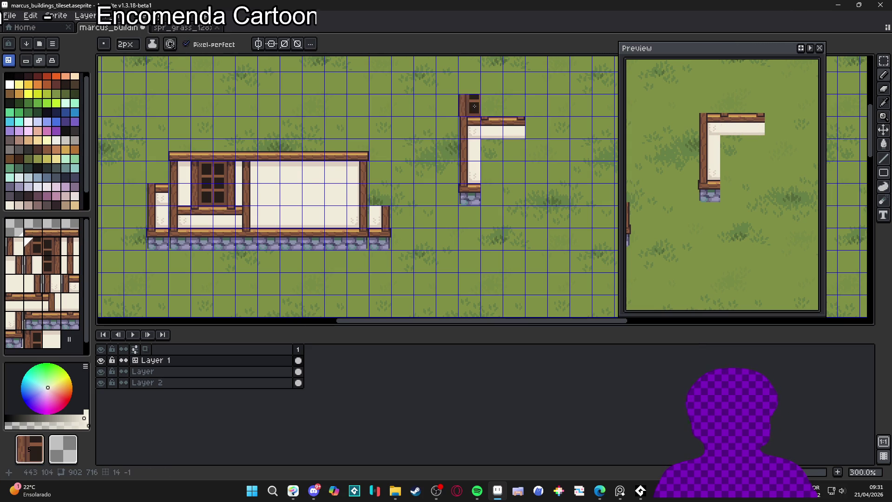
pyautogui.click(493, 105)
pyautogui.keyDown('alt'); pyautogui.click(206, 169); pyautogui.keyUp('alt')
pyautogui.click(515, 105)
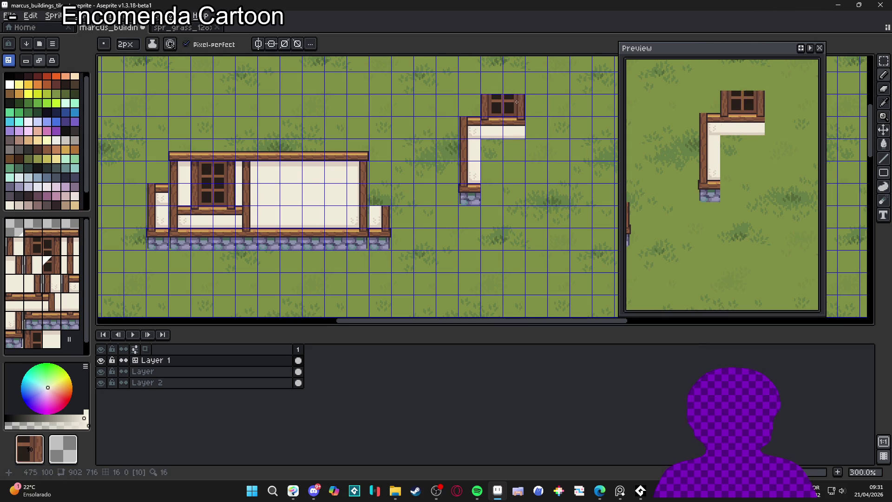
pyautogui.moveTo(515, 105); pyautogui.dragTo(494, 186)
pyautogui.keyDown('alt'); pyautogui.click(183, 253); pyautogui.keyUp('alt')
pyautogui.click(472, 164)
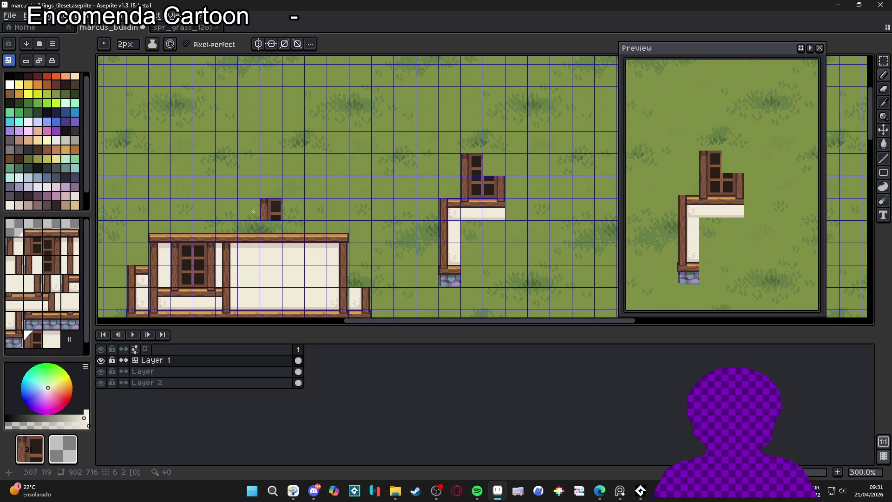
pyautogui.keyDown('alt'); pyautogui.click(204, 254); pyautogui.keyUp('alt')
pyautogui.click(493, 164)
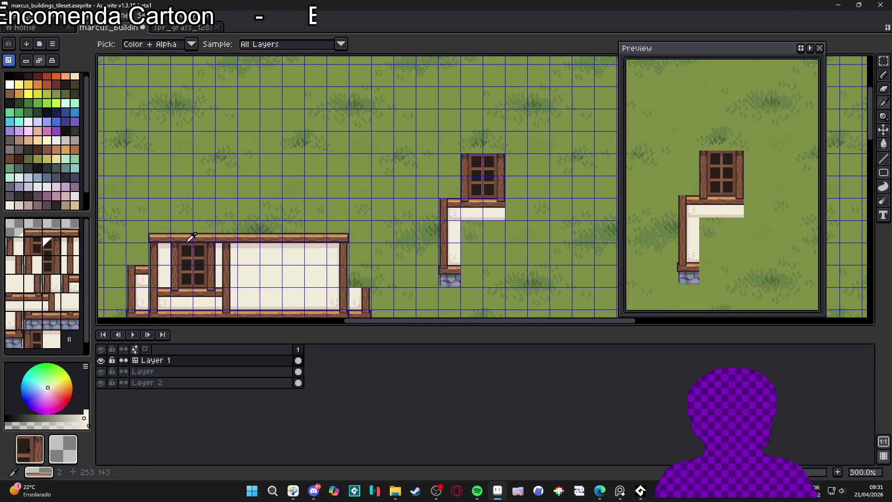
# Step: Add cream wall tiles left of the window and cap the left wall with a roof beam
pyautogui.keyDown('alt'); pyautogui.click(164, 256); pyautogui.keyUp('alt')
pyautogui.click(445, 184)
pyautogui.keyDown('alt'); pyautogui.click(160, 250); pyautogui.keyUp('alt')
pyautogui.click(445, 159)
pyautogui.keyDown('alt'); pyautogui.click(159, 237); pyautogui.keyUp('alt')
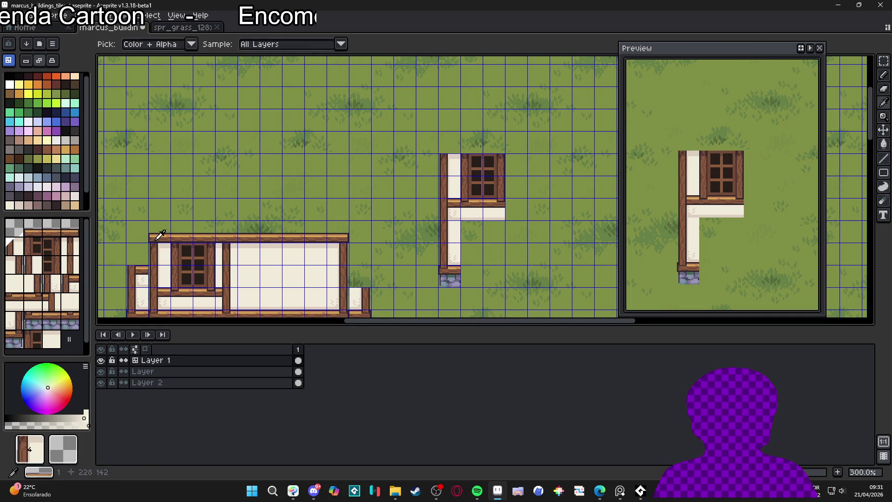
pyautogui.click(449, 145)
pyautogui.scroll(-1, 462, 149)
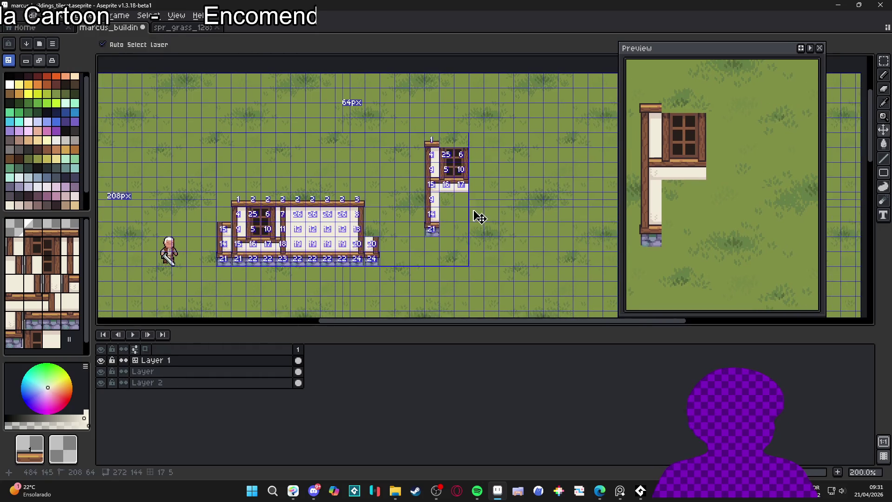
# Step: Show the tile grid overlay and pan the view right
pyautogui.scroll(1, 473, 213)
pyautogui.hotkey('ctrl', "'")
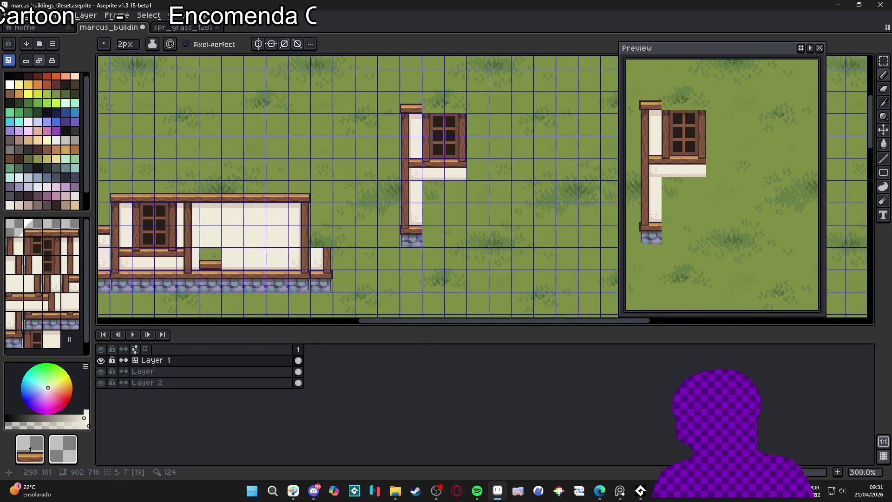
pyautogui.moveTo(218, 253); pyautogui.dragTo(264, 246)
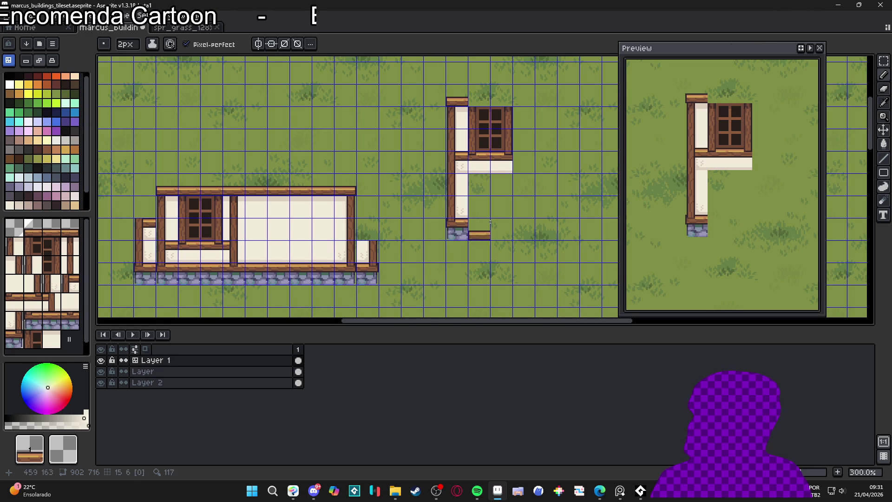
pyautogui.scroll(-1, 564, 205)
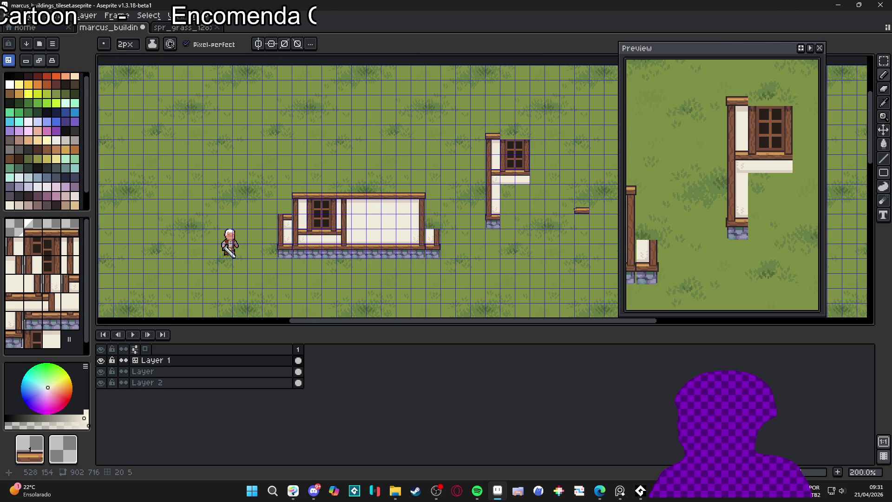
pyautogui.scroll(2, 486, 158)
# Step: Undo the accidental cel move and drag the window's right half one tile right
pyautogui.press('v')
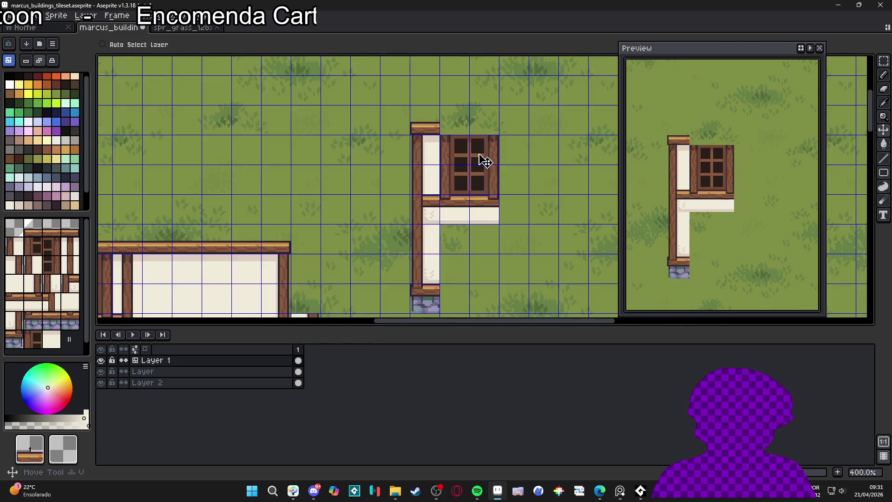
pyautogui.press('m')
pyautogui.hotkey('ctrl', 'z')
pyautogui.moveTo(469, 134)
pyautogui.mouseDown()
pyautogui.moveTo(499, 162)
pyautogui.moveTo(500, 226)
pyautogui.moveTo(534, 203)
pyautogui.moveTo(534, 212)
pyautogui.moveTo(596, 214)
pyautogui.mouseUp()
# Step: Fill both rows of the gap with the window tile picked from the right piece
pyautogui.press('b')
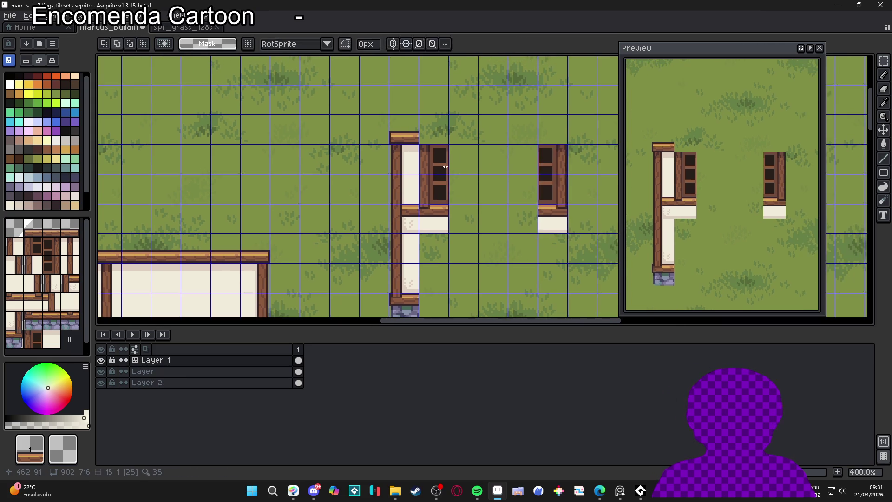
pyautogui.scroll(2, 520, 135)
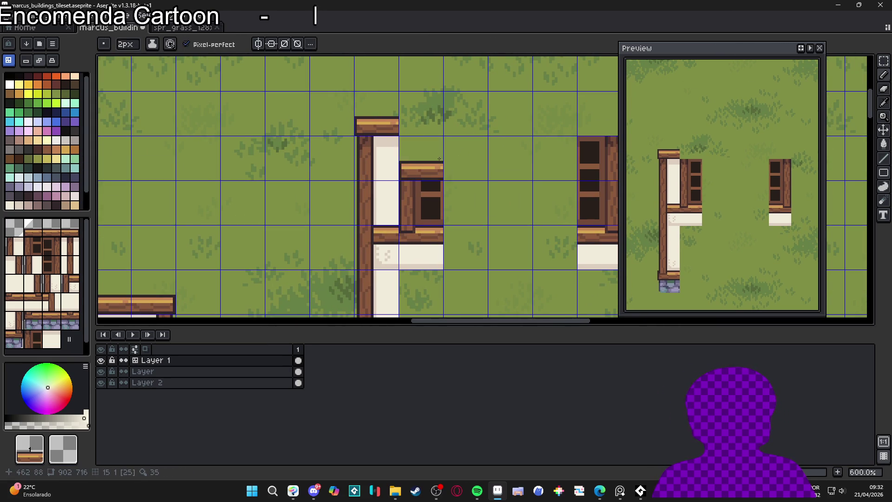
pyautogui.keyDown('alt'); pyautogui.click(575, 166); pyautogui.keyUp('alt')
pyautogui.click(458, 156)
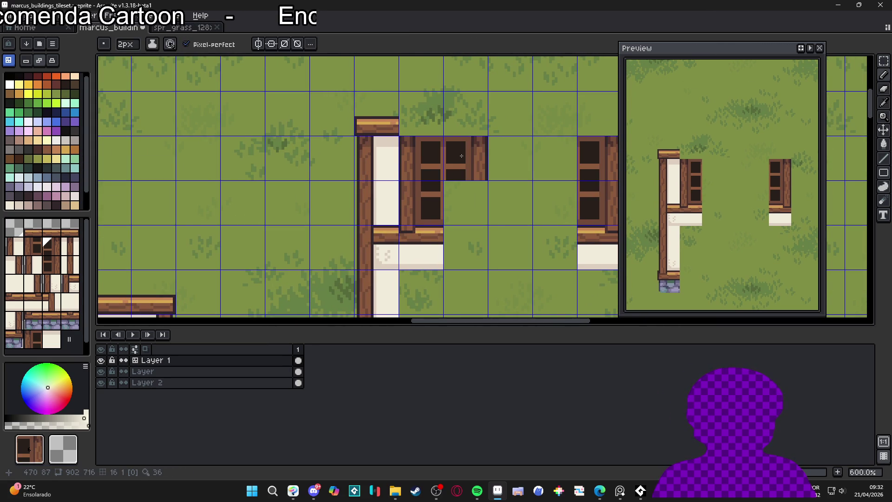
pyautogui.moveTo(471, 157)
pyautogui.mouseDown()
pyautogui.moveTo(553, 203)
pyautogui.moveTo(420, 202)
pyautogui.mouseUp()
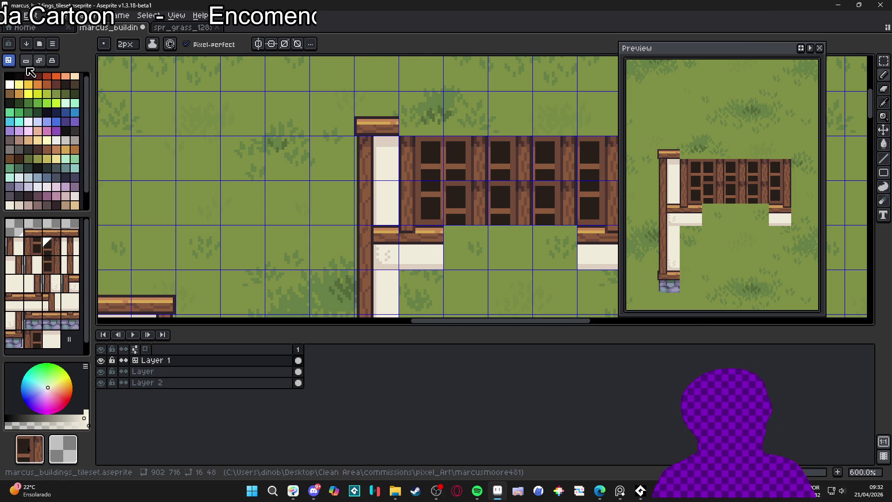
# Step: Sample the brown timber colour, make tile 27 active, and choose yellow as drawing colour
pyautogui.click(28, 103)
pyautogui.scroll(3, 445, 169)
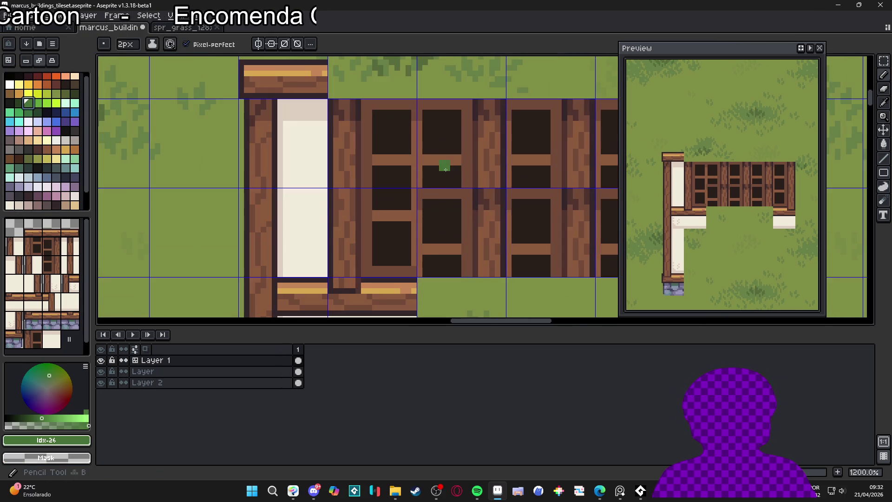
pyautogui.keyDown('alt'); pyautogui.click(486, 161); pyautogui.keyUp('alt')
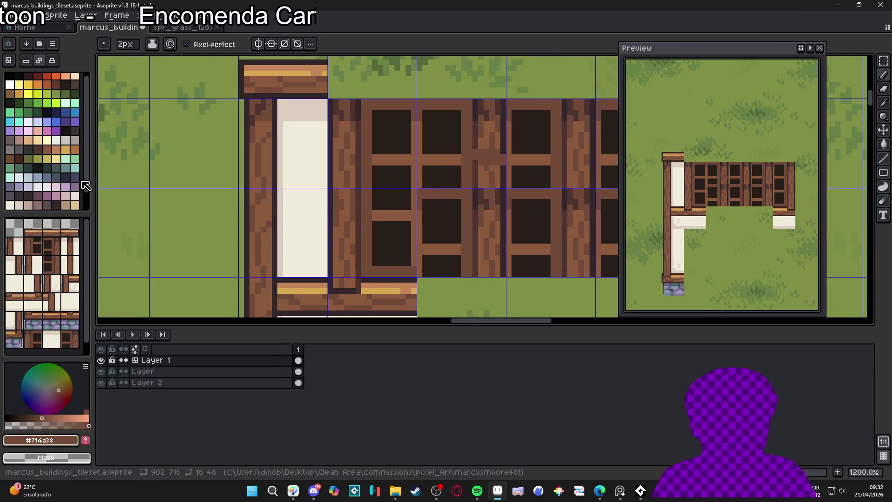
pyautogui.click(10, 64)
pyautogui.keyDown('alt'); pyautogui.click(487, 161); pyautogui.keyUp('alt')
pyautogui.hscroll(1, 479, 155)
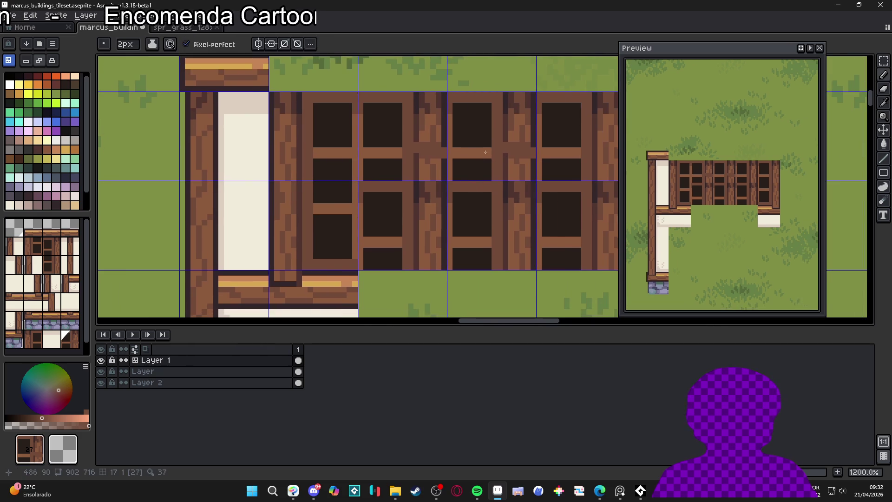
pyautogui.scroll(-4, 552, 147)
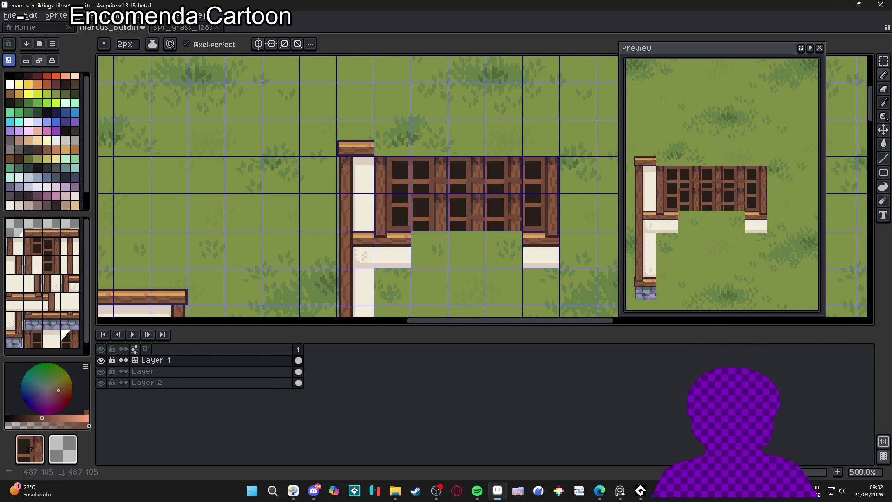
pyautogui.click(29, 84)
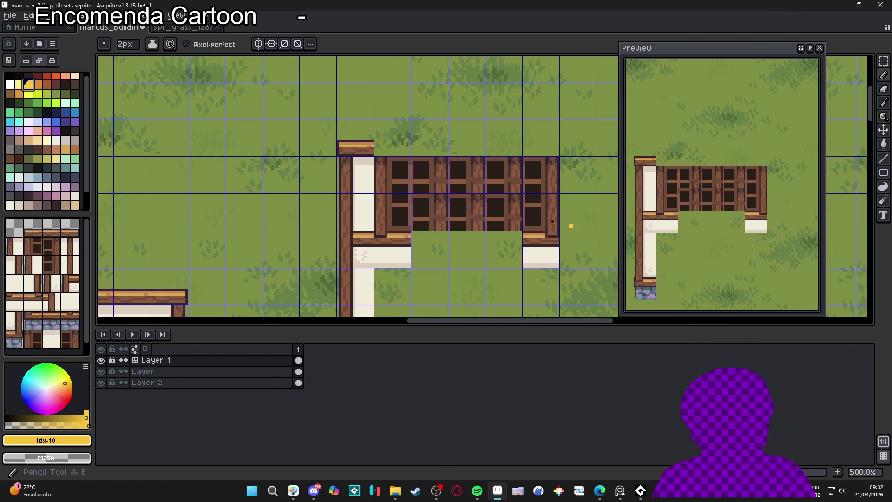
pyautogui.scroll(2, 433, 204)
pyautogui.scroll(2, 432, 204)
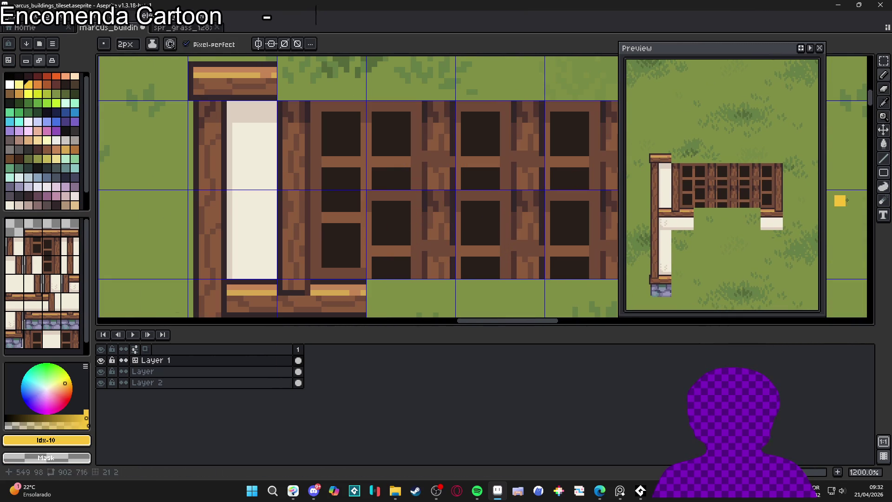
pyautogui.click(885, 185)
# Step: Cover the window area with a yellow rectangle, then repaint it in the dark pane colour
pyautogui.moveTo(369, 103)
pyautogui.mouseDown()
pyautogui.moveTo(533, 249)
pyautogui.moveTo(616, 274)
pyautogui.moveTo(606, 274)
pyautogui.mouseUp()
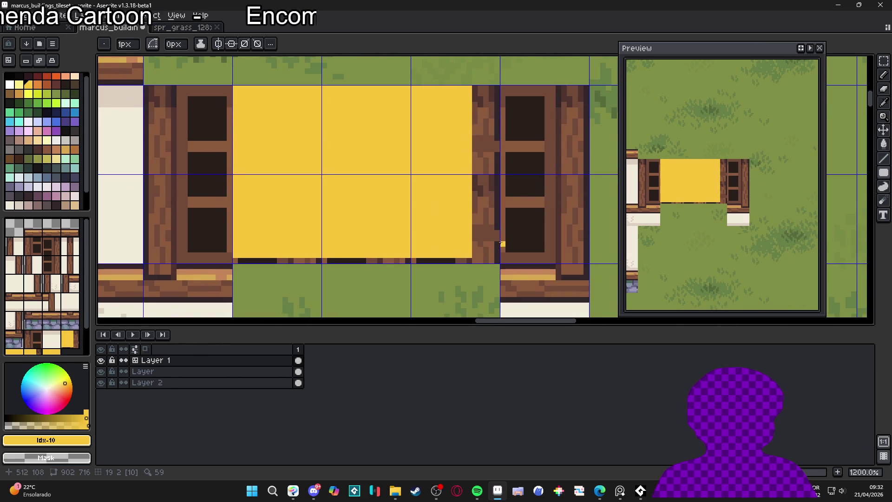
pyautogui.keyDown('alt'); pyautogui.click(485, 260); pyautogui.keyUp('alt')
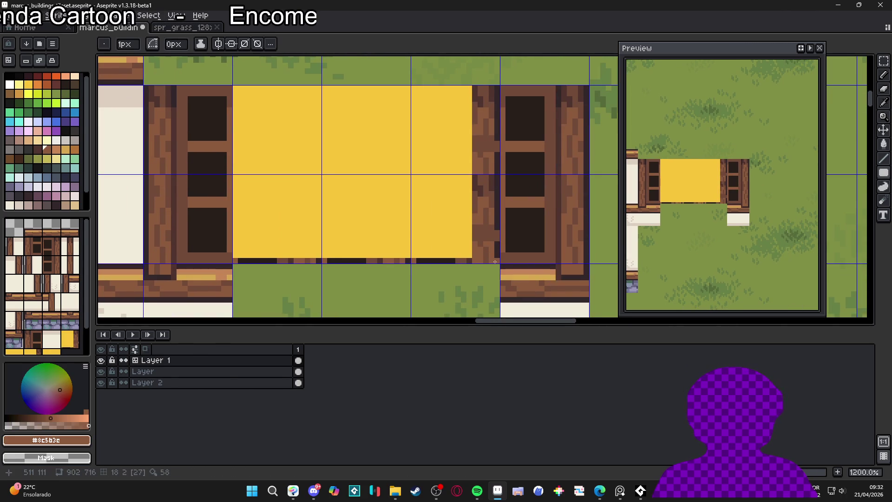
pyautogui.keyDown('alt'); pyautogui.click(524, 239); pyautogui.keyUp('alt')
pyautogui.moveTo(494, 263)
pyautogui.mouseDown()
pyautogui.moveTo(242, 110)
pyautogui.moveTo(233, 86)
pyautogui.moveTo(237, 259)
pyautogui.mouseUp()
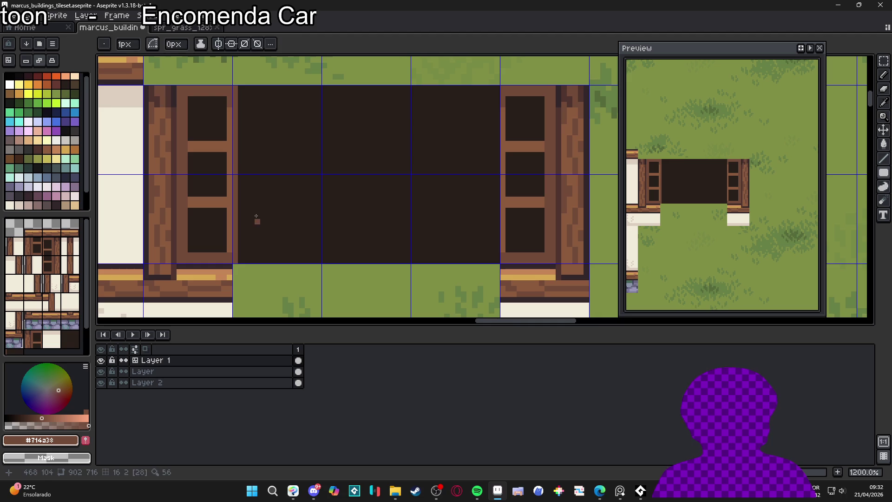
pyautogui.hotkey('ctrl', 'z')
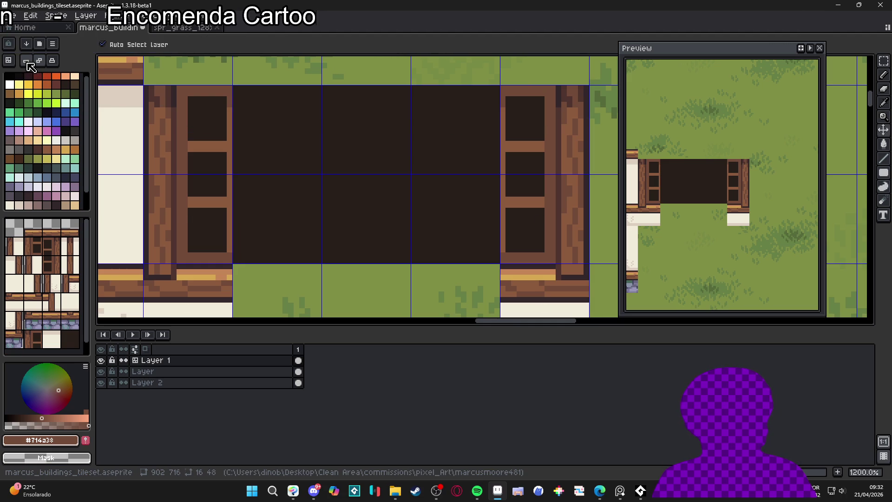
# Step: Draw a brown vertical divider and a thickened horizontal middle bar across the window
pyautogui.click(28, 64)
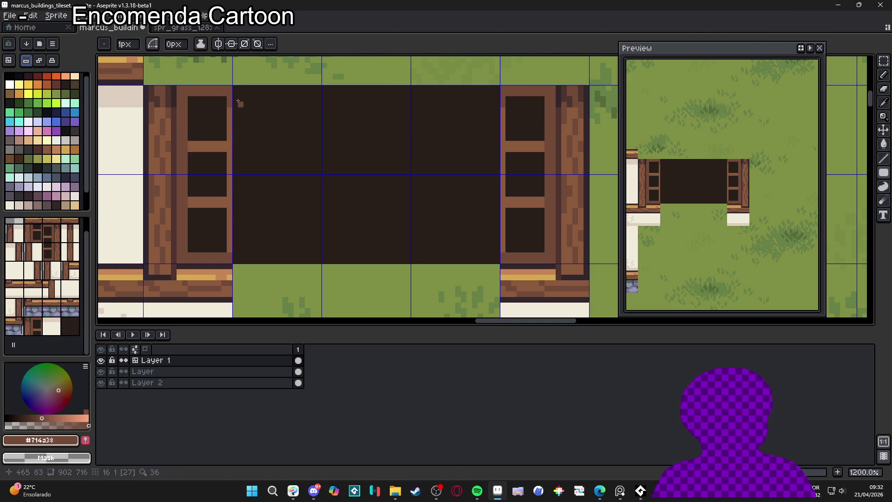
pyautogui.moveTo(237, 90); pyautogui.dragTo(236, 256)
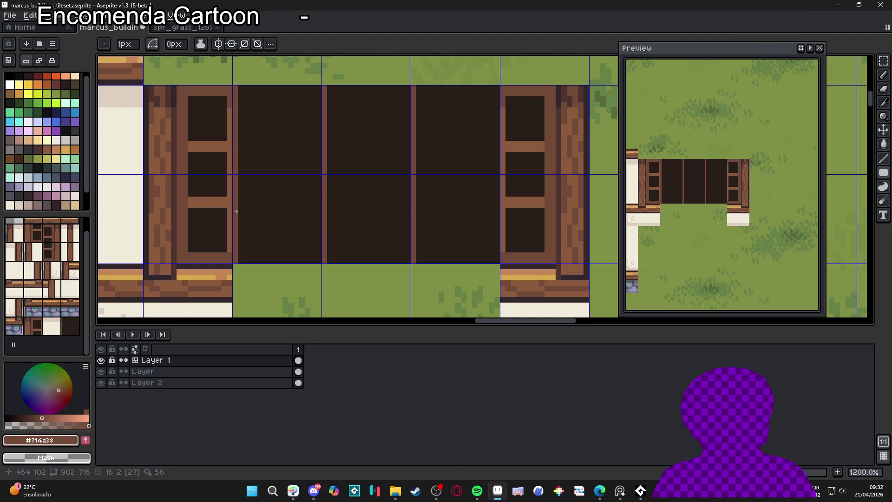
pyautogui.moveTo(239, 207); pyautogui.dragTo(314, 205)
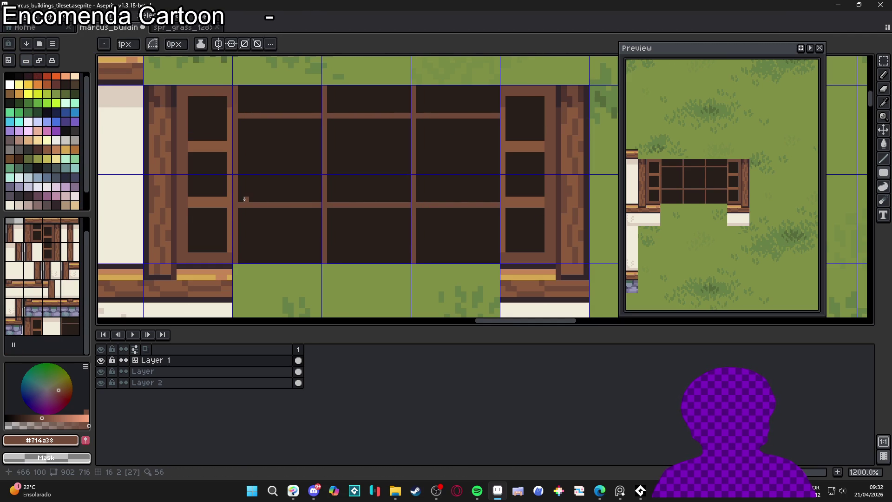
pyautogui.moveTo(239, 197); pyautogui.dragTo(319, 196)
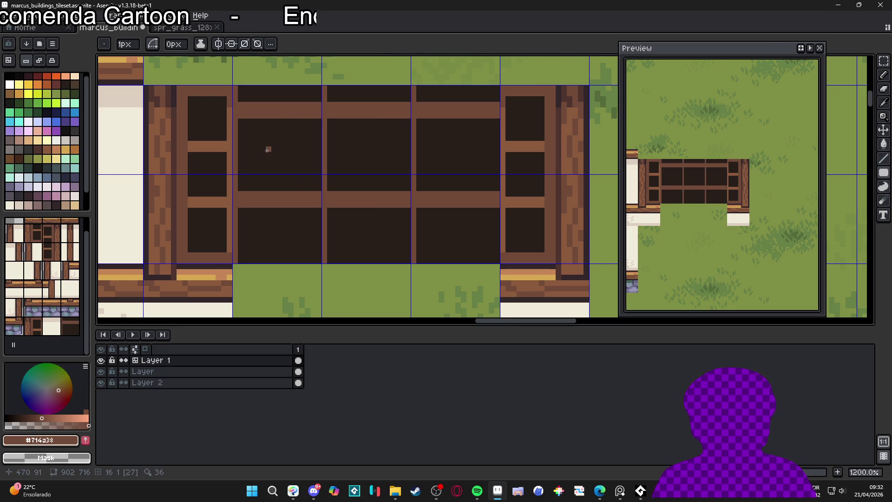
pyautogui.hotkey('ctrl', 'z')
pyautogui.moveTo(240, 201); pyautogui.dragTo(324, 201)
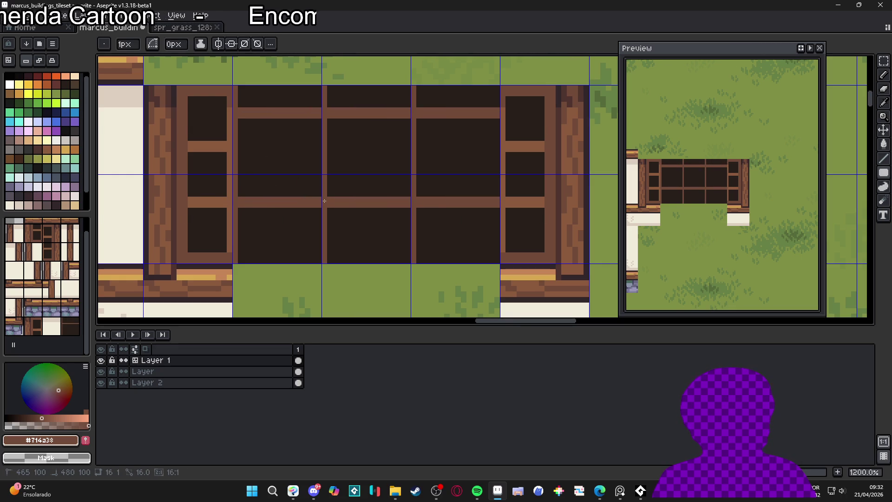
pyautogui.moveTo(258, 160)
pyautogui.mouseDown()
pyautogui.moveTo(291, 170)
pyautogui.moveTo(355, 159)
pyautogui.mouseUp()
pyautogui.moveTo(280, 153)
pyautogui.mouseDown()
pyautogui.moveTo(355, 153)
pyautogui.moveTo(376, 218)
pyautogui.mouseUp()
pyautogui.scroll(-1, 334, 167)
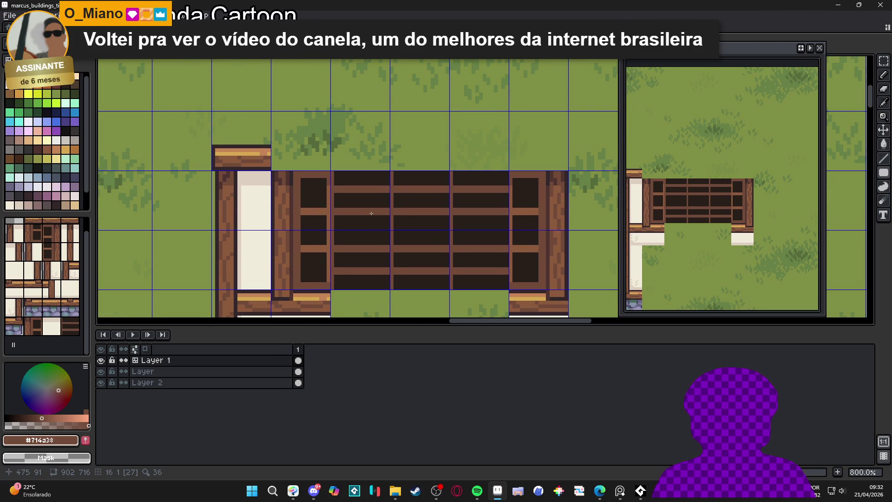
# Step: Paint brown along the window's bottom row and fill the pane with dark #271f1b
pyautogui.scroll(1, 504, 276)
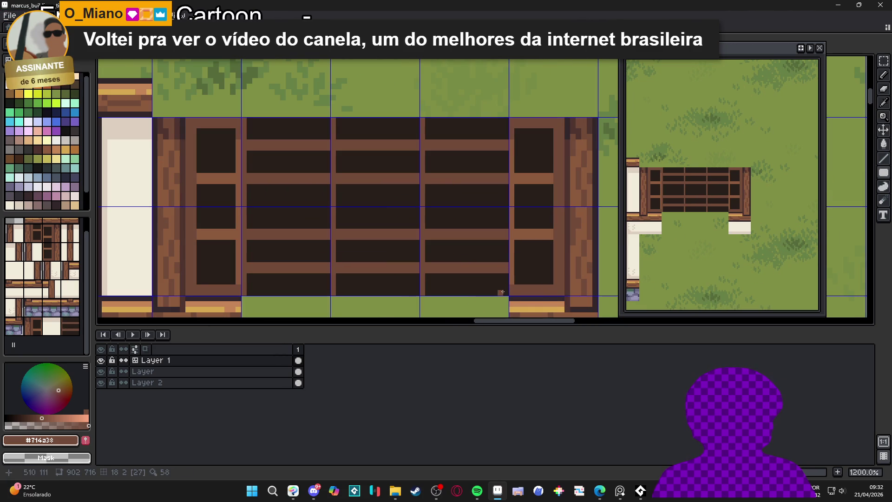
pyautogui.scroll(-1, 505, 290)
pyautogui.scroll(-1, 498, 250)
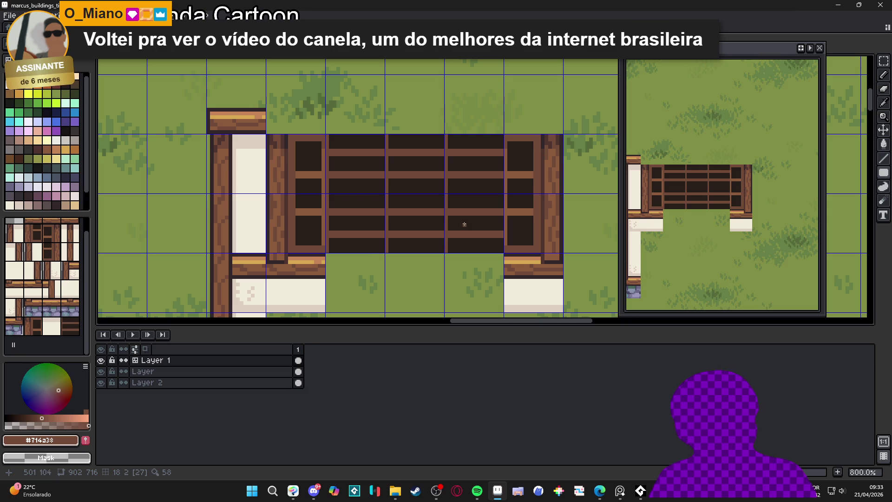
pyautogui.keyDown('alt'); pyautogui.click(362, 228); pyautogui.keyUp('alt')
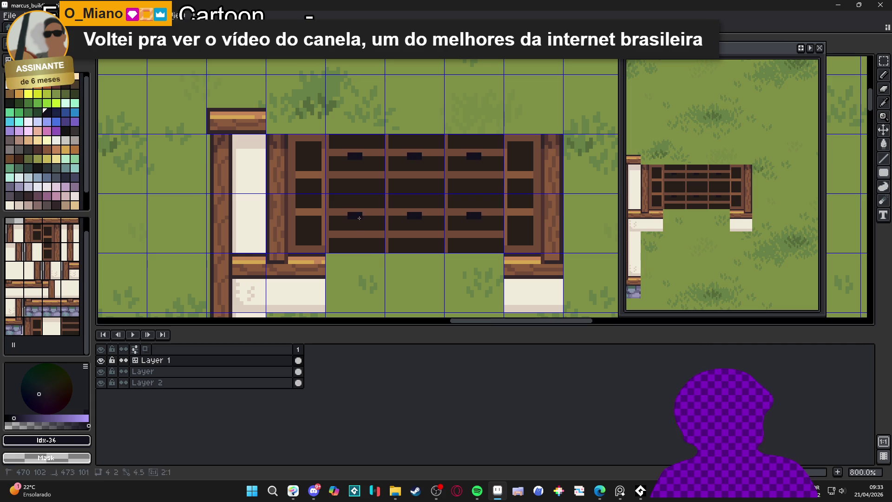
pyautogui.click(359, 233)
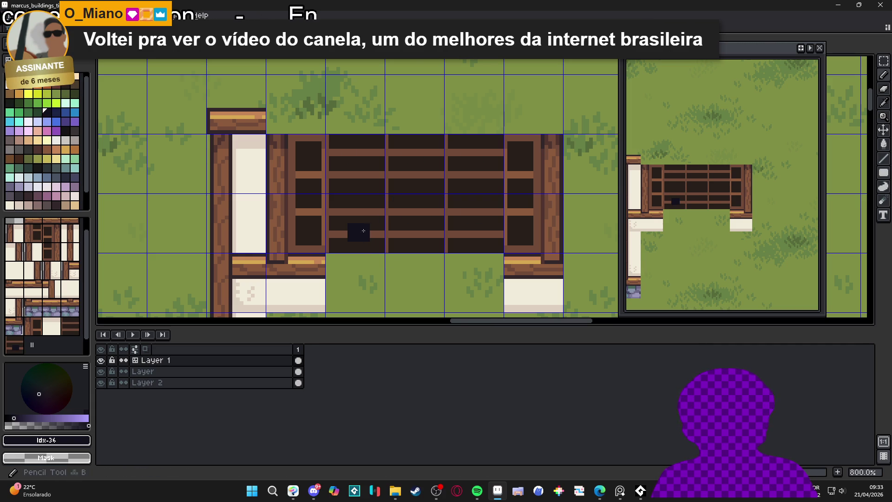
pyautogui.scroll(2, 333, 238)
pyautogui.keyDown('alt'); pyautogui.click(318, 256); pyautogui.keyUp('alt')
pyautogui.click(333, 256)
pyautogui.moveTo(333, 259)
pyautogui.mouseDown()
pyautogui.moveTo(408, 255)
pyautogui.moveTo(378, 236)
pyautogui.moveTo(348, 236)
pyautogui.moveTo(374, 246)
pyautogui.mouseUp()
pyautogui.keyDown('alt'); pyautogui.click(406, 245); pyautogui.keyUp('alt')
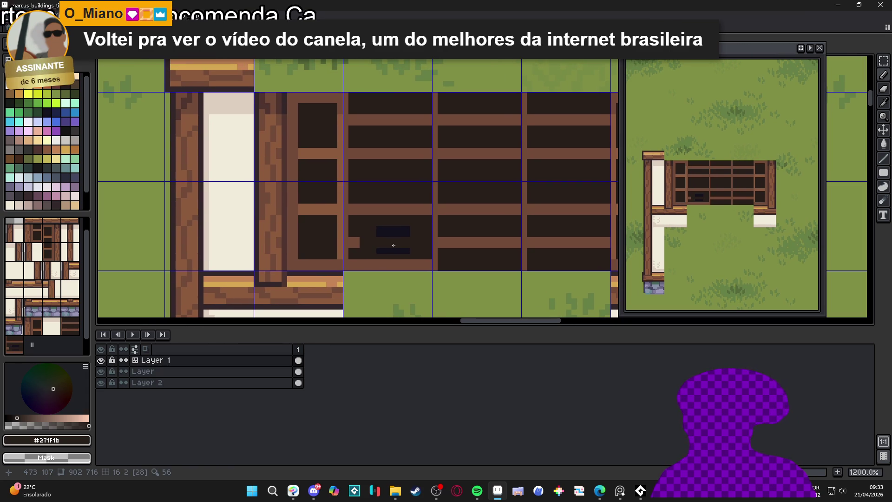
pyautogui.moveTo(409, 239); pyautogui.dragTo(380, 237)
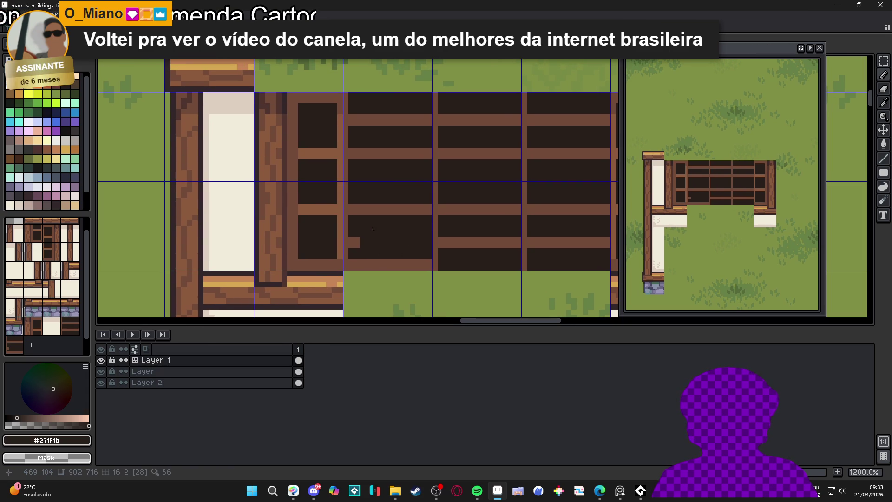
pyautogui.click(354, 242)
# Step: Paint brown #714a38 vertical dividers between the panes with 1px and 2px brushes
pyautogui.keyDown('alt'); pyautogui.click(299, 206); pyautogui.keyUp('alt')
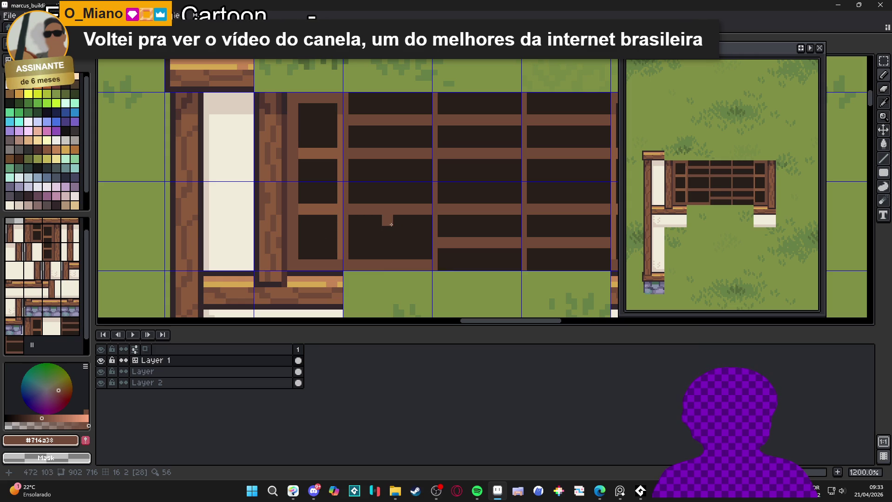
pyautogui.moveTo(390, 234); pyautogui.dragTo(390, 257)
pyautogui.click(429, 217)
pyautogui.moveTo(428, 221)
pyautogui.mouseDown()
pyautogui.moveTo(428, 256)
pyautogui.moveTo(410, 232)
pyautogui.moveTo(410, 195)
pyautogui.mouseUp()
pyautogui.scroll(-3, 426, 246)
pyautogui.scroll(4, 420, 261)
pyautogui.press('+')
pyautogui.scroll(-3, 407, 207)
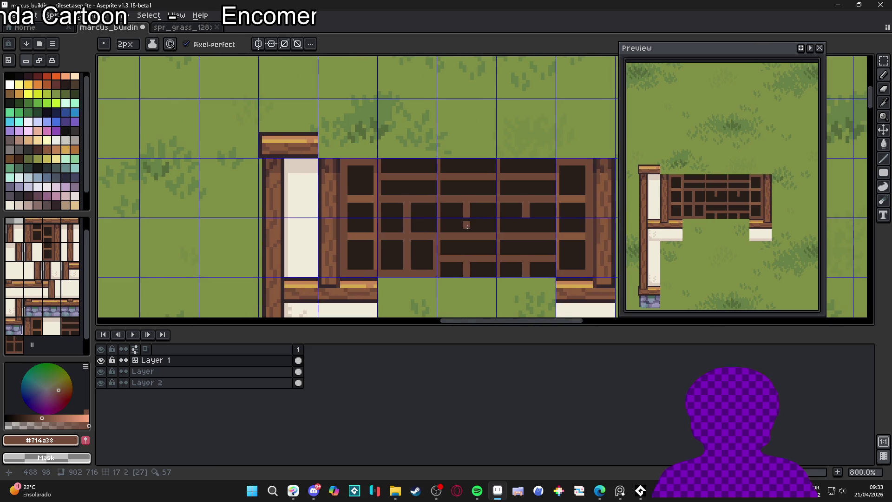
pyautogui.click(466, 225)
pyautogui.moveTo(468, 225); pyautogui.dragTo(469, 234)
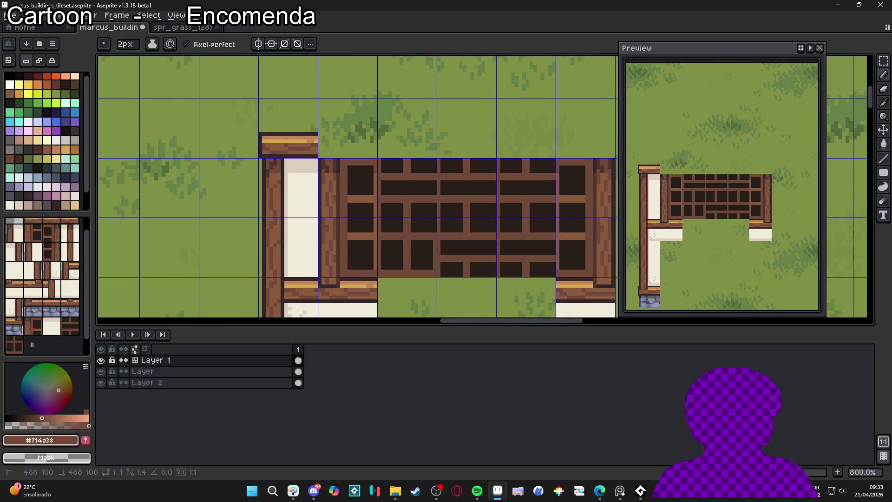
pyautogui.press('-')
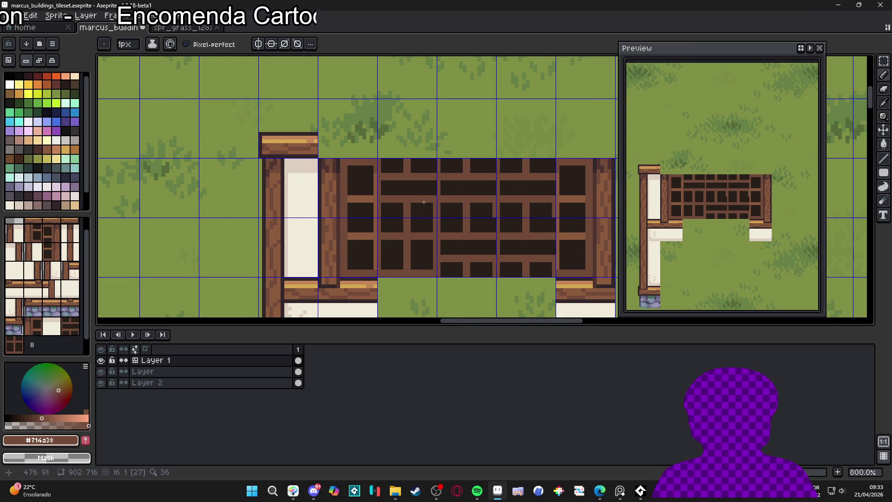
# Step: Paint over a stray horizontal bar in dark #271f1b and restore the brown top edge
pyautogui.scroll(1, 411, 219)
pyautogui.press('+')
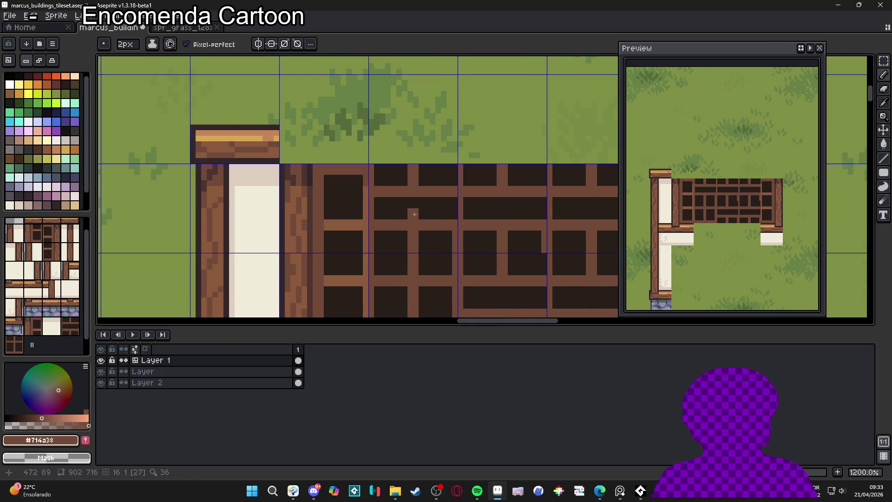
pyautogui.keyDown('alt'); pyautogui.click(403, 203); pyautogui.keyUp('alt')
pyautogui.click(404, 193)
pyautogui.moveTo(405, 193)
pyautogui.mouseDown()
pyautogui.moveTo(381, 195)
pyautogui.moveTo(444, 197)
pyautogui.mouseUp()
pyautogui.scroll(-1, 426, 208)
pyautogui.keyDown('alt'); pyautogui.click(388, 181); pyautogui.keyUp('alt')
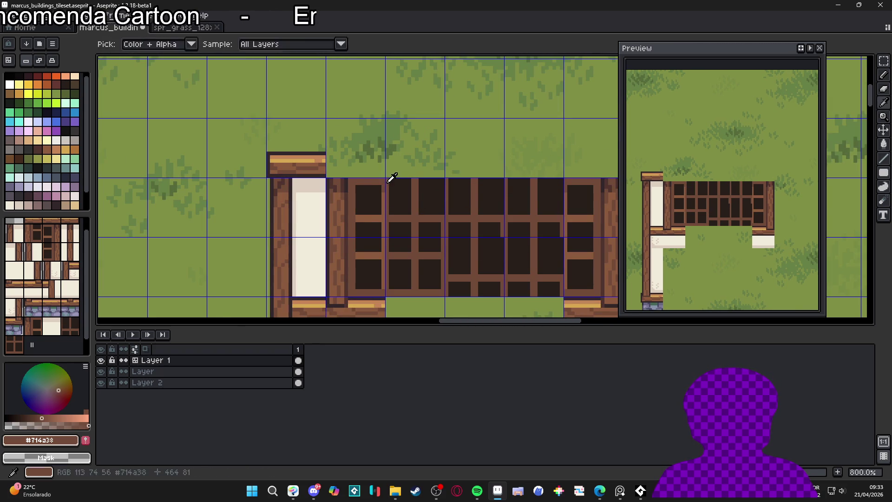
pyautogui.click(398, 181)
pyautogui.keyDown('shift'); pyautogui.click(439, 183); pyautogui.keyUp('shift')
pyautogui.press('-')
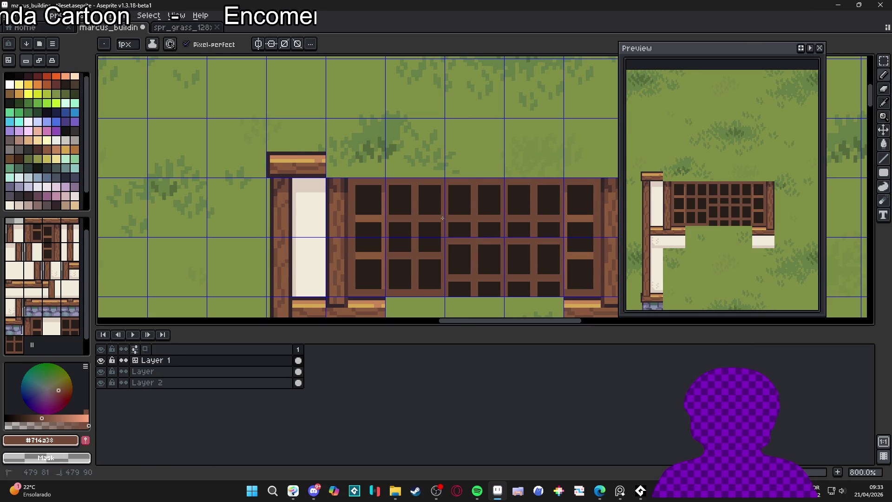
pyautogui.scroll(-2, 438, 209)
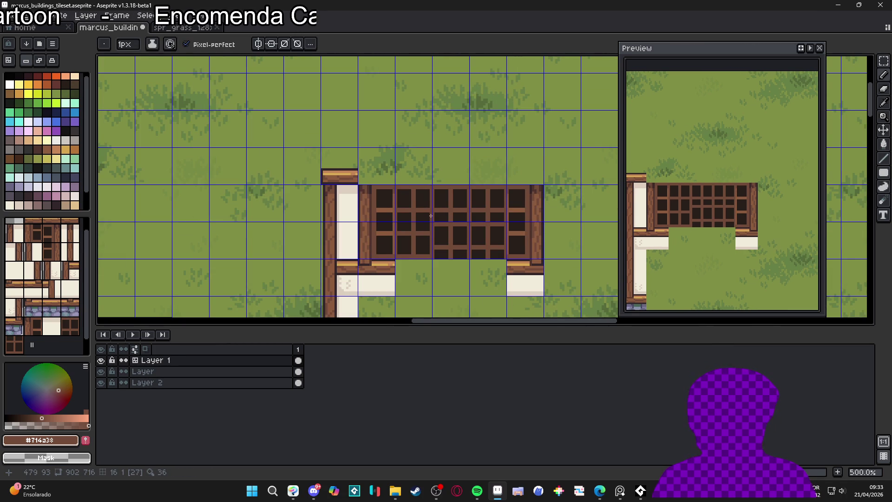
pyautogui.scroll(1, 411, 220)
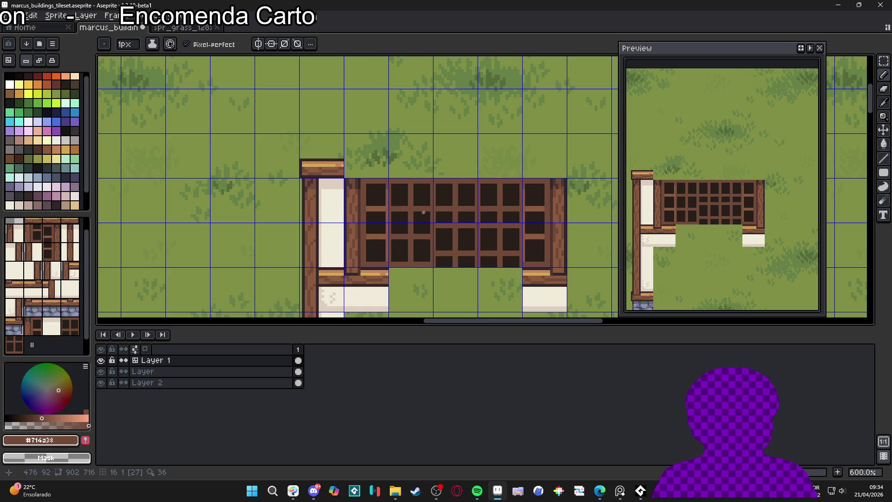
# Step: Replace the window's short bottom-row panes with full square pane tiles
pyautogui.click(11, 61)
pyautogui.moveTo(448, 259); pyautogui.dragTo(493, 255)
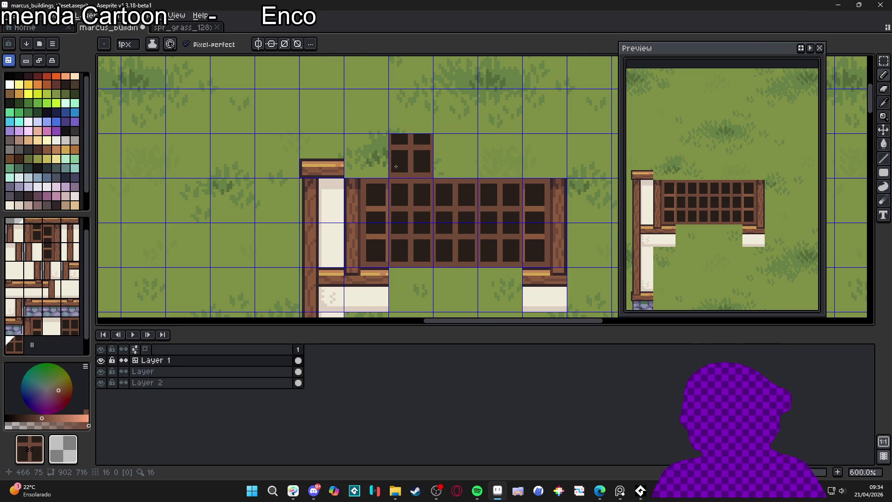
pyautogui.scroll(-1, 425, 217)
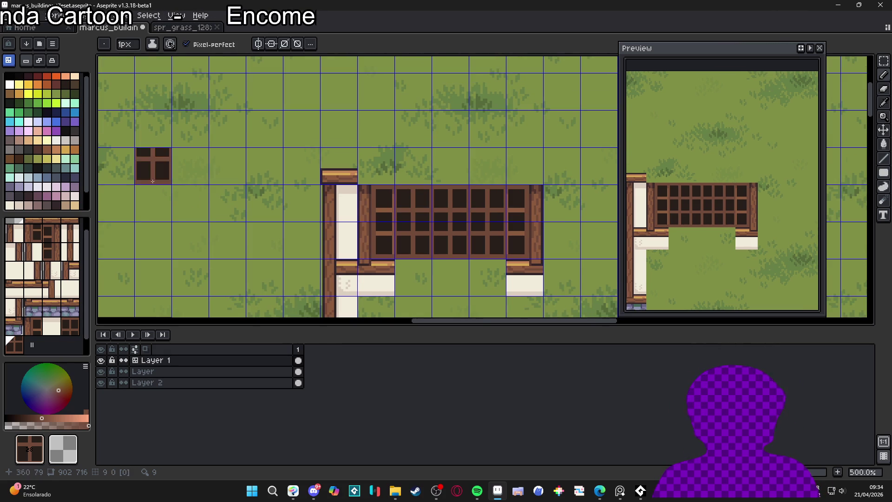
pyautogui.click(28, 112)
pyautogui.press('v')
pyautogui.moveTo(464, 275)
pyautogui.mouseDown()
pyautogui.moveTo(453, 260)
pyautogui.moveTo(427, 253)
pyautogui.mouseUp()
pyautogui.scroll(-3, 426, 252)
pyautogui.press('b')
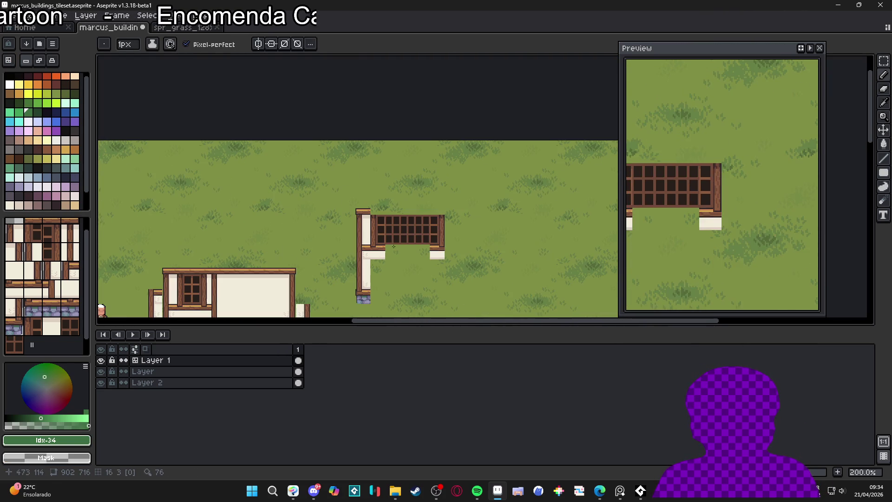
pyautogui.moveTo(363, 243)
pyautogui.mouseDown()
pyautogui.moveTo(414, 189)
pyautogui.moveTo(479, 198)
pyautogui.mouseUp()
pyautogui.scroll(1, 452, 187)
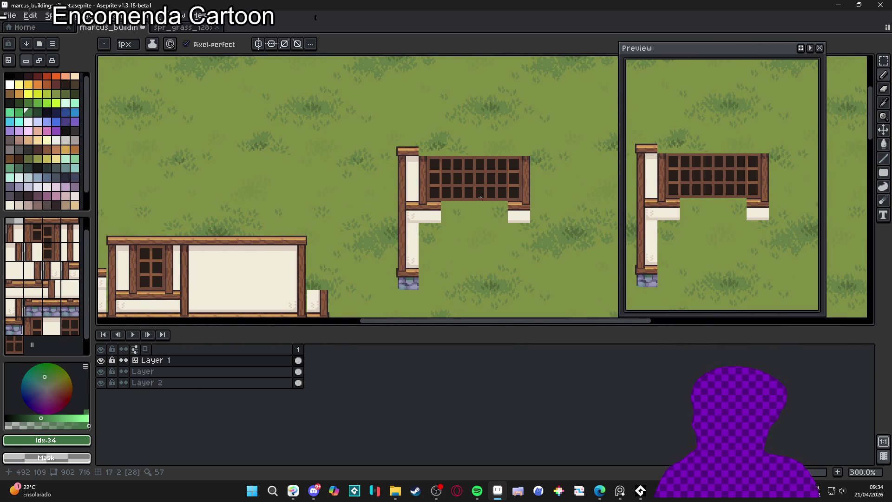
pyautogui.scroll(-1, 479, 200)
pyautogui.scroll(3, 469, 232)
# Step: Paint the header beam tile across the window's top edge, from the post to the right piece
pyautogui.press('v')
pyautogui.press('b')
pyautogui.scroll(-1, 411, 217)
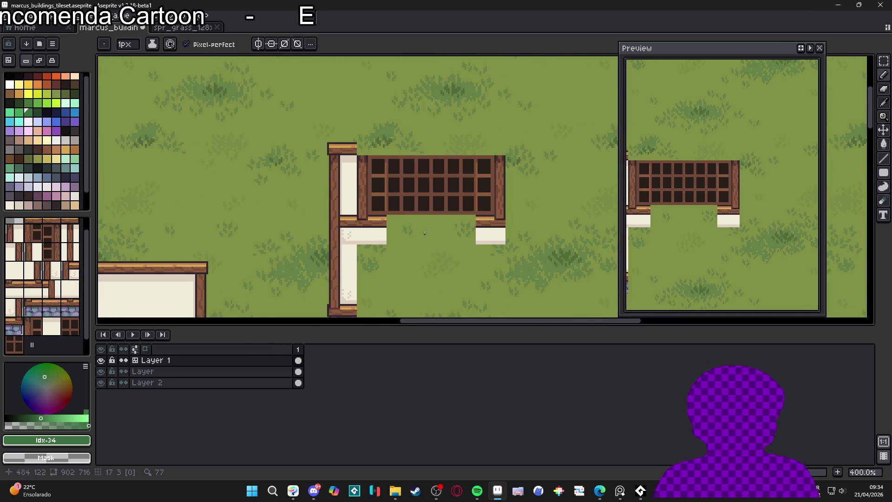
pyautogui.scroll(-2, 410, 217)
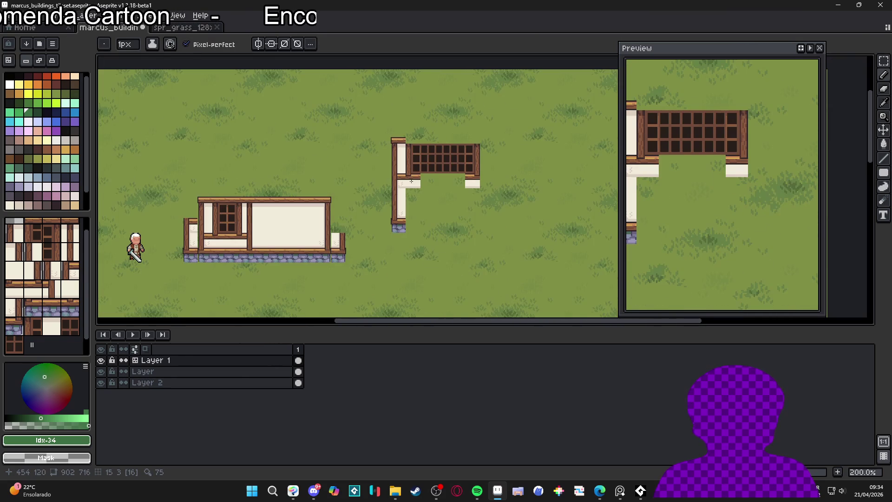
pyautogui.scroll(1, 414, 177)
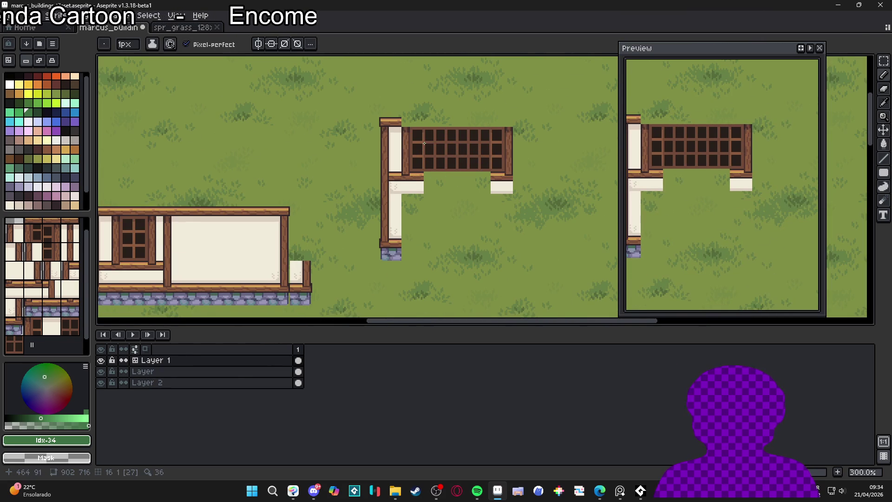
pyautogui.scroll(1, 424, 143)
pyautogui.scroll(-2, 404, 172)
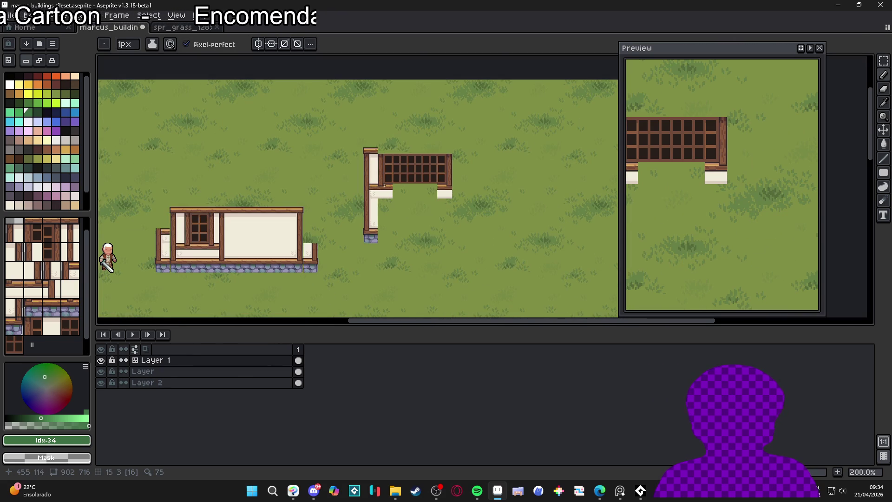
pyautogui.scroll(1, 386, 185)
pyautogui.scroll(-1, 380, 179)
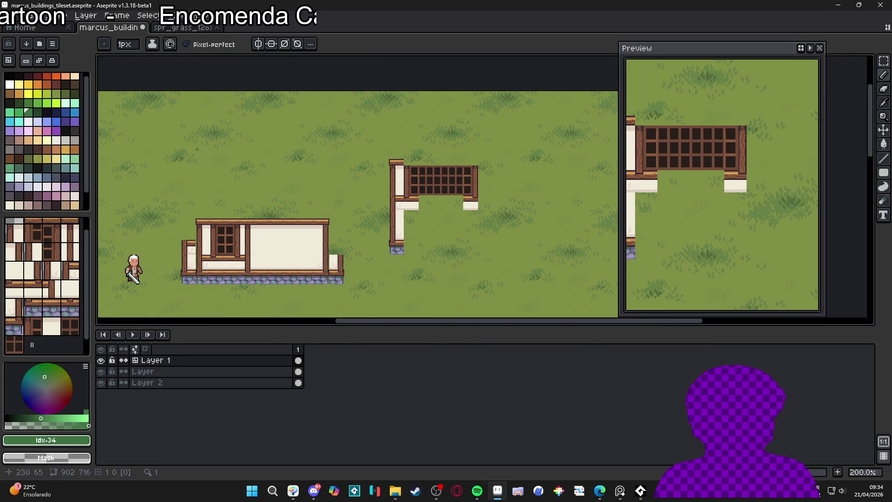
pyautogui.press('Tab')
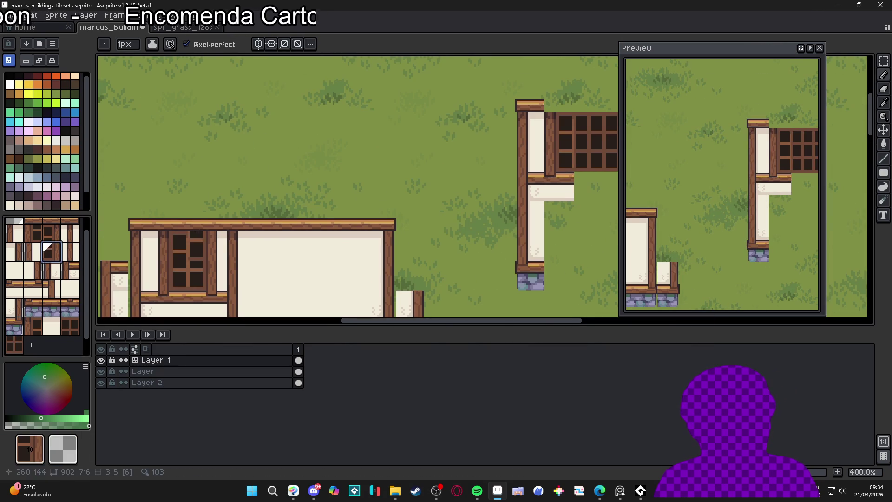
pyautogui.scroll(-2, 199, 213)
pyautogui.scroll(1, 410, 169)
pyautogui.moveTo(410, 175); pyautogui.dragTo(482, 175)
pyautogui.scroll(-1, 468, 179)
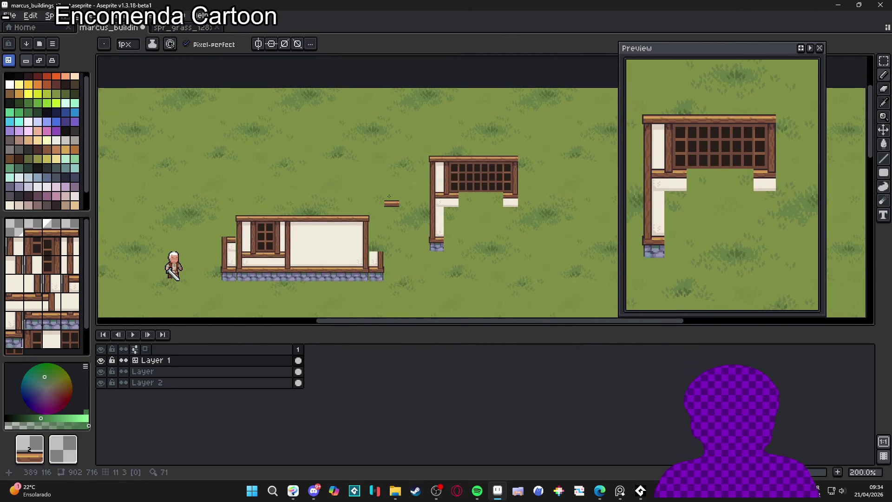
# Step: Pick the lower beam tile from the canvas and stamp another copy to extend it
pyautogui.press('alt')
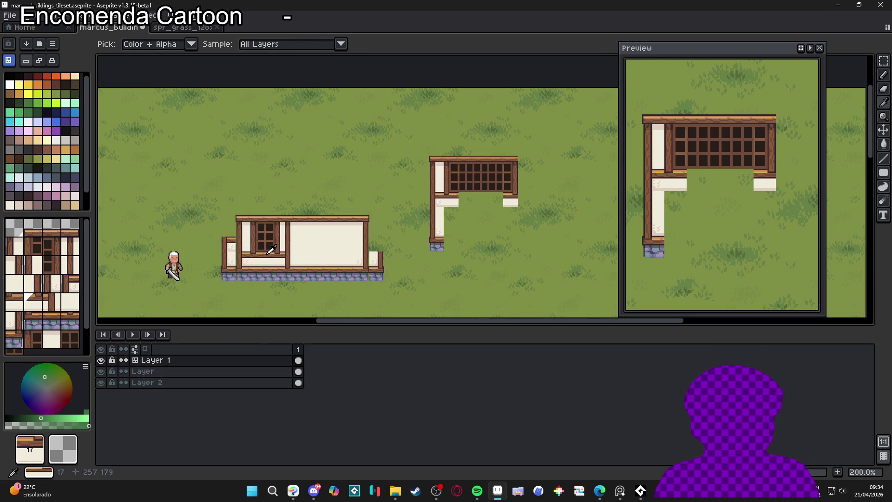
pyautogui.keyDown('alt'); pyautogui.click(464, 200); pyautogui.keyUp('alt')
pyautogui.scroll(2, 469, 196)
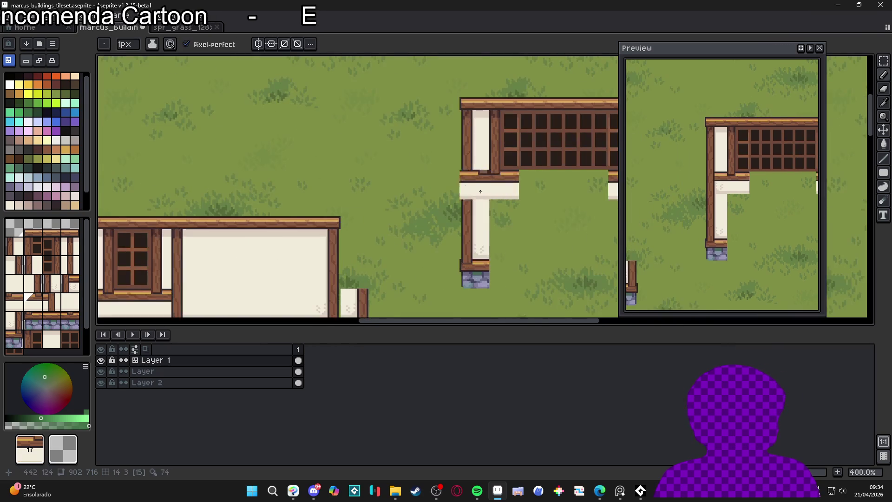
pyautogui.scroll(2, 558, 209)
pyautogui.click(444, 205)
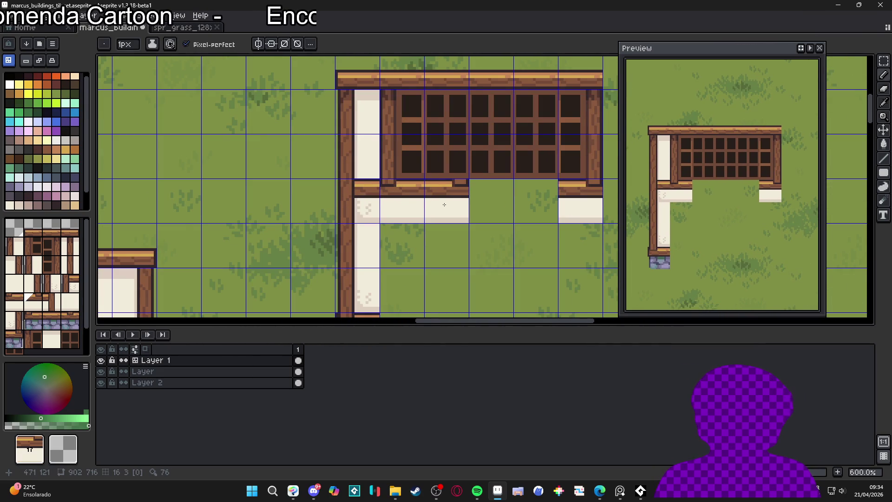
pyautogui.scroll(2, 421, 195)
pyautogui.scroll(2, 421, 195)
# Step: Repaint the beam pixels: light orange row, a dark pixel, yellow highlight strip, orange right end
pyautogui.hotkey('space', 'Tab')
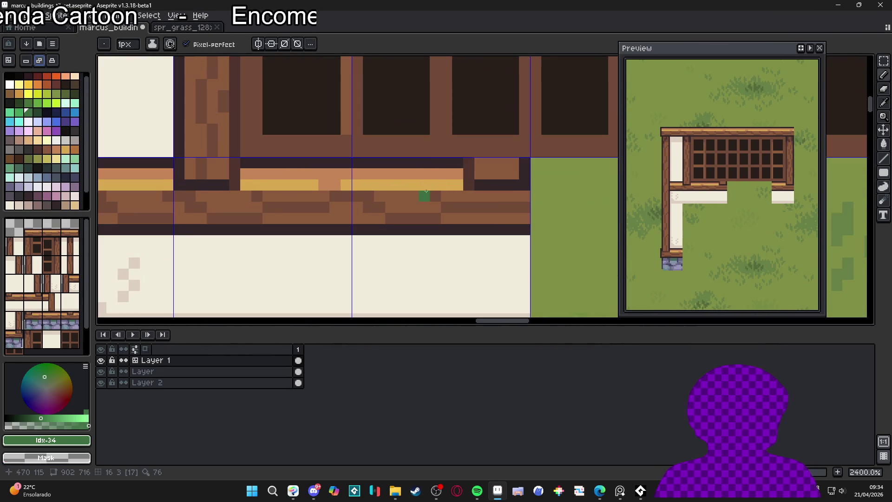
pyautogui.keyDown('alt'); pyautogui.click(446, 175); pyautogui.keyUp('alt')
pyautogui.moveTo(467, 175)
pyautogui.mouseDown()
pyautogui.moveTo(513, 174)
pyautogui.moveTo(513, 163)
pyautogui.mouseUp()
pyautogui.keyDown('alt'); pyautogui.click(458, 160); pyautogui.keyUp('alt')
pyautogui.click(485, 163)
pyautogui.keyDown('alt'); pyautogui.click(453, 185); pyautogui.keyUp('alt')
pyautogui.moveTo(458, 185); pyautogui.dragTo(503, 187)
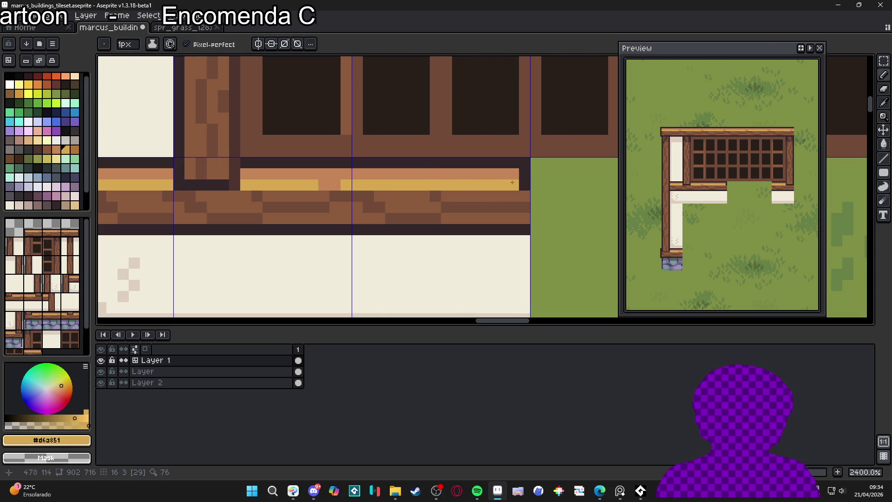
pyautogui.keyDown('alt'); pyautogui.click(512, 175); pyautogui.keyUp('alt')
pyautogui.click(525, 174)
pyautogui.scroll(-6, 465, 247)
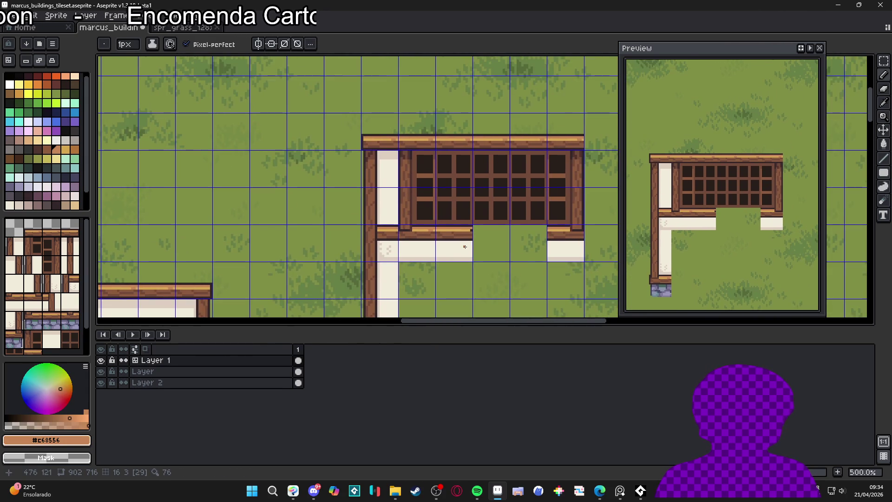
pyautogui.scroll(-2, 465, 247)
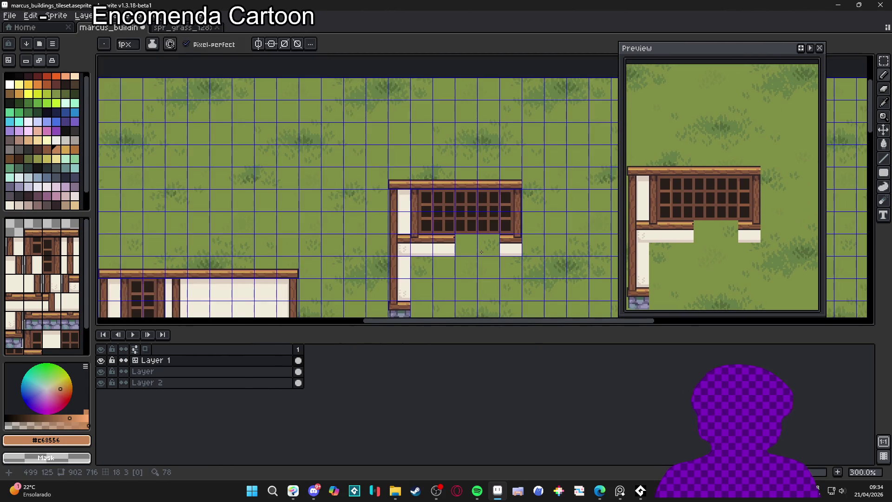
pyautogui.scroll(1, 471, 214)
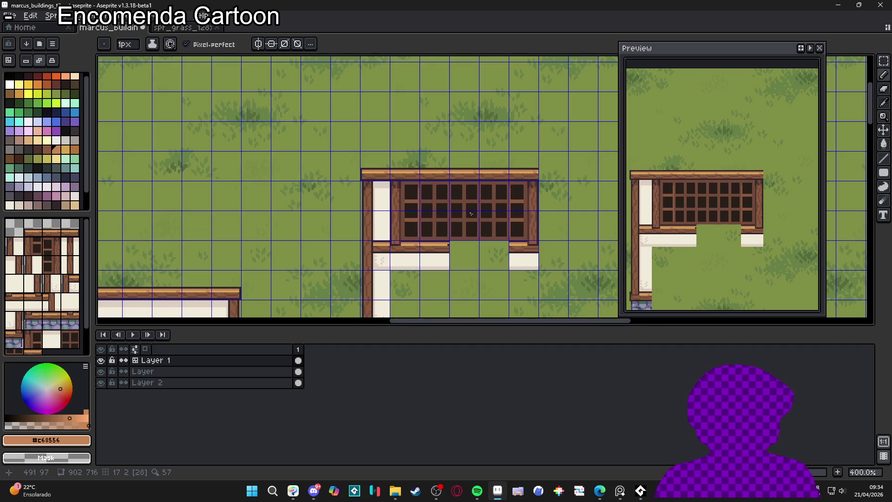
pyautogui.scroll(1, 472, 215)
pyautogui.scroll(-1, 479, 218)
# Step: Draw dark, orange and yellow lines across the gap beneath the window frame
pyautogui.press('Tab')
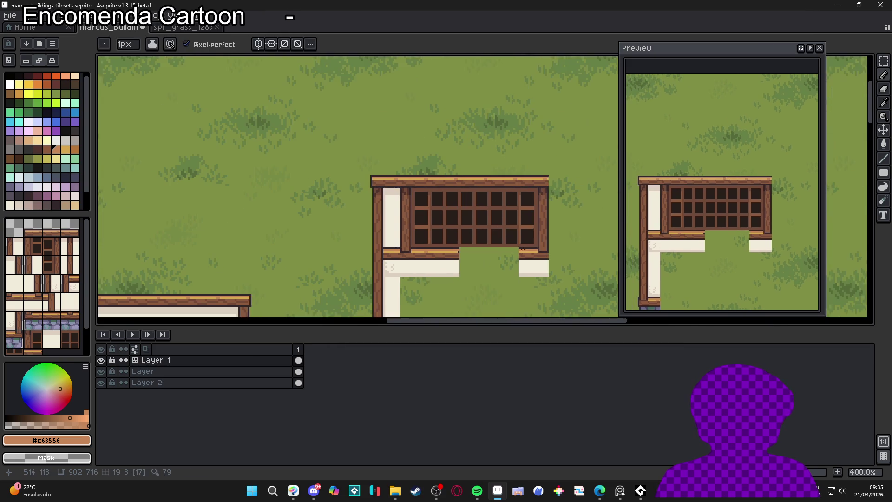
pyautogui.scroll(3, 472, 227)
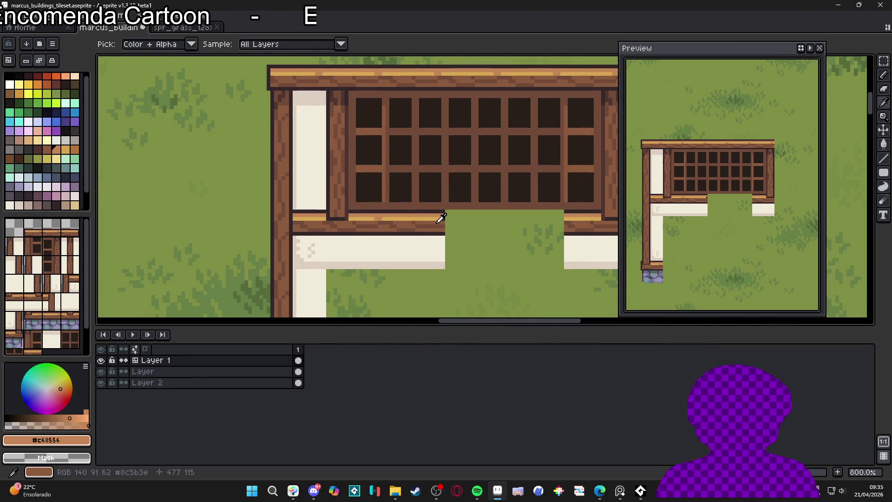
pyautogui.scroll(-5, 442, 219)
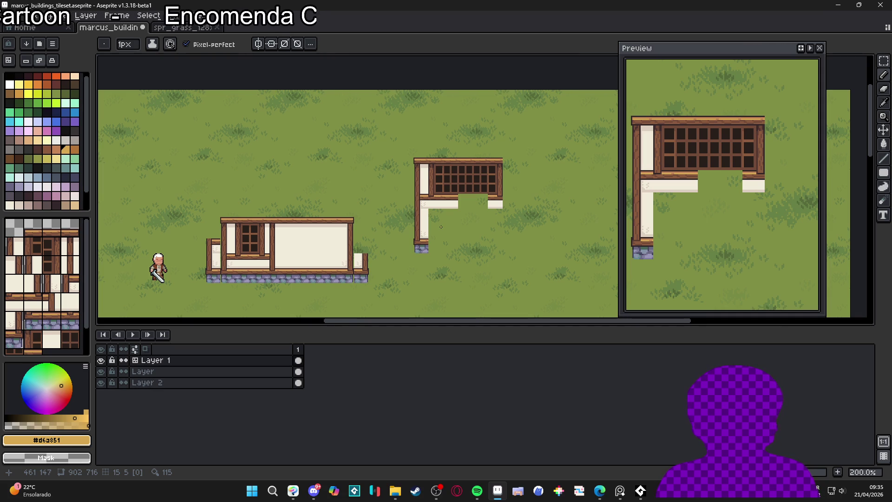
pyautogui.scroll(4, 482, 183)
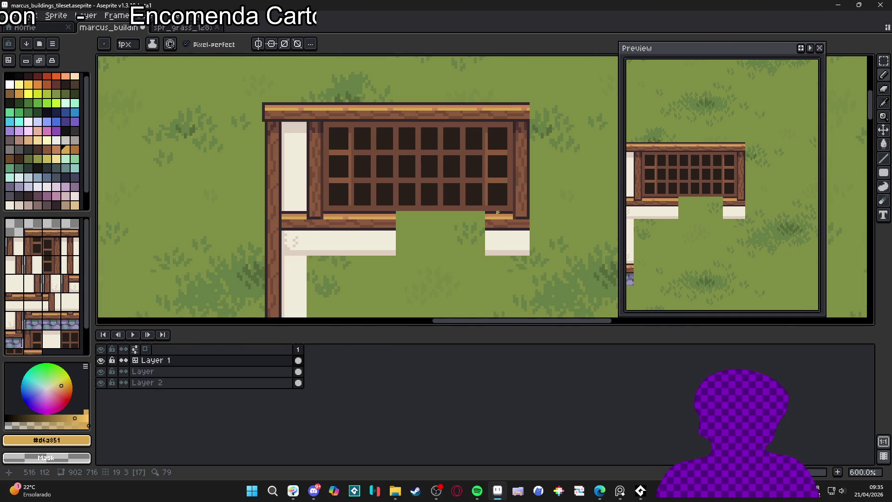
pyautogui.scroll(3, 494, 205)
pyautogui.press('x')
pyautogui.keyDown('shift'); pyautogui.click(300, 209); pyautogui.keyUp('shift')
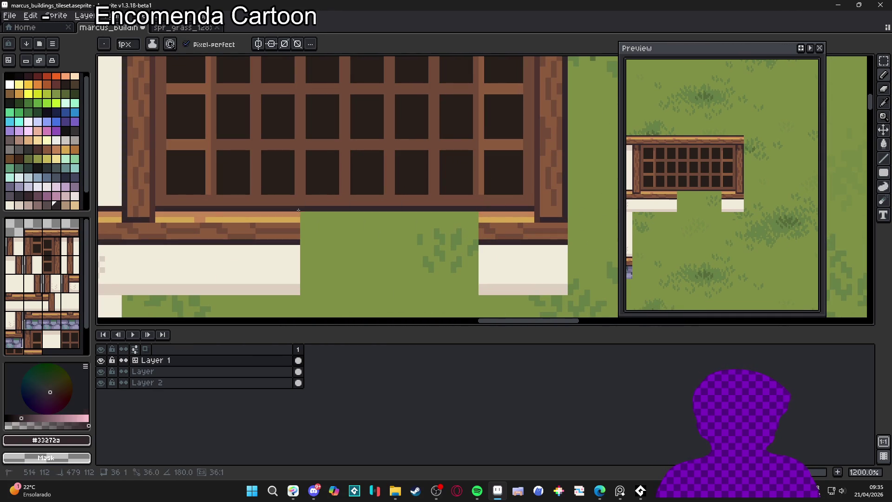
pyautogui.keyDown('alt'); pyautogui.click(297, 214); pyautogui.keyUp('alt')
pyautogui.keyDown('shift'); pyautogui.click(492, 213); pyautogui.keyUp('shift')
pyautogui.keyDown('alt'); pyautogui.click(484, 219); pyautogui.keyUp('alt')
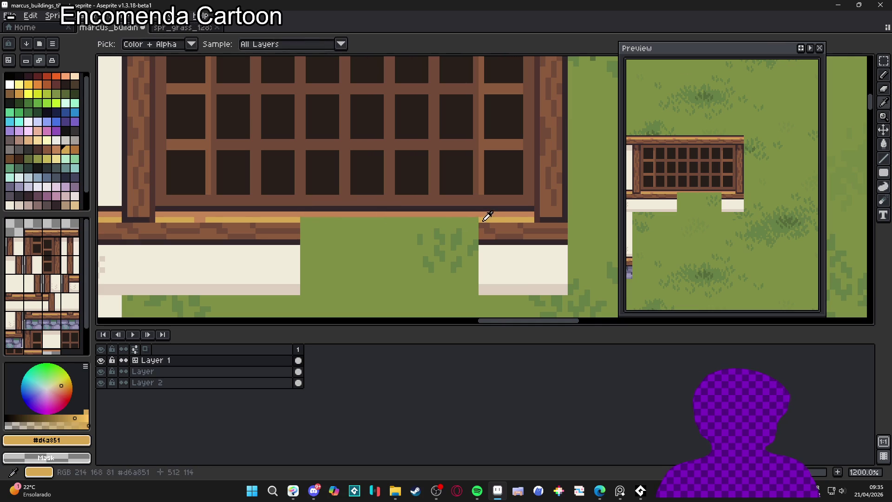
pyautogui.keyDown('shift'); pyautogui.click(483, 220); pyautogui.keyUp('shift')
pyautogui.scroll(-5, 483, 220)
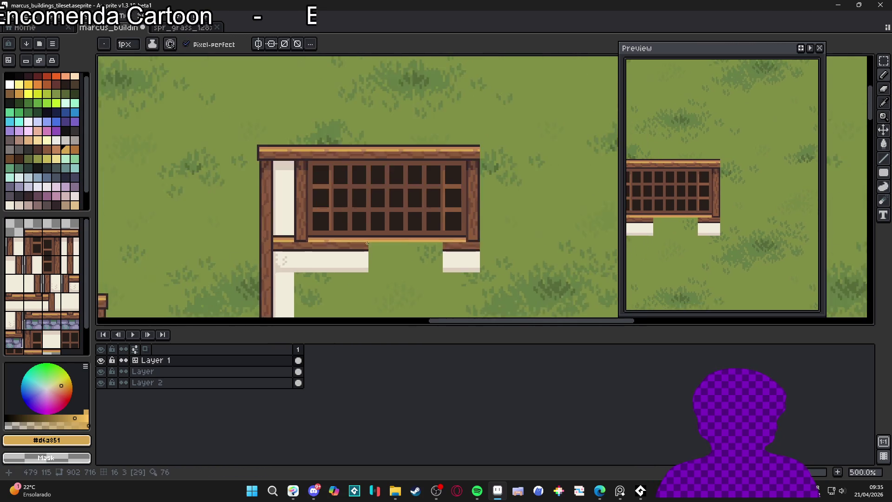
pyautogui.scroll(5, 368, 243)
# Step: Stamp the cream wall tile under the window and extend the wall strip across
pyautogui.keyDown('alt'); pyautogui.click(373, 244); pyautogui.keyUp('alt')
pyautogui.scroll(-5, 386, 253)
pyautogui.scroll(5, 392, 263)
pyautogui.click(51, 283)
pyautogui.click(302, 282)
pyautogui.moveTo(302, 281)
pyautogui.mouseDown()
pyautogui.moveTo(486, 282)
pyautogui.moveTo(529, 199)
pyautogui.moveTo(470, 208)
pyautogui.mouseUp()
pyautogui.scroll(-5, 485, 282)
pyautogui.scroll(-2, 486, 283)
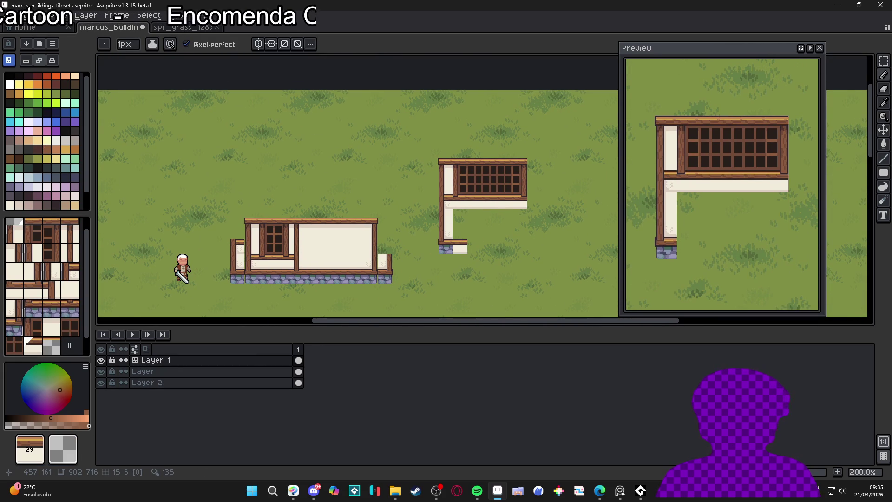
# Step: Toggle the tile grid off and back on with Ctrl+', then switch between Marquee and Move tools
pyautogui.hotkey('ctrl', "'")
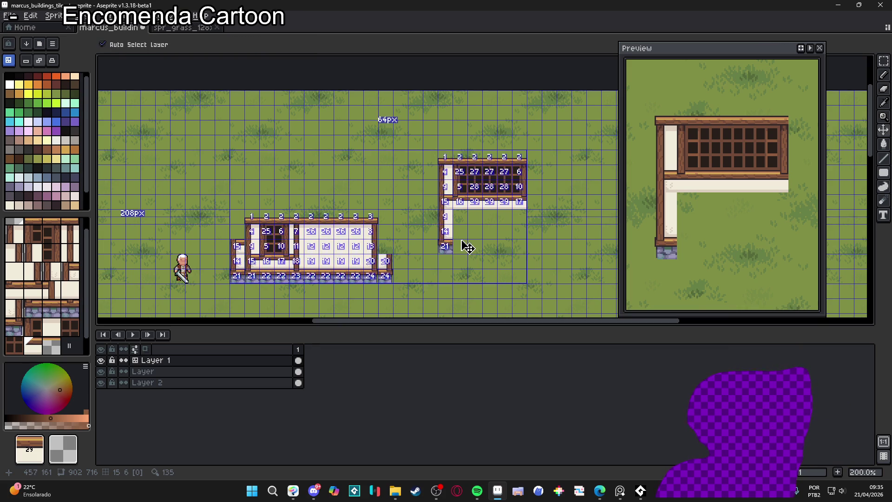
pyautogui.hotkey('ctrl', "'")
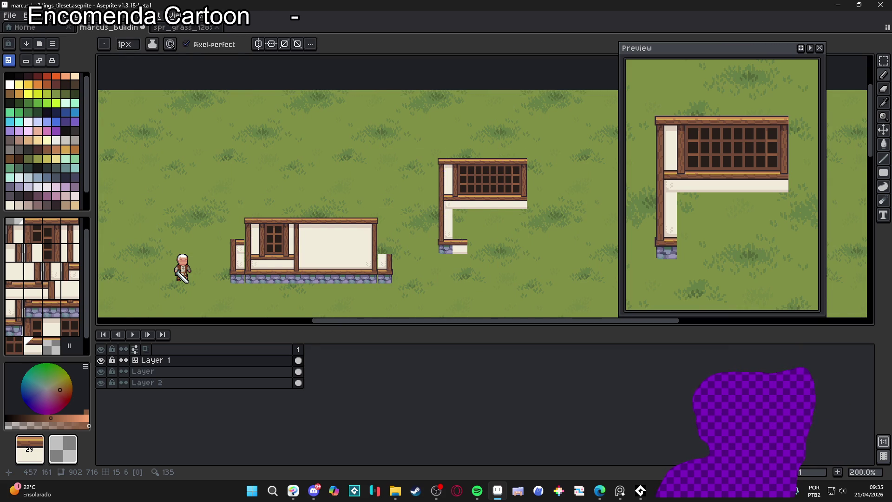
pyautogui.hotkey('ctrl', "'")
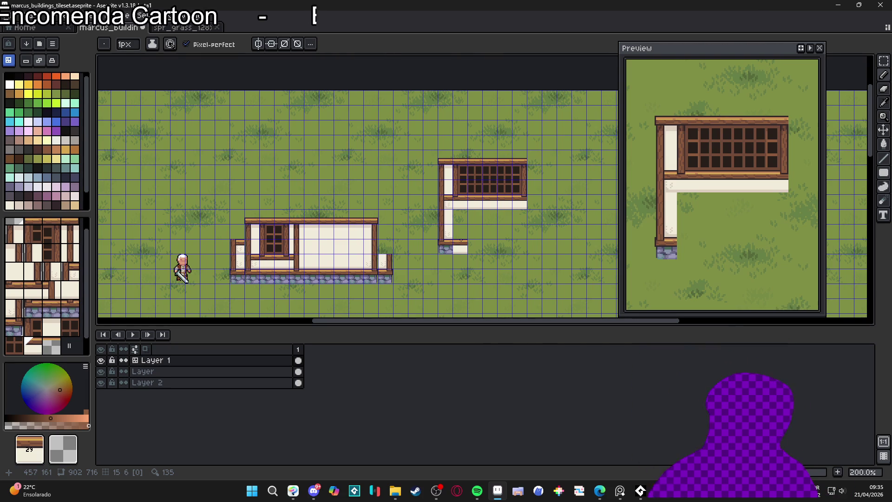
pyautogui.press('m')
pyautogui.press('v')
pyautogui.scroll(1, 478, 183)
# Step: Select one four-pane window tile and move it onto the open grass, then commit
pyautogui.press('m')
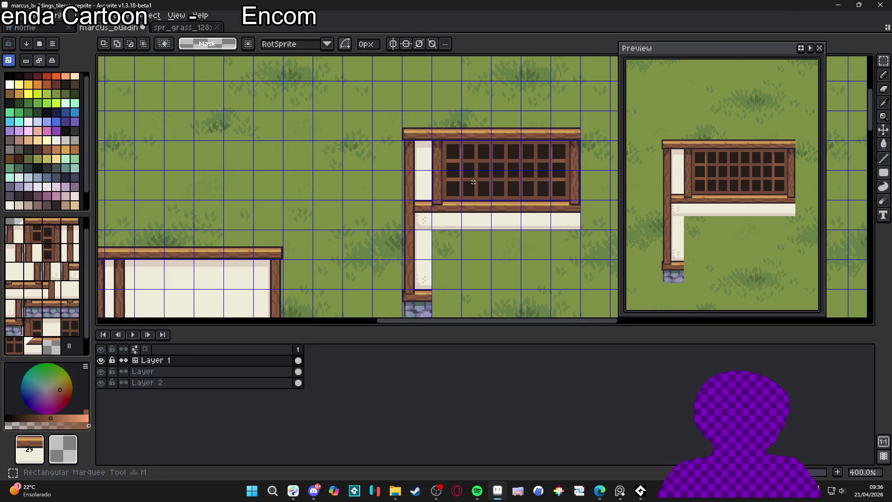
pyautogui.click(10, 14)
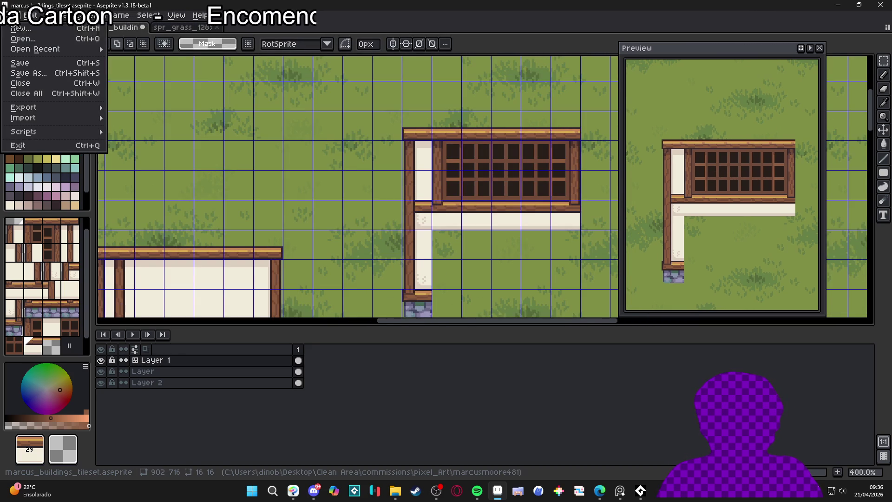
pyautogui.press('Escape')
pyautogui.moveTo(436, 237); pyautogui.dragTo(192, 169)
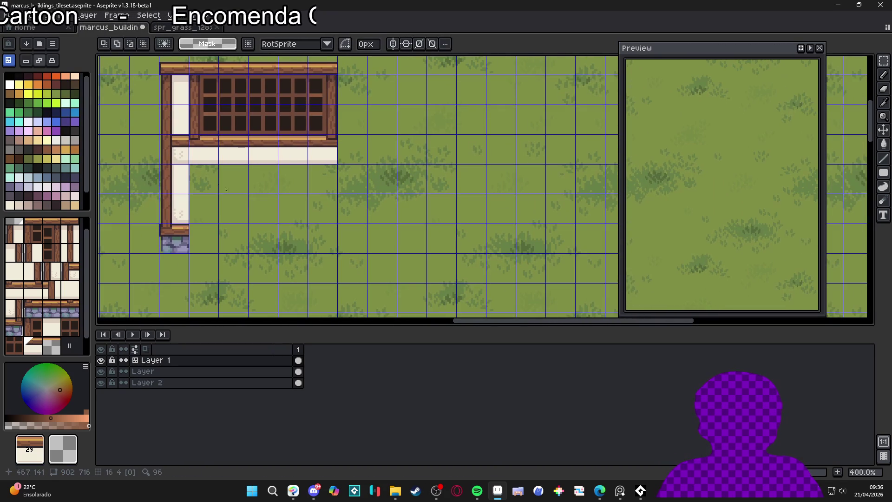
pyautogui.moveTo(218, 89); pyautogui.dragTo(246, 117)
pyautogui.scroll(1, 440, 187)
pyautogui.moveTo(199, 75); pyautogui.dragTo(534, 260)
pyautogui.scroll(5, 532, 258)
pyautogui.press('Up')
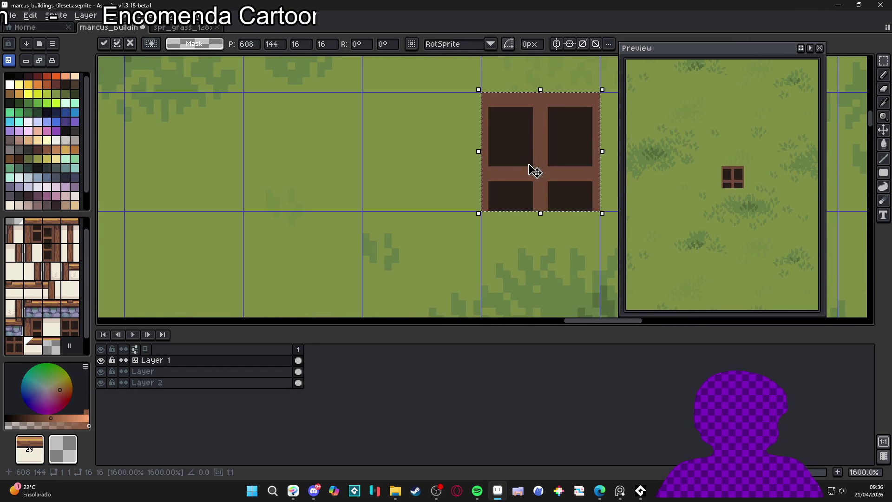
pyautogui.scroll(-5, 529, 162)
pyautogui.hscroll(2, 465, 186)
pyautogui.press('Return')
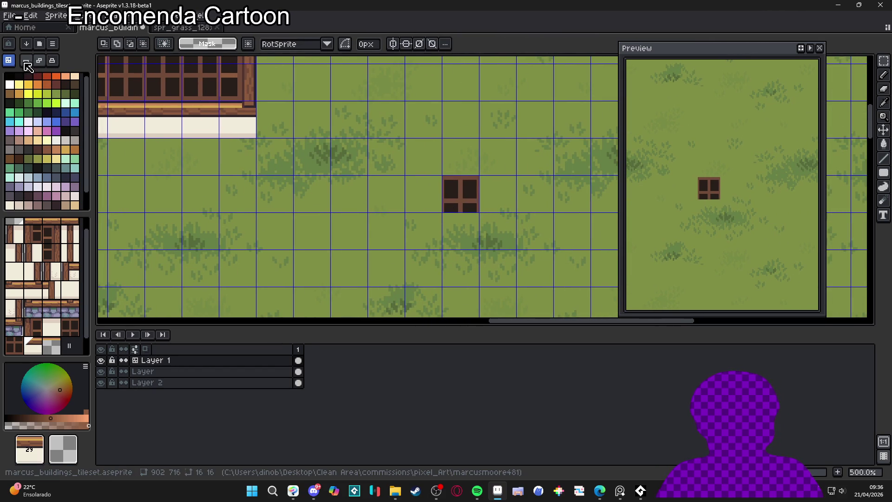
# Step: Pick the dark window pane colour with the pencil active
pyautogui.press('b')
pyautogui.keyDown('alt'); pyautogui.click(465, 192); pyautogui.keyUp('alt')
pyautogui.press('m')
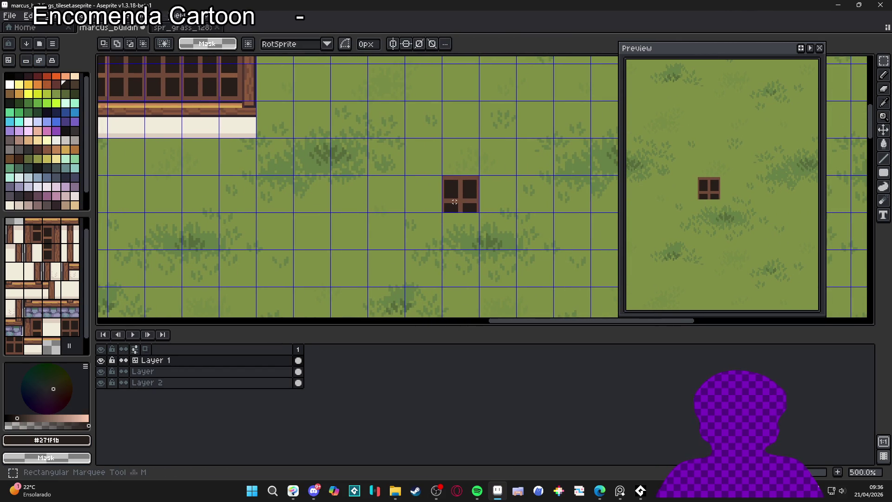
pyautogui.press('b')
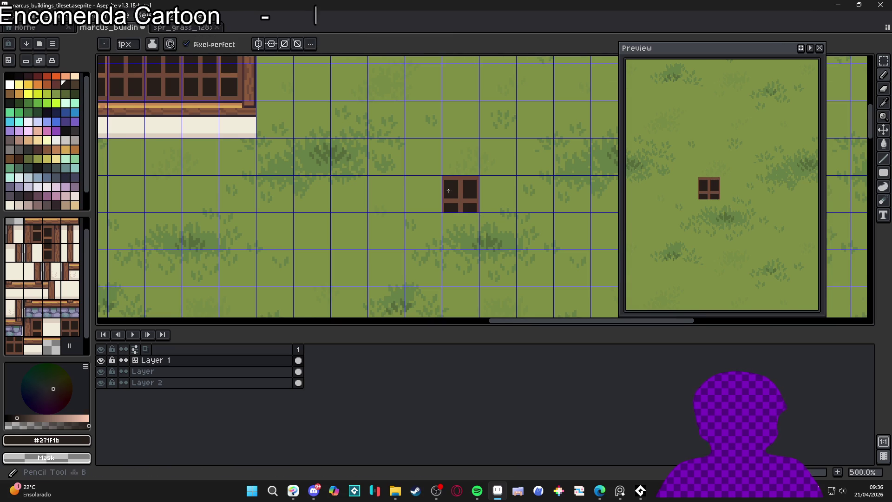
pyautogui.scroll(1, 470, 197)
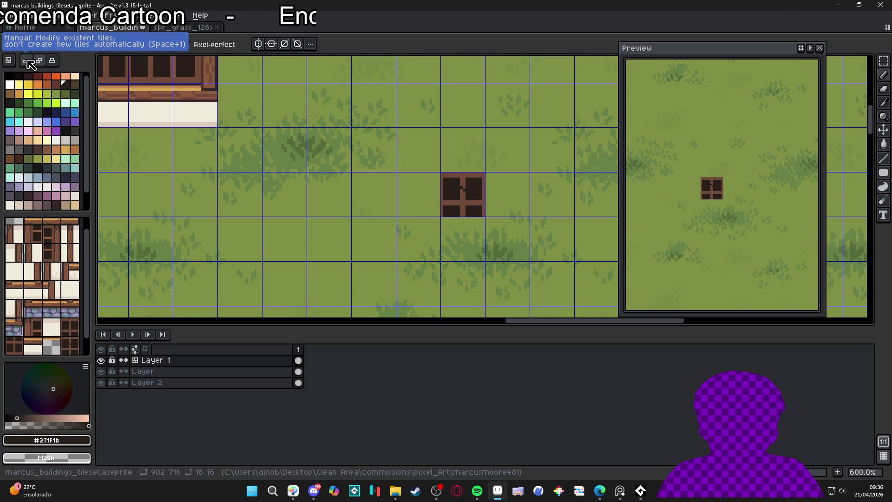
# Step: Stamp the window tile into a 4×4 block of tile-31 windows
pyautogui.click(9, 61)
pyautogui.keyDown('alt'); pyautogui.click(466, 192); pyautogui.keyUp('alt')
pyautogui.click(460, 238)
pyautogui.scroll(-2, 457, 236)
pyautogui.moveTo(457, 236)
pyautogui.mouseDown()
pyautogui.moveTo(521, 208)
pyautogui.moveTo(490, 179)
pyautogui.moveTo(542, 211)
pyautogui.moveTo(488, 267)
pyautogui.moveTo(461, 268)
pyautogui.mouseUp()
pyautogui.scroll(1, 425, 221)
pyautogui.scroll(2, 425, 220)
pyautogui.scroll(-2, 454, 201)
pyautogui.scroll(2, 446, 207)
pyautogui.scroll(3, 446, 206)
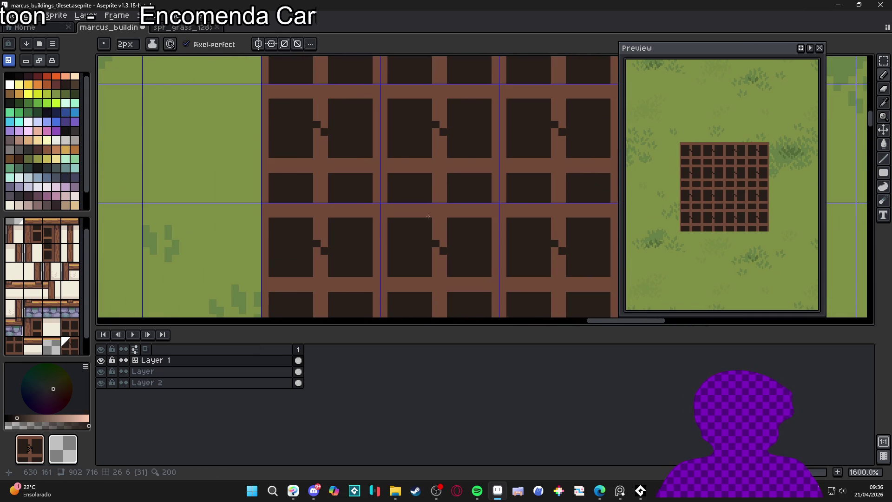
# Step: Paint the pane corner notches and horizontal brown bars dark in the window tile
pyautogui.press('Tab')
pyautogui.press('b')
pyautogui.moveTo(436, 190)
pyautogui.mouseDown()
pyautogui.moveTo(438, 200)
pyautogui.moveTo(400, 206)
pyautogui.mouseUp()
pyautogui.click(397, 219)
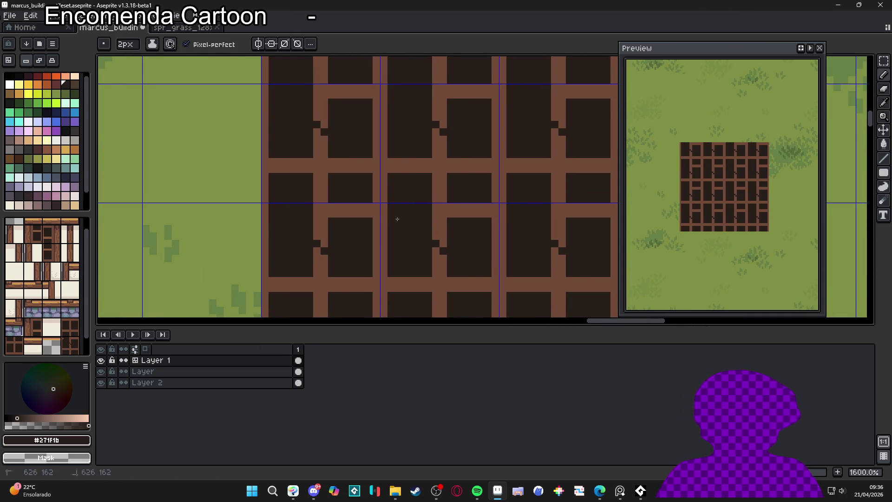
pyautogui.keyDown('alt'); pyautogui.click(446, 233); pyautogui.keyUp('alt')
pyautogui.click(439, 248)
pyautogui.keyDown('alt'); pyautogui.click(460, 226); pyautogui.keyUp('alt')
pyautogui.moveTo(454, 210); pyautogui.dragTo(486, 210)
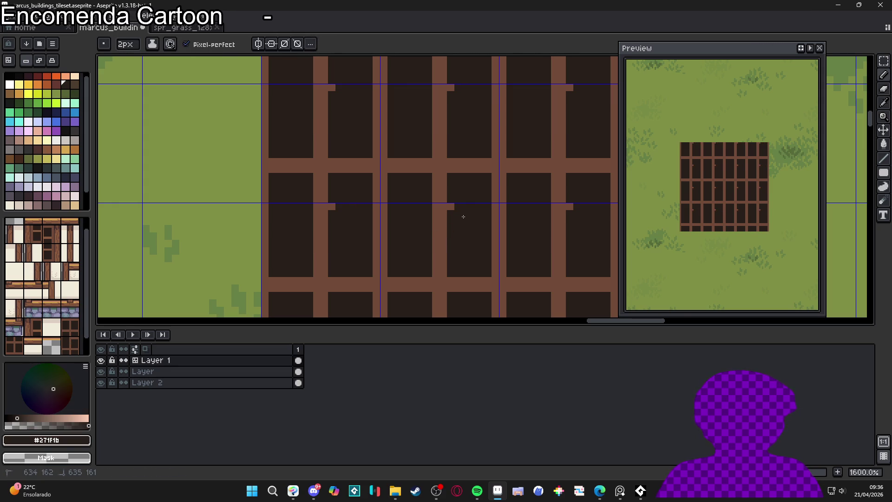
pyautogui.scroll(-3, 462, 211)
pyautogui.scroll(1, 453, 269)
pyautogui.scroll(-2, 446, 277)
pyautogui.scroll(1, 438, 271)
# Step: Try a brown notch and bottom line on the panes, undo the line, and toggle the grid
pyautogui.press('x')
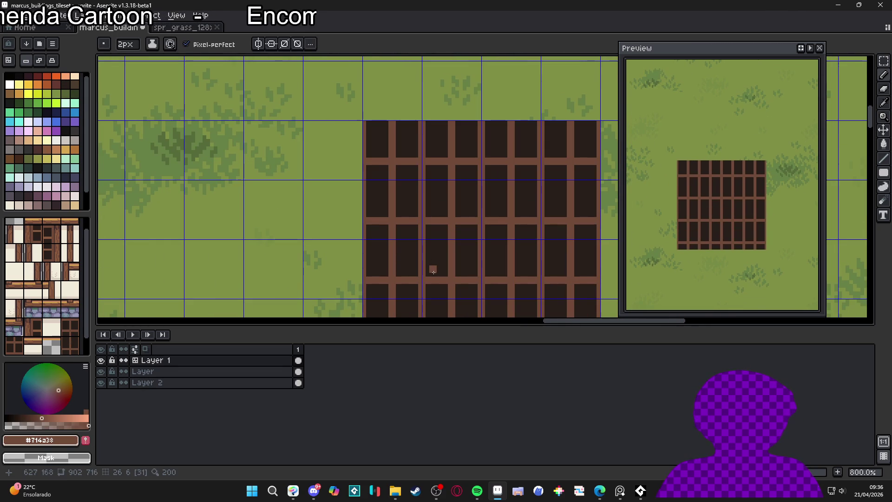
pyautogui.click(428, 274)
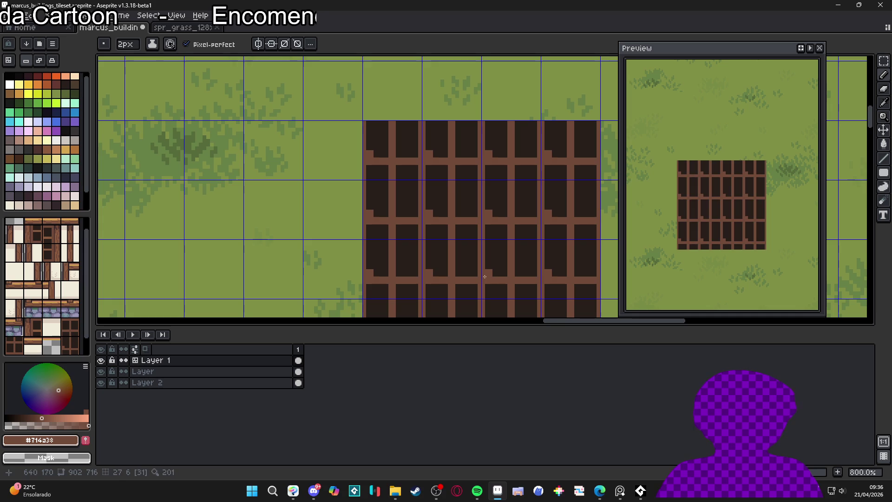
pyautogui.keyDown('shift'); pyautogui.click(503, 273); pyautogui.keyUp('shift')
pyautogui.scroll(-1, 496, 295)
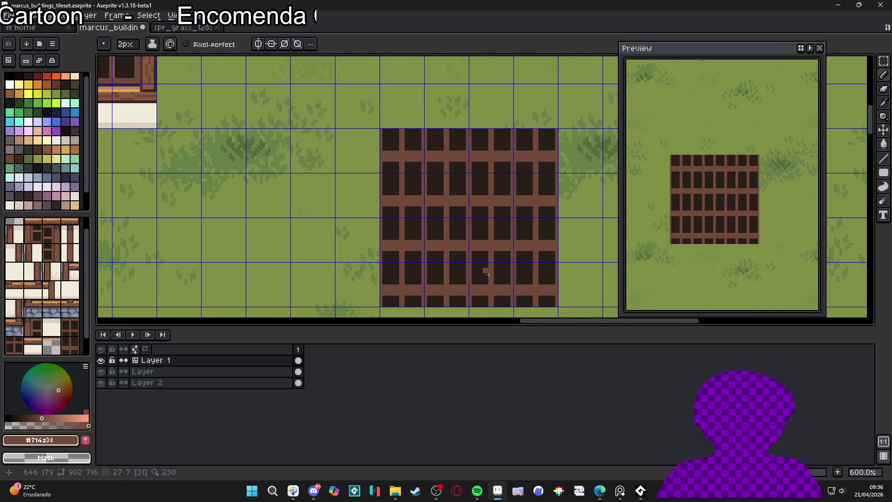
pyautogui.hotkey('ctrl', 'z')
pyautogui.scroll(-1, 461, 247)
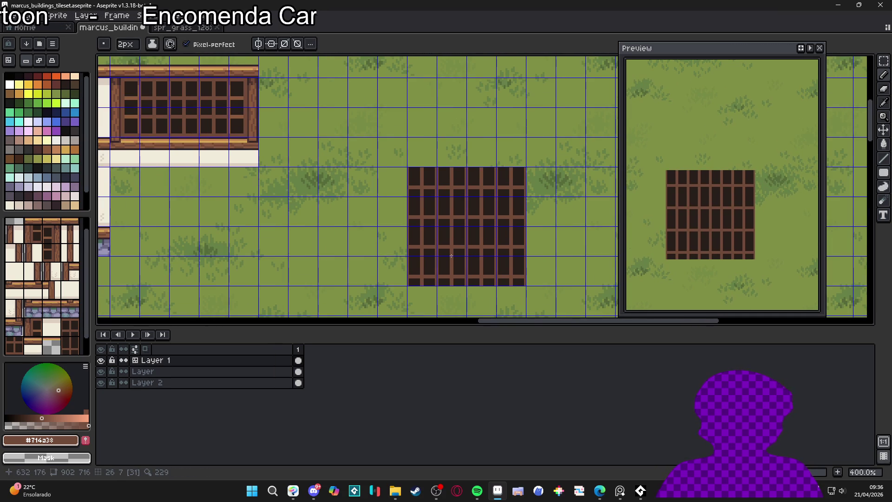
pyautogui.scroll(1, 467, 229)
pyautogui.hotkey('ctrl', "'")
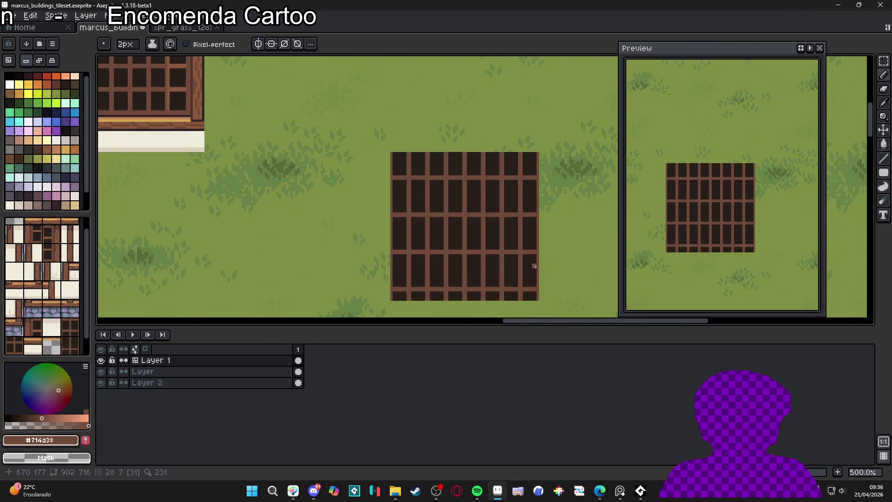
pyautogui.scroll(-1, 535, 270)
pyautogui.scroll(-1, 535, 270)
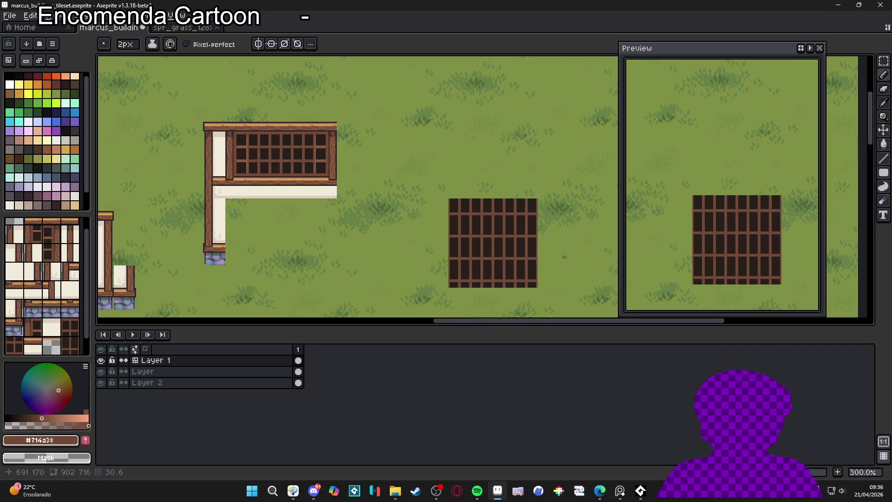
pyautogui.hotkey('ctrl', "'")
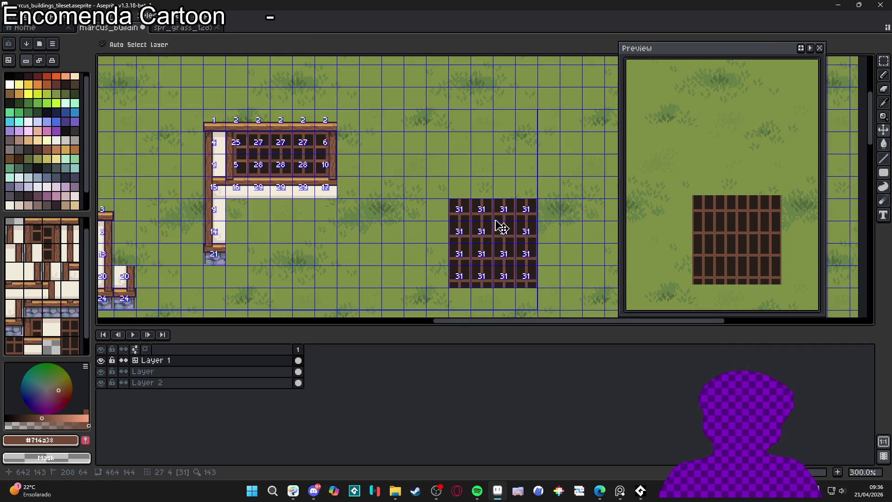
# Step: Eyedrop dark #271f1b and paint the mullion bars into H shapes
pyautogui.scroll(6, 472, 221)
pyautogui.hotkey('ctrl', 'z')
pyautogui.keyDown('alt'); pyautogui.click(494, 218); pyautogui.keyUp('alt')
pyautogui.click(504, 231)
pyautogui.moveTo(504, 142)
pyautogui.mouseDown()
pyautogui.moveTo(347, 142)
pyautogui.moveTo(462, 232)
pyautogui.moveTo(469, 181)
pyautogui.moveTo(474, 245)
pyautogui.mouseUp()
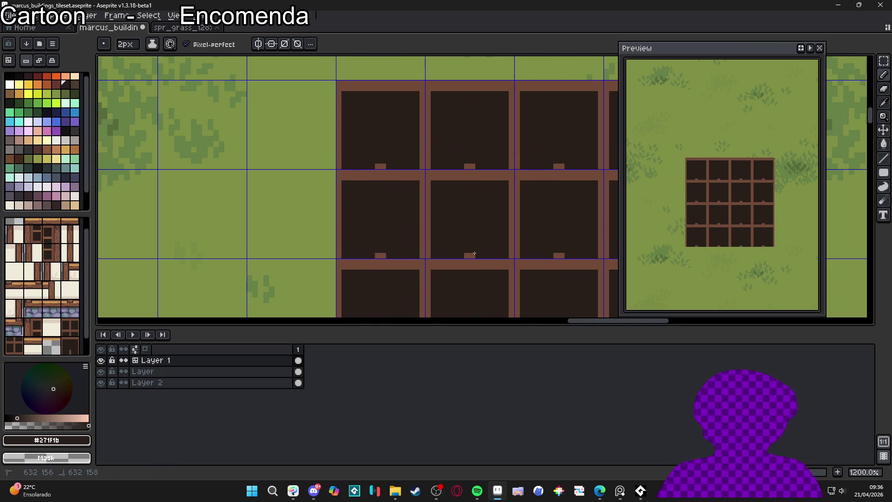
pyautogui.scroll(-5, 475, 255)
pyautogui.scroll(3, 491, 219)
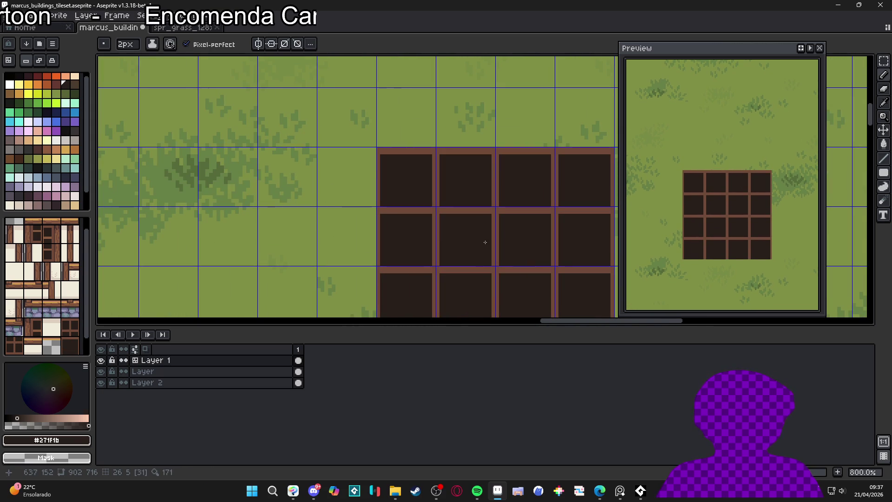
pyautogui.scroll(-2, 485, 245)
pyautogui.scroll(-1, 485, 245)
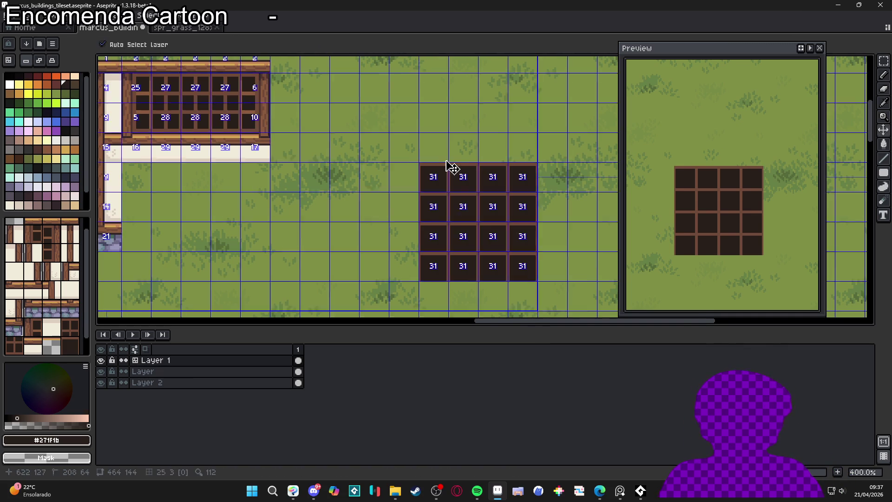
pyautogui.scroll(3, 450, 169)
# Step: Draw brown #714a38 vertical bars splitting each pane into two tall narrow panes
pyautogui.keyDown('alt'); pyautogui.click(474, 168); pyautogui.keyUp('alt')
pyautogui.moveTo(476, 176)
pyautogui.mouseDown()
pyautogui.moveTo(479, 219)
pyautogui.moveTo(479, 171)
pyautogui.mouseUp()
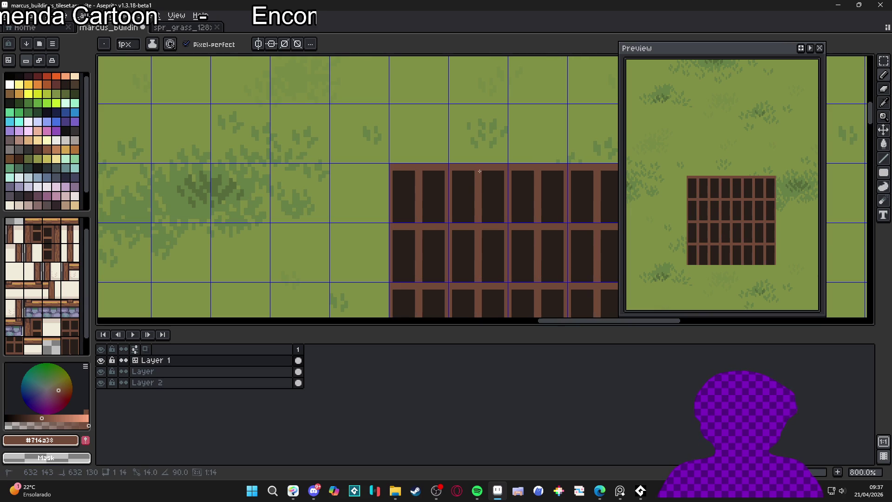
pyautogui.scroll(-2, 484, 185)
pyautogui.scroll(-1, 511, 233)
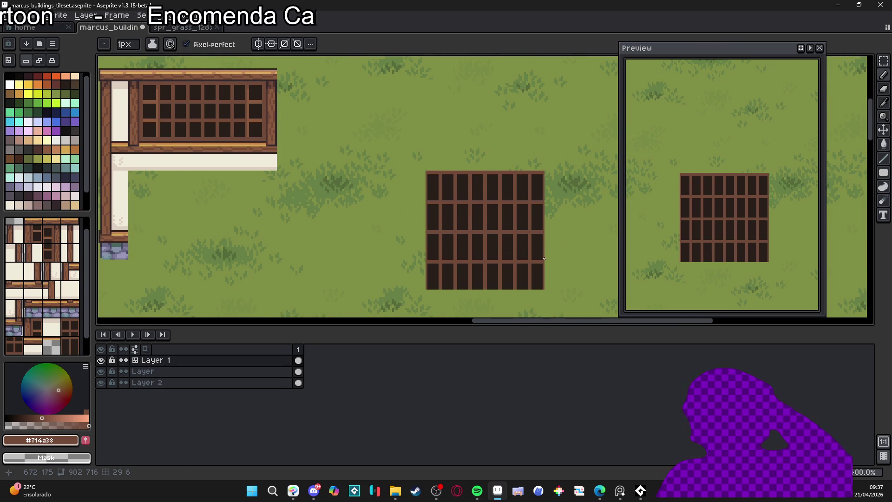
pyautogui.hotkey('ctrl', "'")
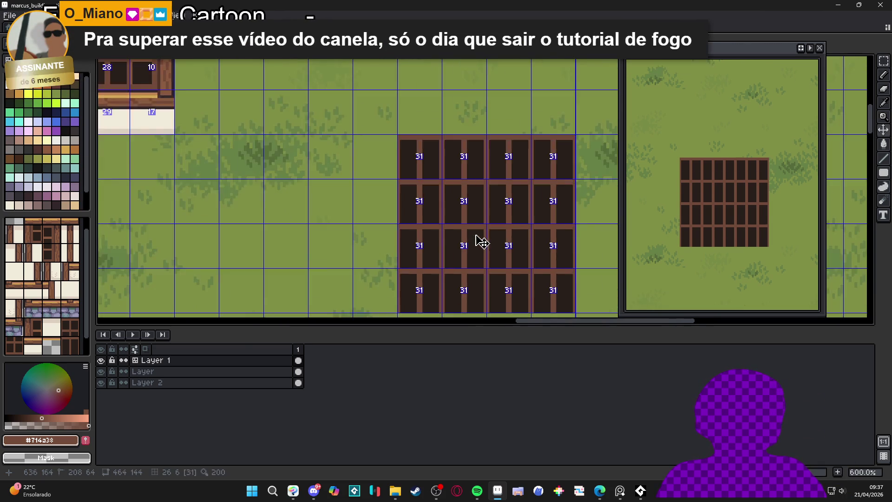
# Step: Paint a short mirrored dark #271f1b line where the window tile's frame bars meet
pyautogui.scroll(8, 478, 239)
pyautogui.keyDown('alt'); pyautogui.click(488, 219); pyautogui.keyUp('alt')
pyautogui.moveTo(501, 212); pyautogui.dragTo(466, 212)
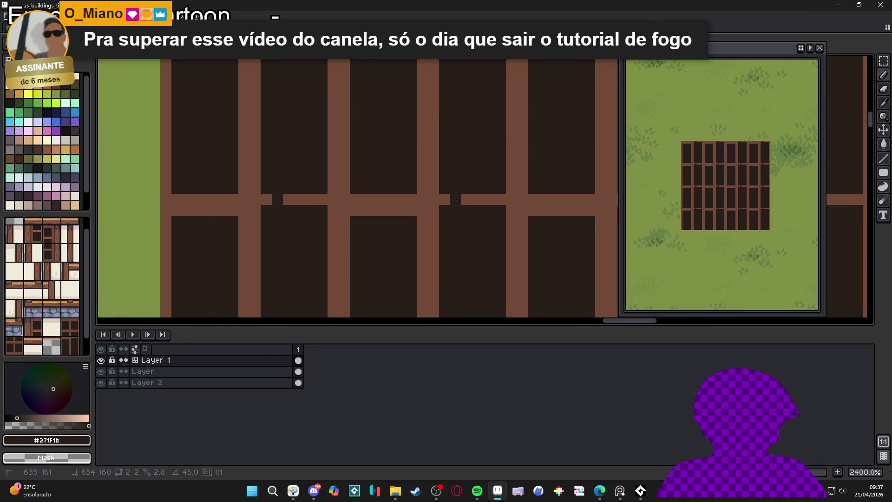
pyautogui.hotkey('ctrl', "'")
# Step: Pick the frame brown #714a38 from a beam, toggling the tile grid to check the edit
pyautogui.scroll(-2, 446, 209)
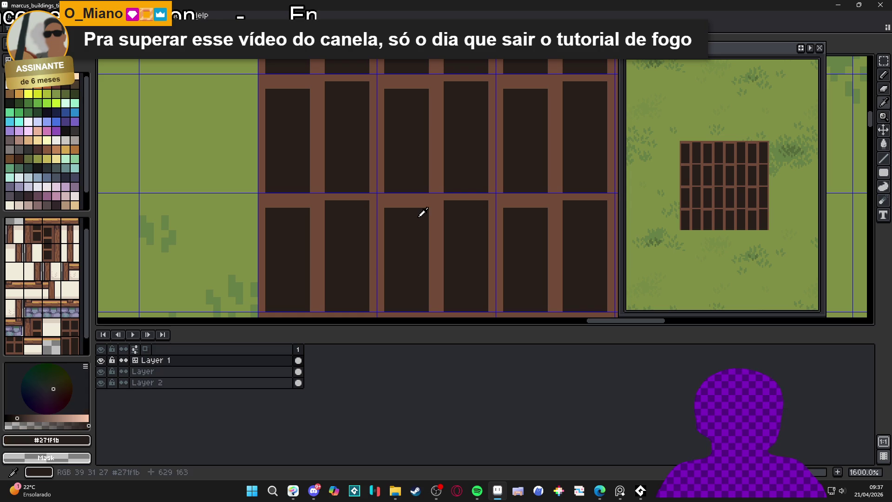
pyautogui.keyDown('alt'); pyautogui.click(391, 193); pyautogui.keyUp('alt')
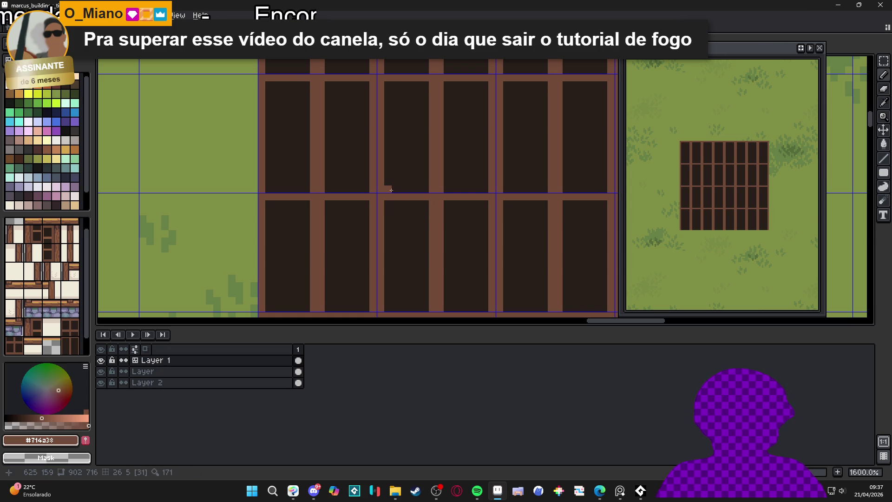
pyautogui.scroll(-5, 490, 201)
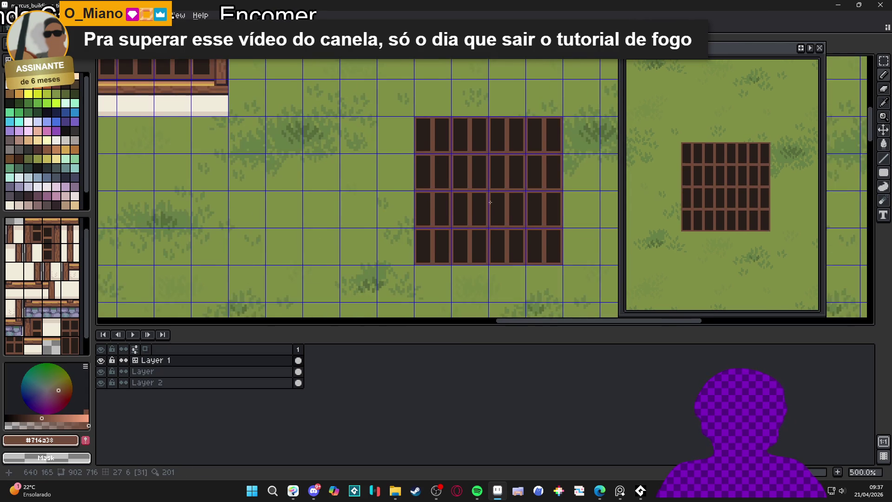
pyautogui.scroll(5, 490, 202)
pyautogui.hotkey('ctrl', "'")
pyautogui.scroll(-3, 491, 193)
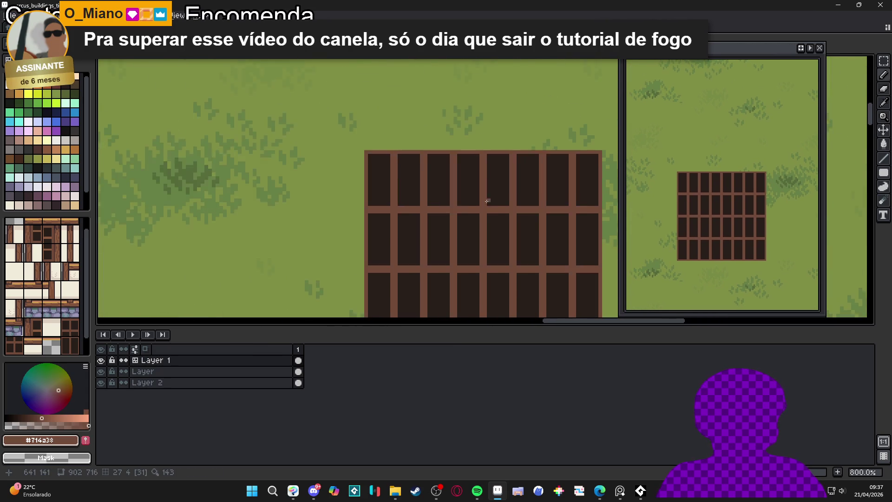
pyautogui.scroll(-1, 489, 196)
pyautogui.hotkey('ctrl', "'")
# Step: Bring the building into view beside the window tile with the grid overlay hidden
pyautogui.scroll(-3, 464, 173)
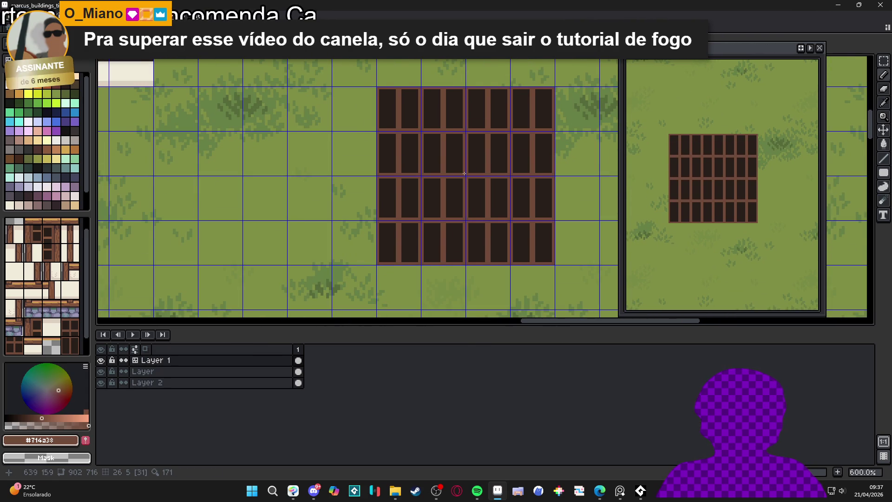
pyautogui.scroll(-1, 467, 164)
pyautogui.scroll(-2, 334, 145)
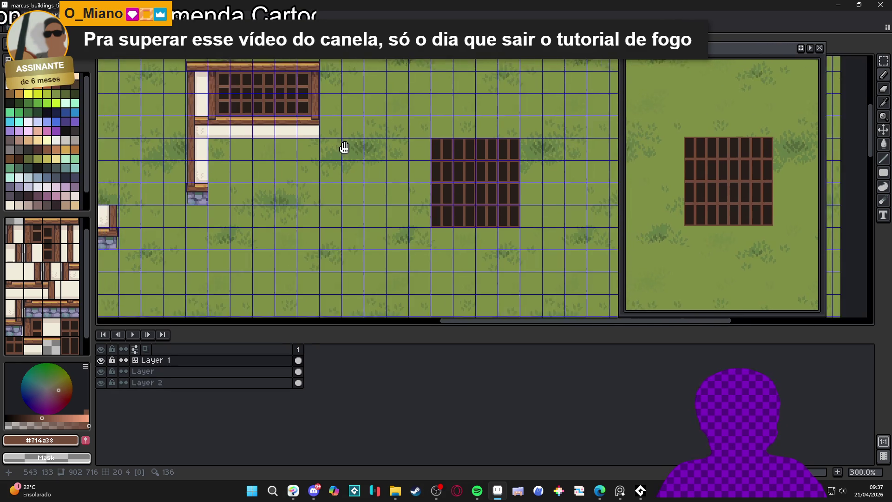
pyautogui.moveTo(335, 145); pyautogui.dragTo(373, 173)
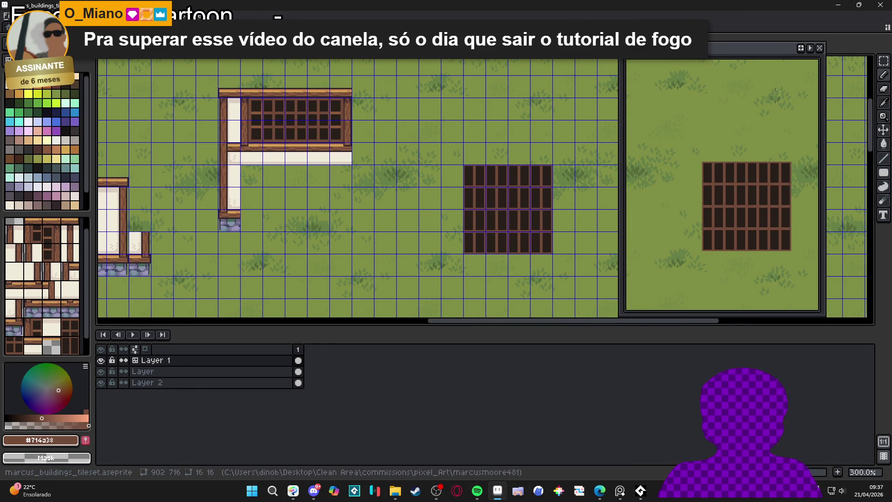
pyautogui.hotkey('ctrl', "'")
pyautogui.hotkey('ctrl', "'")
pyautogui.scroll(1, 282, 142)
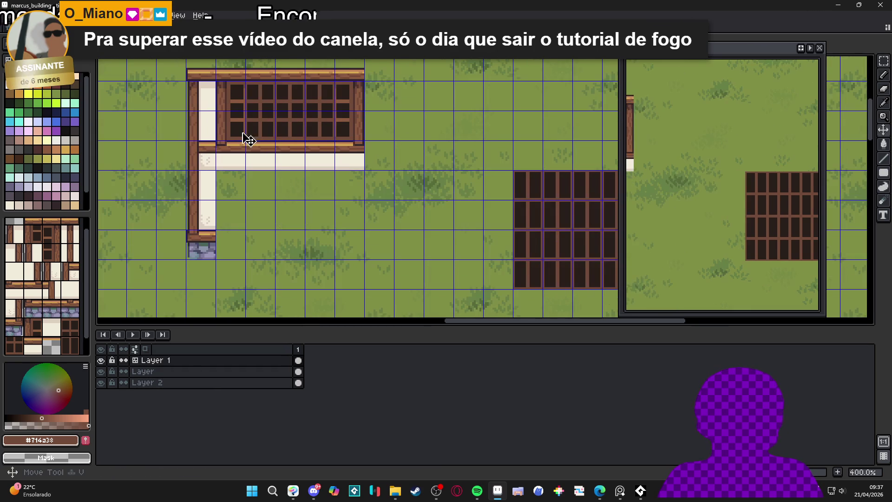
# Step: Paint the new tall-pane window tiles across the building's wide window in tilemap mode with the pencil
pyautogui.moveTo(258, 96); pyautogui.dragTo(314, 123)
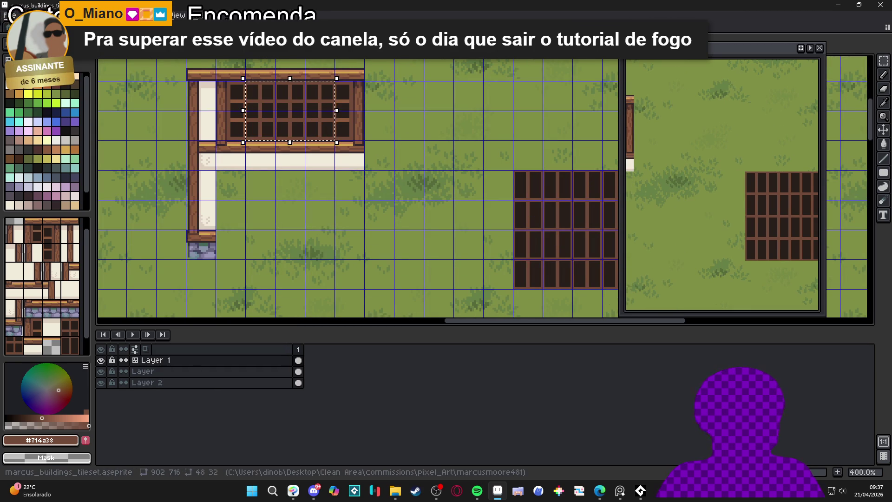
pyautogui.hotkey('ctrl', 'd')
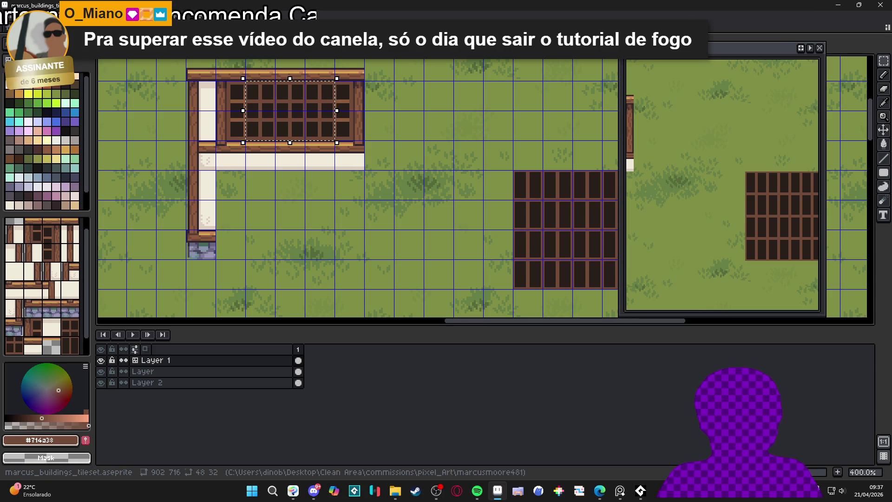
pyautogui.press('Tab')
pyautogui.press('b')
pyautogui.moveTo(248, 98); pyautogui.dragTo(329, 100)
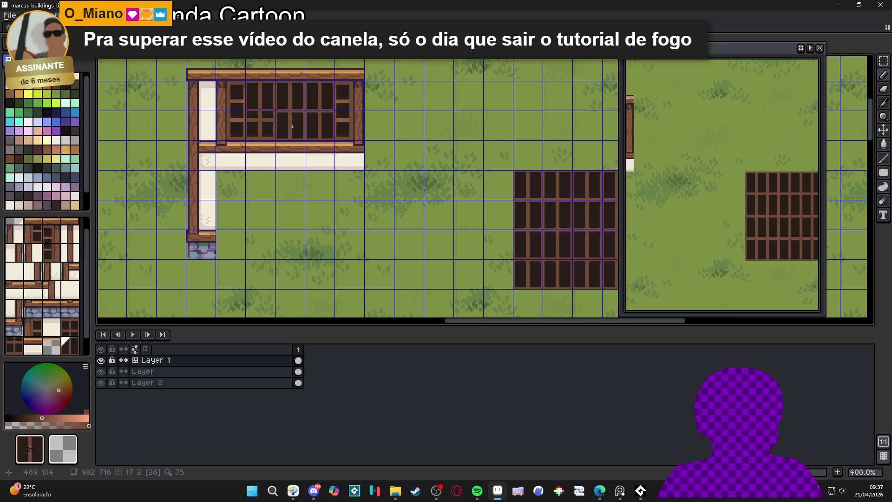
pyautogui.moveTo(367, 196); pyautogui.dragTo(418, 239)
pyautogui.hotkey('ctrl', "'")
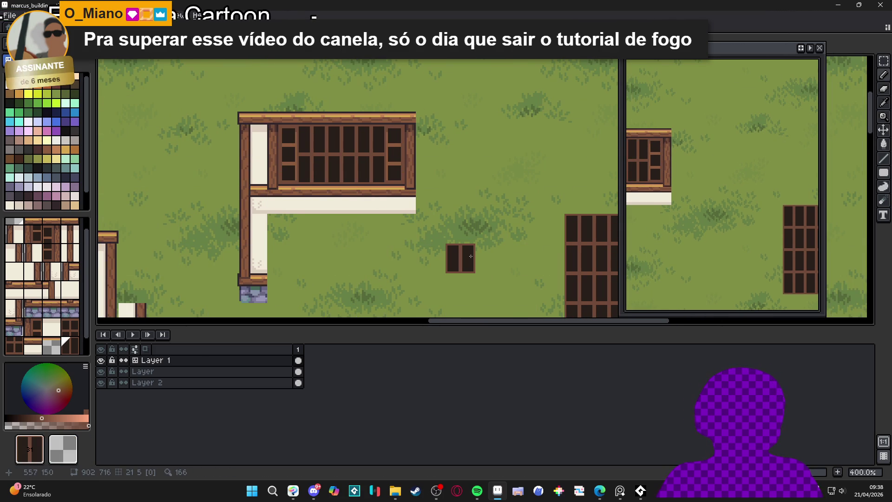
pyautogui.scroll(-1, 470, 257)
pyautogui.moveTo(471, 256)
pyautogui.mouseDown()
pyautogui.moveTo(427, 197)
pyautogui.moveTo(470, 212)
pyautogui.moveTo(439, 211)
pyautogui.mouseUp()
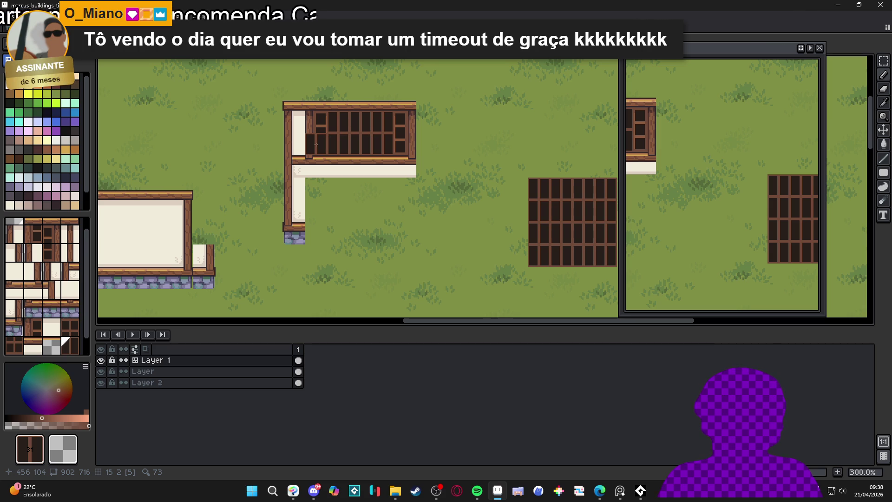
# Step: Show the tile grid with tile numbers and select the window's left pane column
pyautogui.scroll(2, 316, 145)
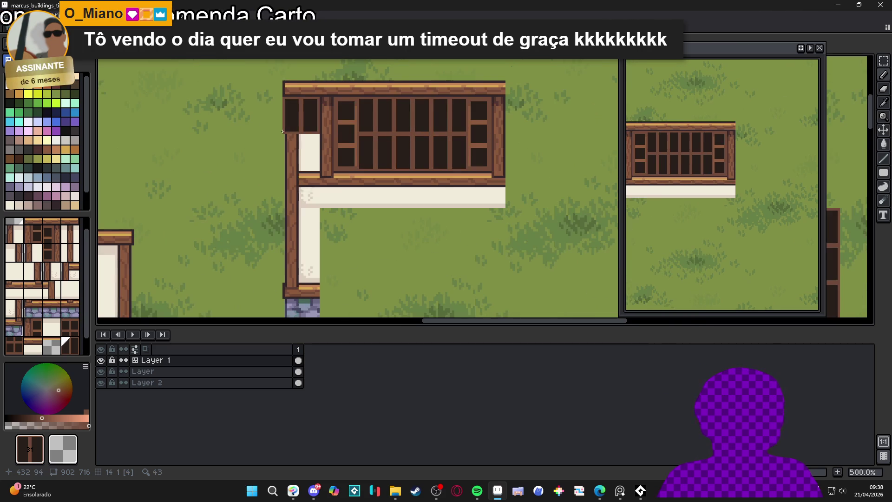
pyautogui.press('Tab')
pyautogui.moveTo(330, 162)
pyautogui.mouseDown()
pyautogui.moveTo(311, 125)
pyautogui.moveTo(284, 120)
pyautogui.mouseUp()
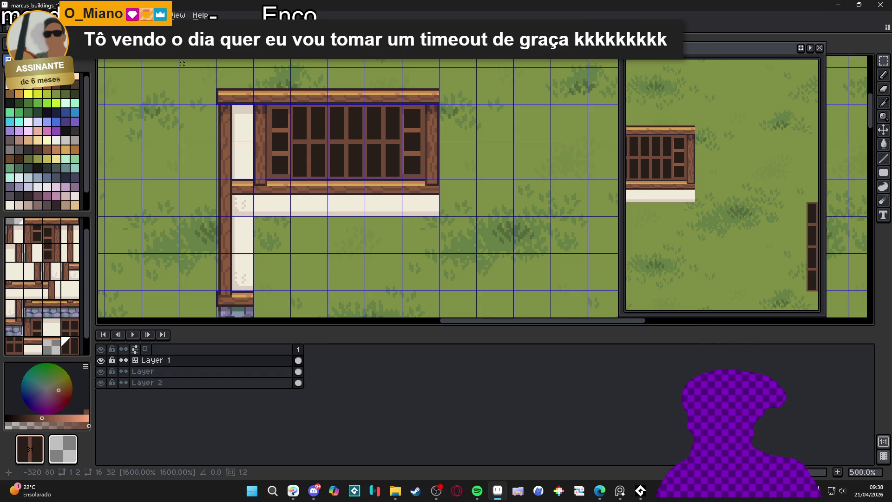
pyautogui.scroll(-1, 399, 210)
pyautogui.moveTo(390, 211); pyautogui.dragTo(481, 223)
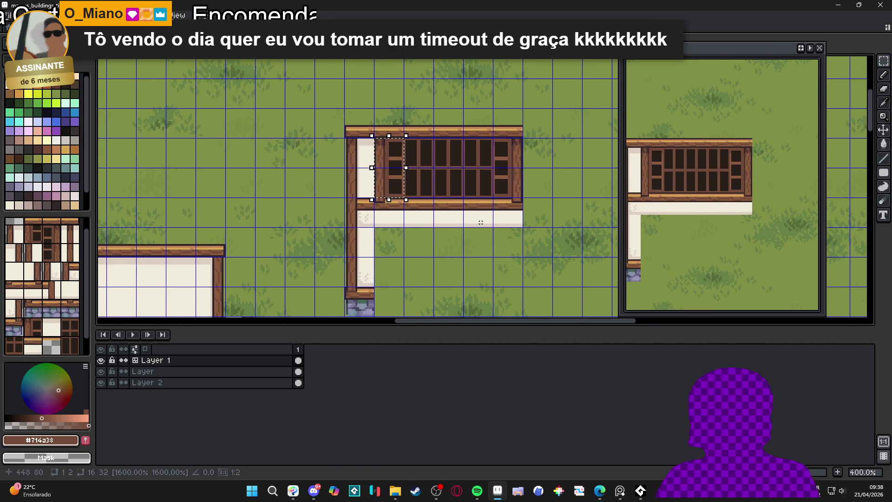
# Step: With the Move tool, shift the window's left and right end pieces left into a small window
pyautogui.press('Escape')
pyautogui.press('v')
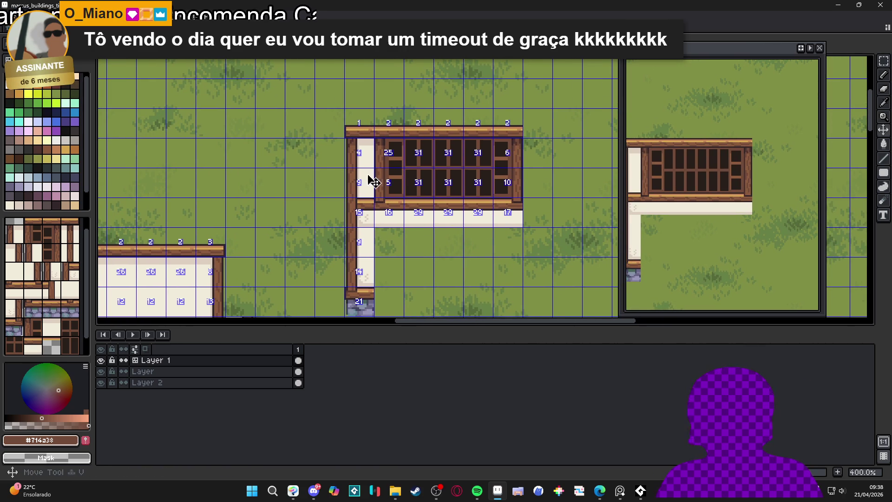
pyautogui.moveTo(376, 140); pyautogui.dragTo(404, 194)
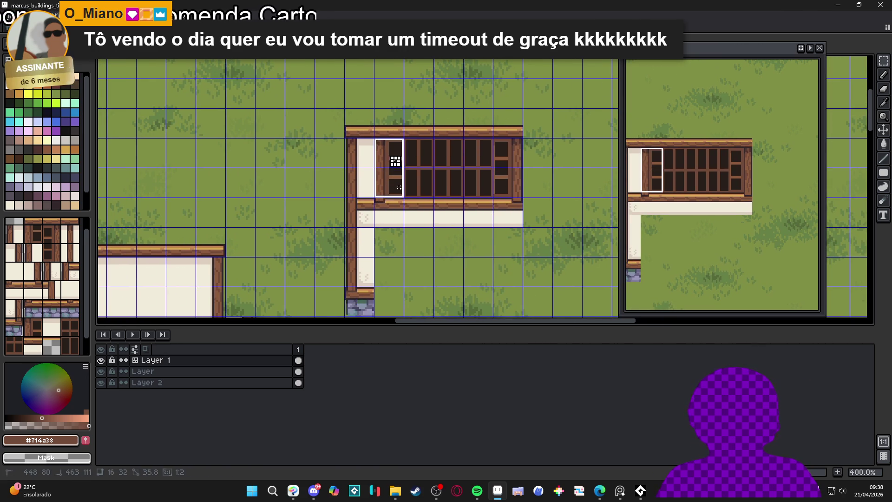
pyautogui.press('Left')
pyautogui.press('Left')
pyautogui.press('Left')
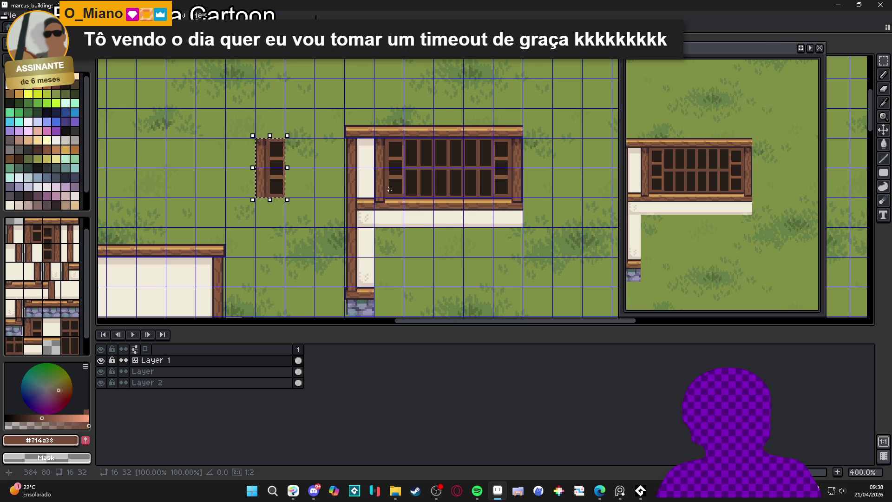
pyautogui.scroll(-1, 391, 189)
pyautogui.scroll(1, 466, 185)
pyautogui.moveTo(465, 146); pyautogui.dragTo(488, 201)
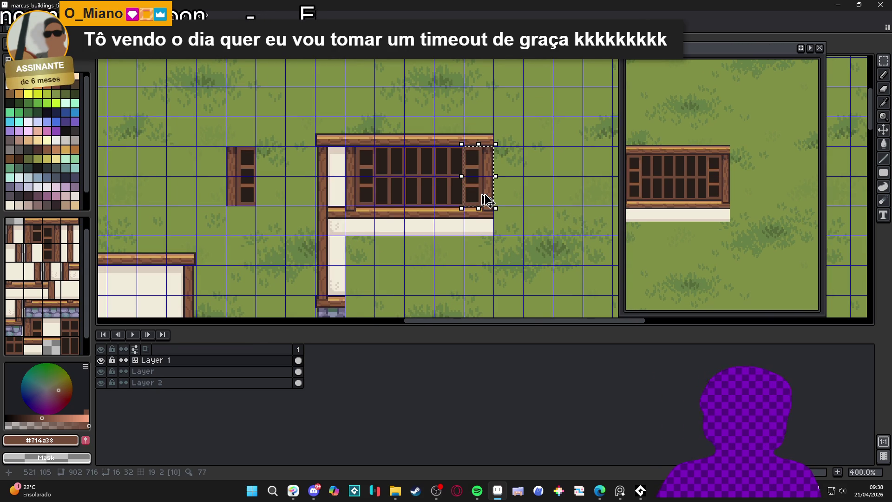
pyautogui.press('Left')
pyautogui.press('Left')
pyautogui.press('Left')
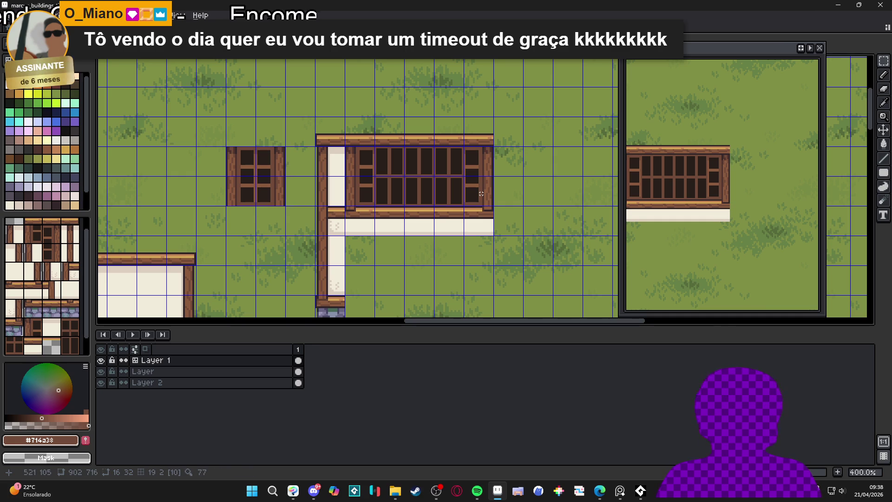
# Step: Return to the building window and mark a rectangle over the window tile
pyautogui.hotkey('ctrl', "'")
pyautogui.scroll(-1, 481, 194)
pyautogui.moveTo(464, 208); pyautogui.dragTo(441, 197)
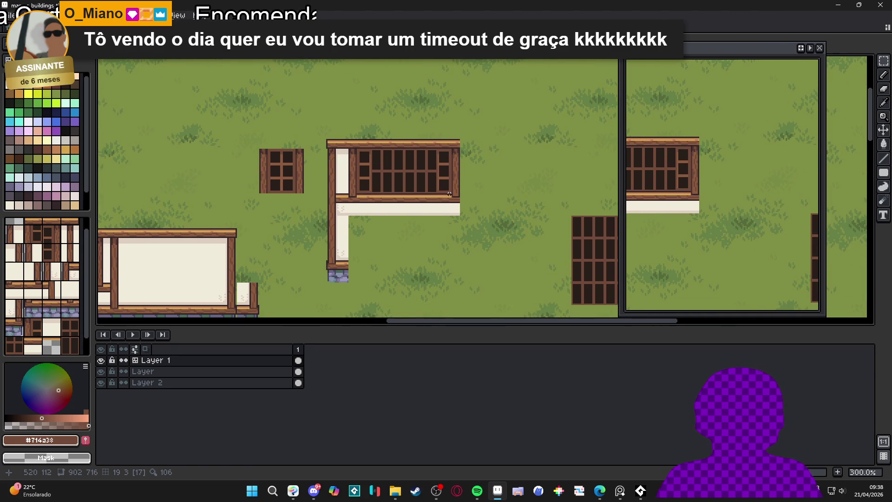
pyautogui.scroll(-1, 443, 193)
pyautogui.scroll(2, 544, 238)
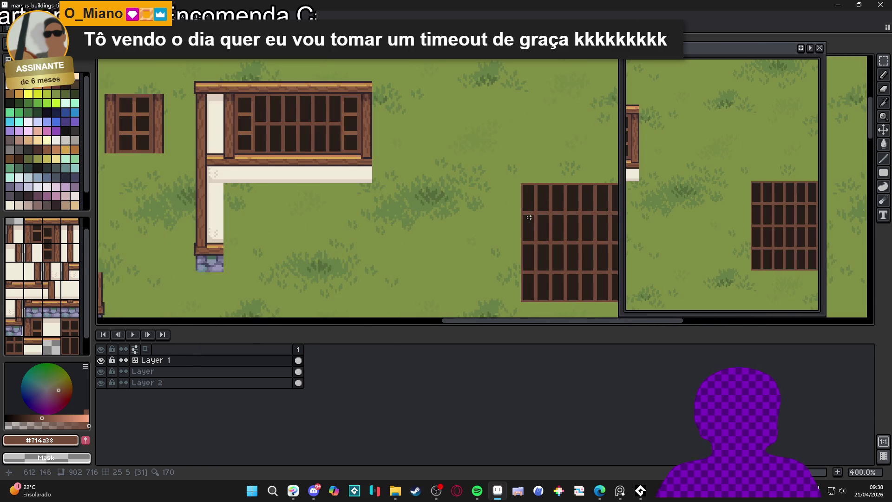
pyautogui.hotkey('ctrl', "'")
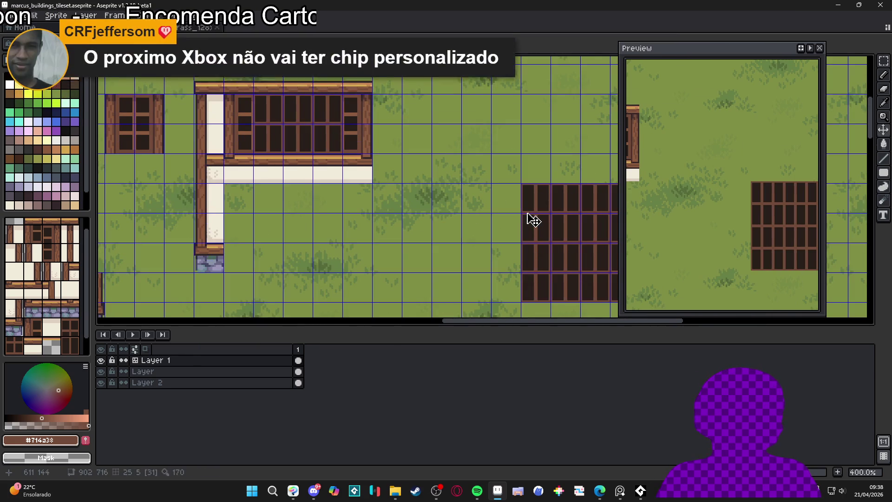
pyautogui.moveTo(539, 211); pyautogui.dragTo(554, 210)
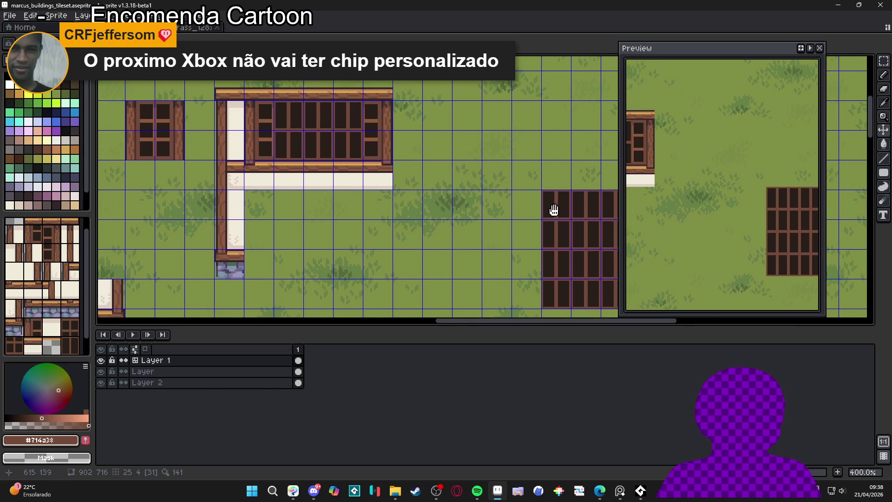
pyautogui.scroll(1, 284, 120)
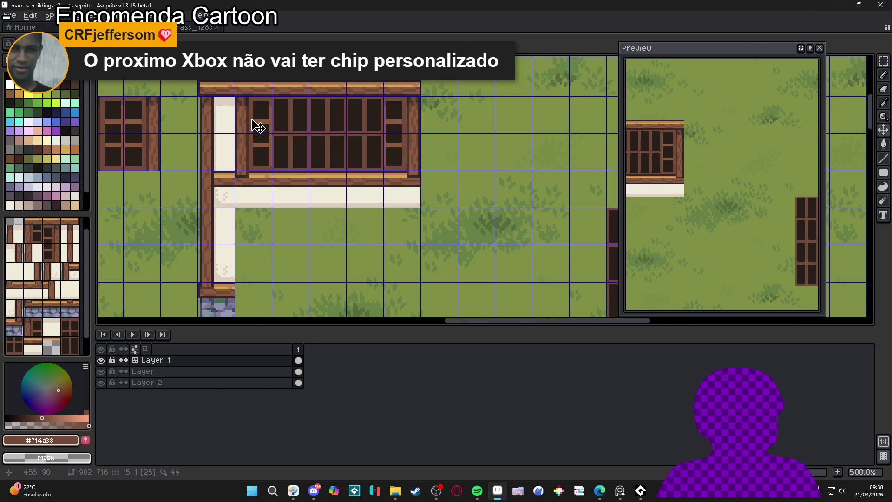
pyautogui.scroll(2, 258, 126)
pyautogui.scroll(2, 261, 96)
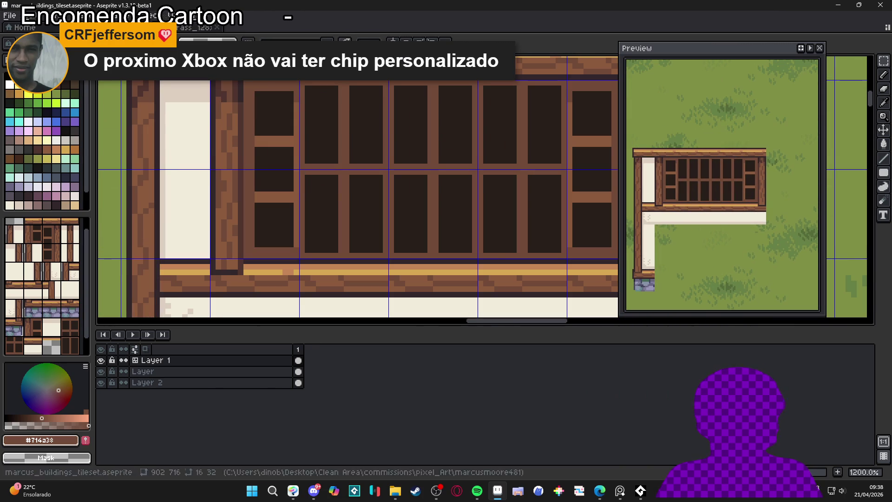
pyautogui.moveTo(246, 84); pyautogui.dragTo(298, 258)
# Step: Move the top-left dark window tile onto the building's window, undoing and redoing the move
pyautogui.scroll(-5, 299, 258)
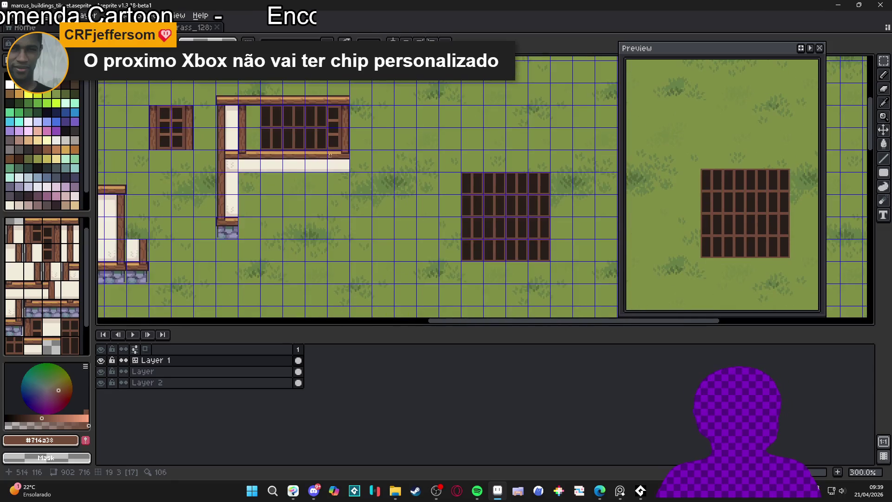
pyautogui.click(472, 184)
pyautogui.scroll(2, 486, 239)
pyautogui.hscroll(-3, 486, 240)
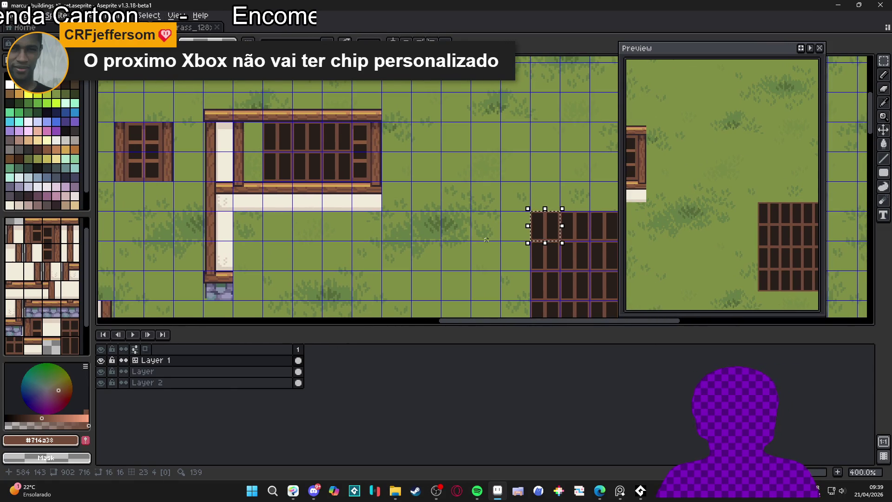
pyautogui.moveTo(545, 226)
pyautogui.mouseDown()
pyautogui.moveTo(518, 194)
pyautogui.moveTo(424, 135)
pyautogui.moveTo(247, 136)
pyautogui.mouseUp()
pyautogui.hotkey('ctrl', 'z')
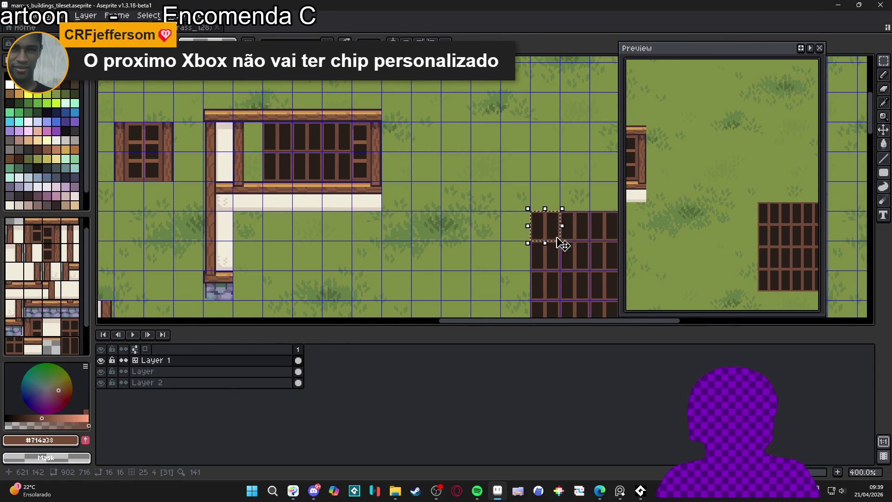
pyautogui.hotkey('ctrl', 'y')
# Step: Switch to the Pencil and inspect the magnified window for tile placement
pyautogui.press('b')
pyautogui.scroll(2, 244, 135)
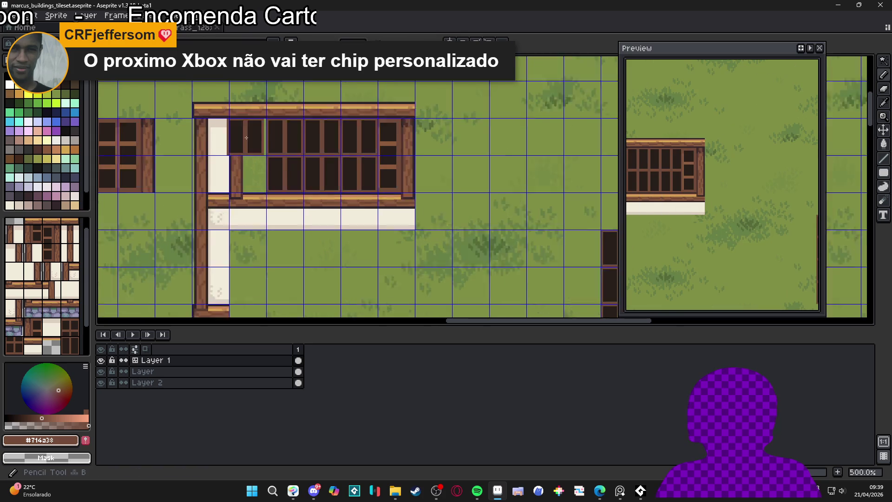
pyautogui.scroll(3, 244, 136)
pyautogui.scroll(1, 226, 234)
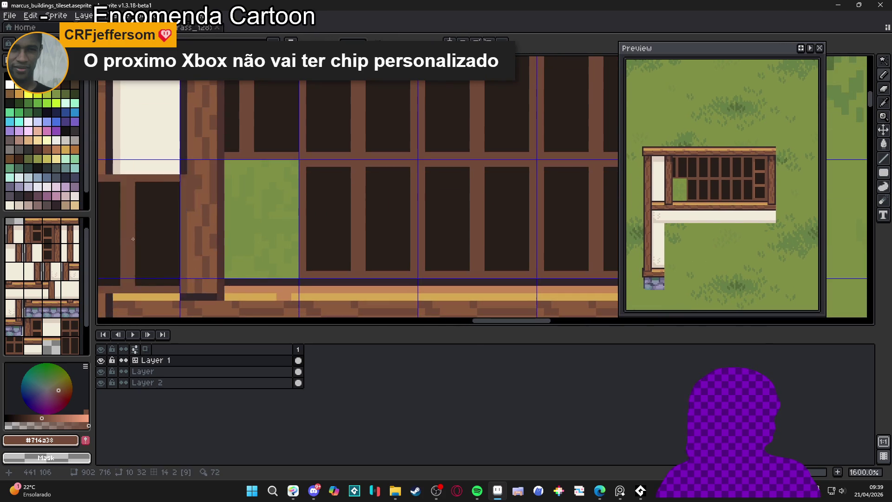
pyautogui.moveTo(225, 221); pyautogui.dragTo(259, 249)
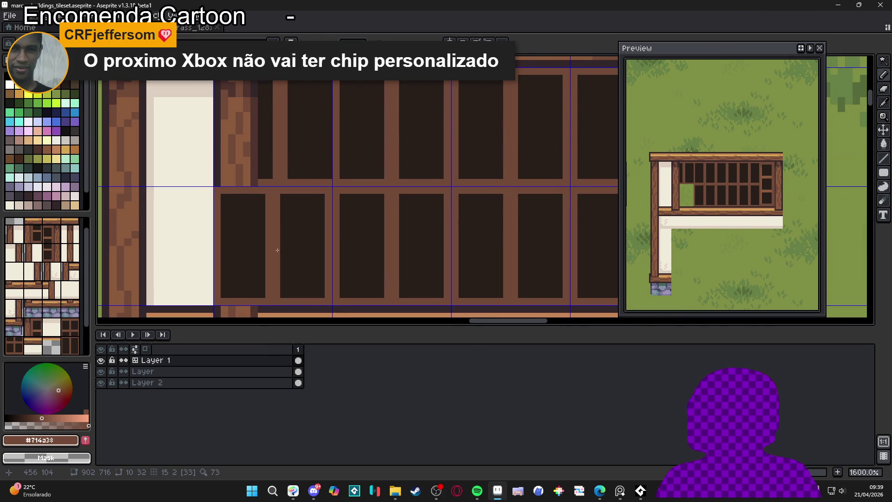
pyautogui.scroll(-3, 277, 251)
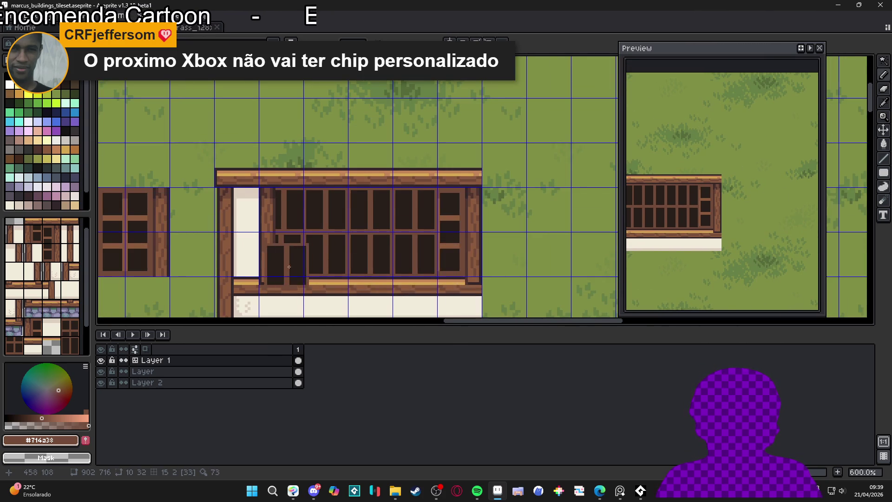
pyautogui.scroll(2, 378, 246)
pyautogui.scroll(-2, 379, 247)
pyautogui.scroll(-2, 379, 246)
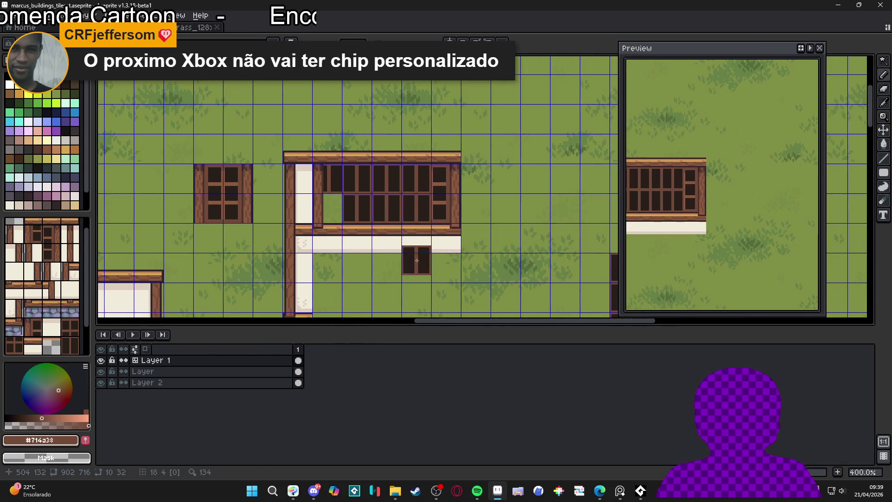
pyautogui.scroll(5, 414, 259)
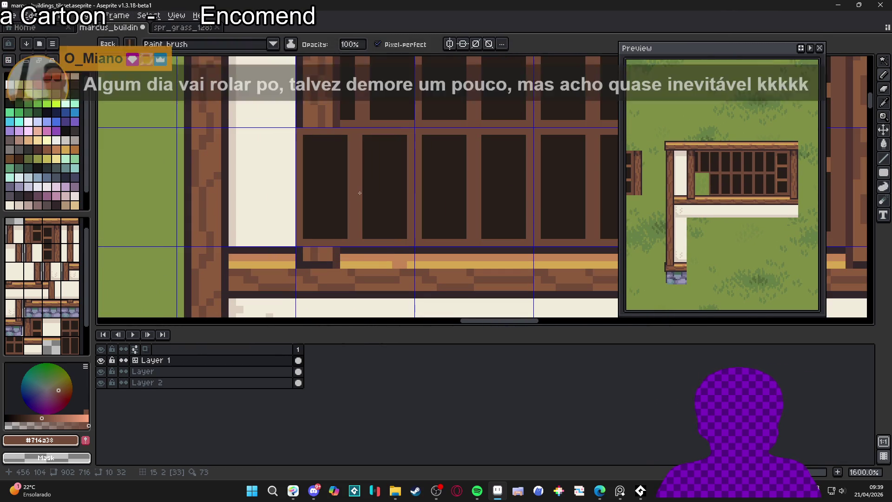
pyautogui.scroll(-3, 400, 183)
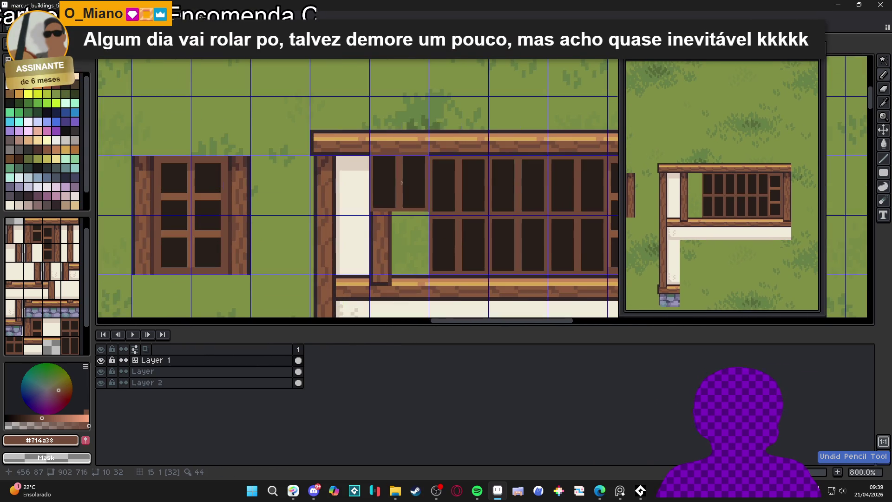
pyautogui.scroll(2, 400, 182)
pyautogui.scroll(1, 401, 208)
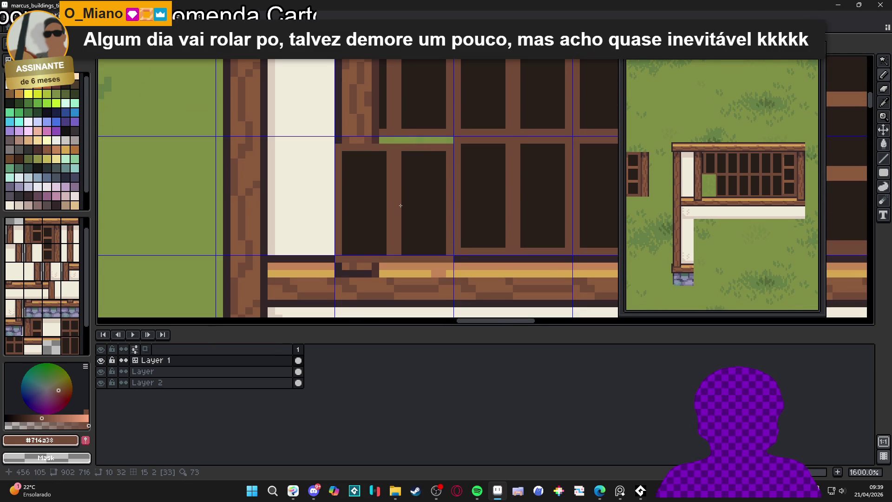
# Step: Undo the last two pencil edits and pick a tile from the tileset
pyautogui.hotkey('ctrl', 'z')
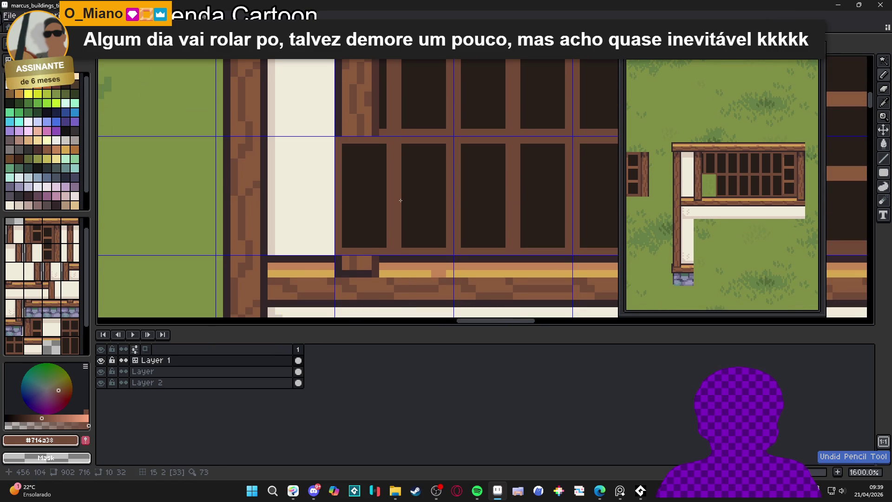
pyautogui.hotkey('ctrl', 'z')
pyautogui.scroll(-5, 400, 201)
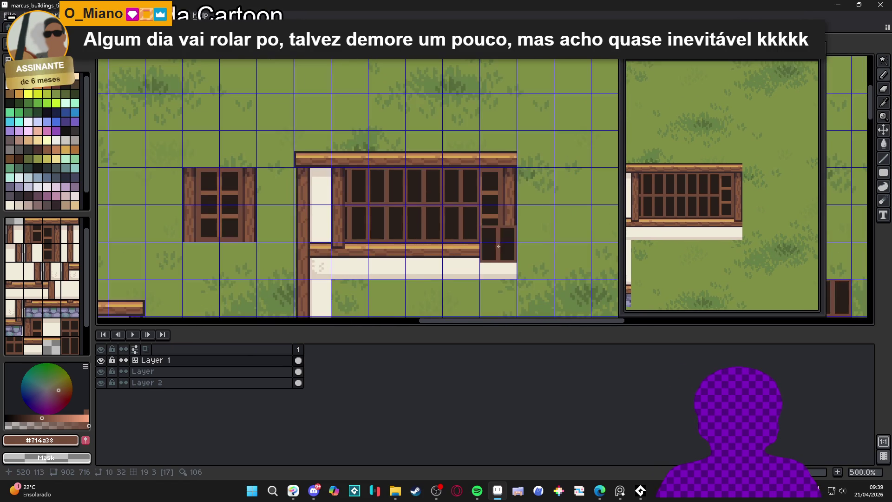
pyautogui.scroll(1, 536, 225)
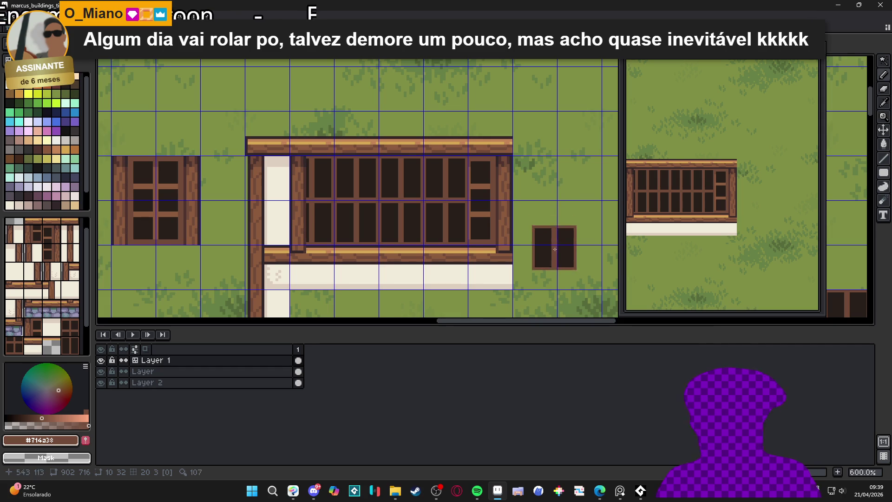
pyautogui.click(65, 256)
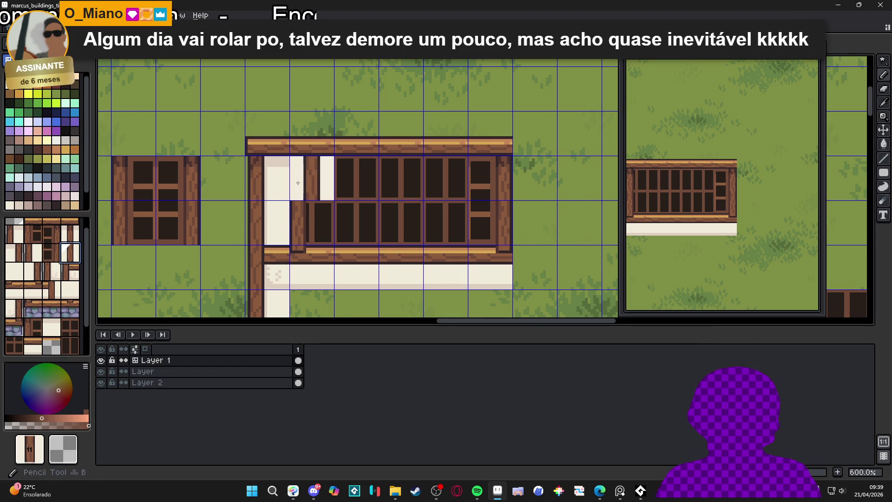
# Step: Pick the dark window tile as brush, undo the last pencil edit, and choose the neighbouring tile
pyautogui.rightClick(313, 178)
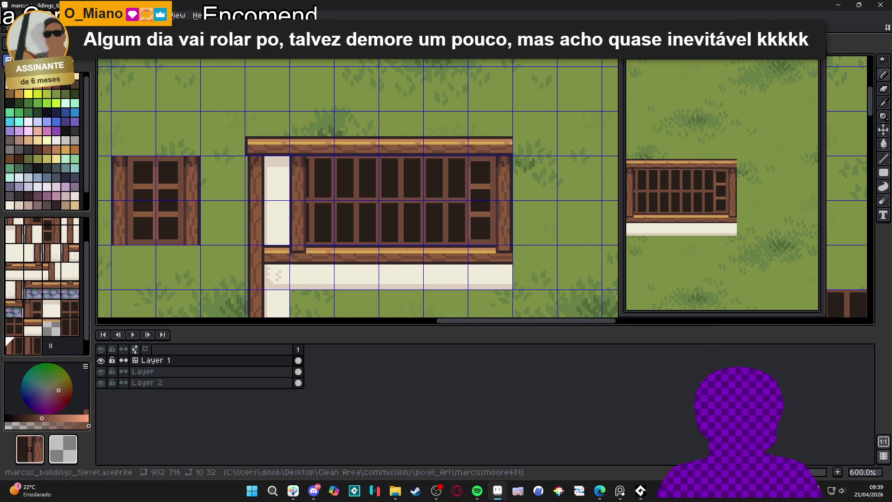
pyautogui.scroll(-2, 560, 246)
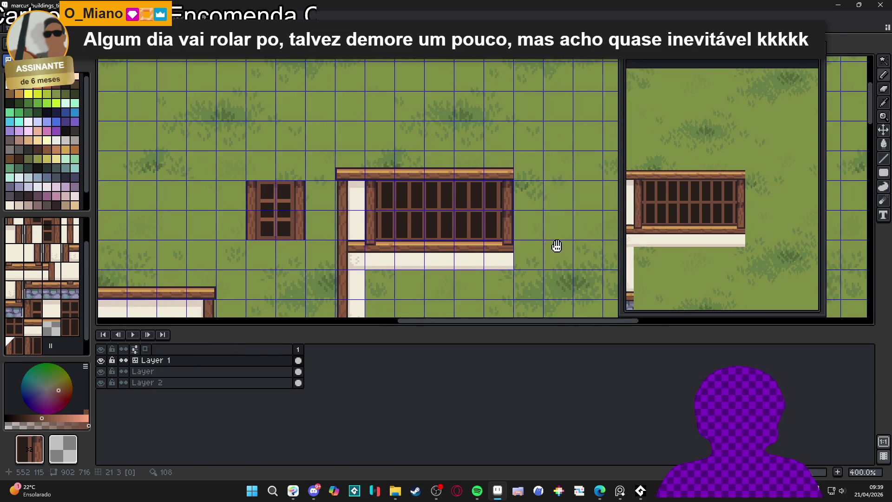
pyautogui.hscroll(1, 560, 245)
pyautogui.hotkey('ctrl', "'")
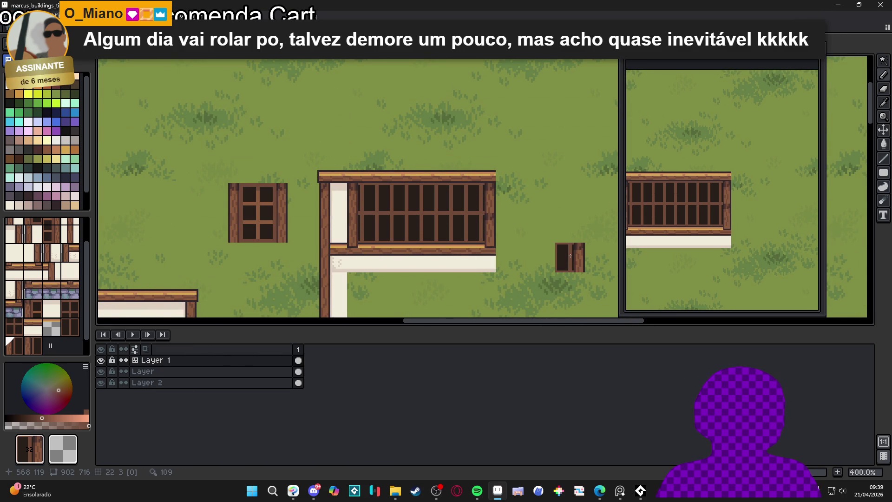
pyautogui.hotkey('ctrl', 'z')
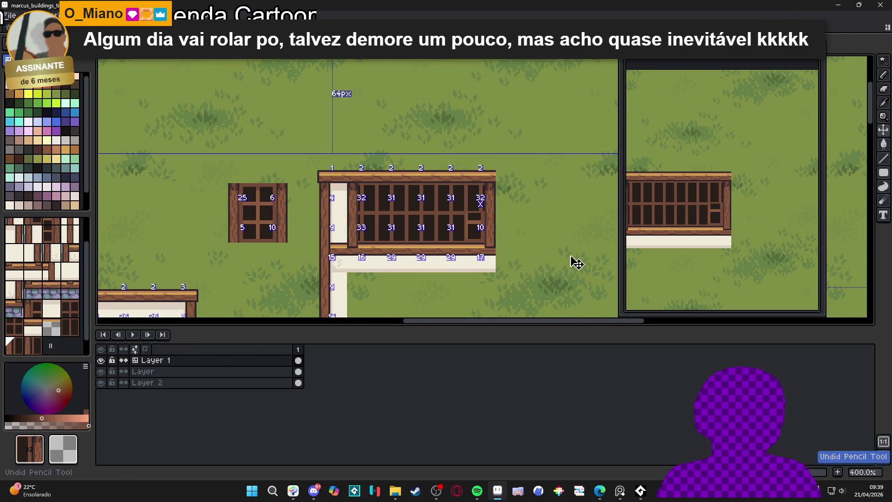
pyautogui.hotkey('ctrl', "'")
pyautogui.hotkey('ctrl', "'")
pyautogui.hotkey('ctrl', "'")
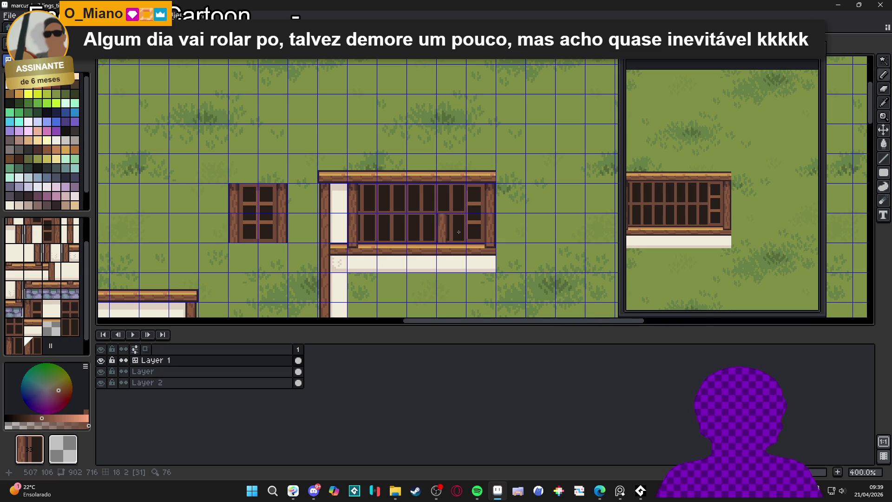
pyautogui.keyDown('alt'); pyautogui.click(485, 231); pyautogui.keyUp('alt')
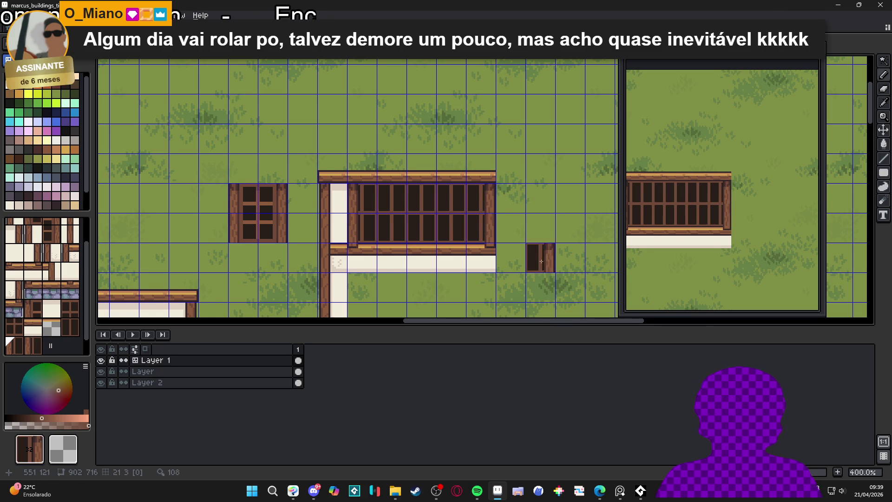
# Step: Select the wide window's top strip with the Rectangular Marquee and move it up one tile
pyautogui.moveTo(542, 271); pyautogui.dragTo(499, 244)
pyautogui.scroll(-1, 497, 243)
pyautogui.moveTo(518, 247)
pyautogui.mouseDown()
pyautogui.moveTo(518, 196)
pyautogui.moveTo(449, 226)
pyautogui.mouseUp()
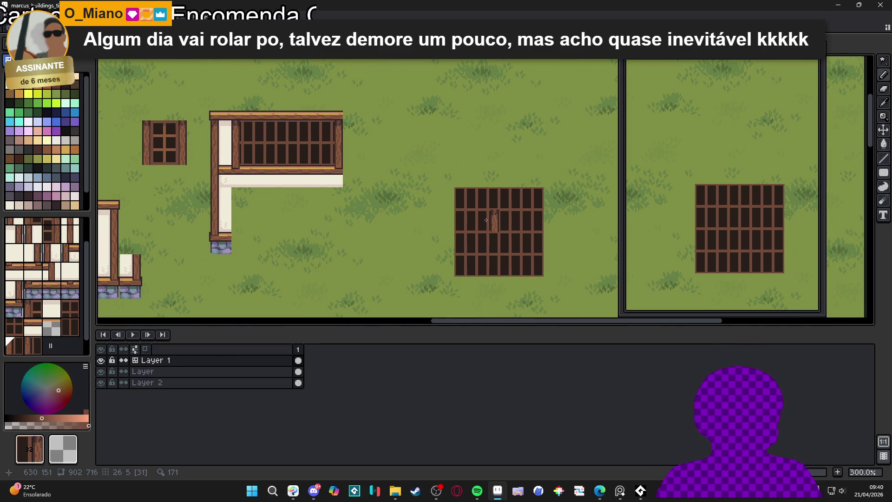
pyautogui.hotkey('ctrl', "'")
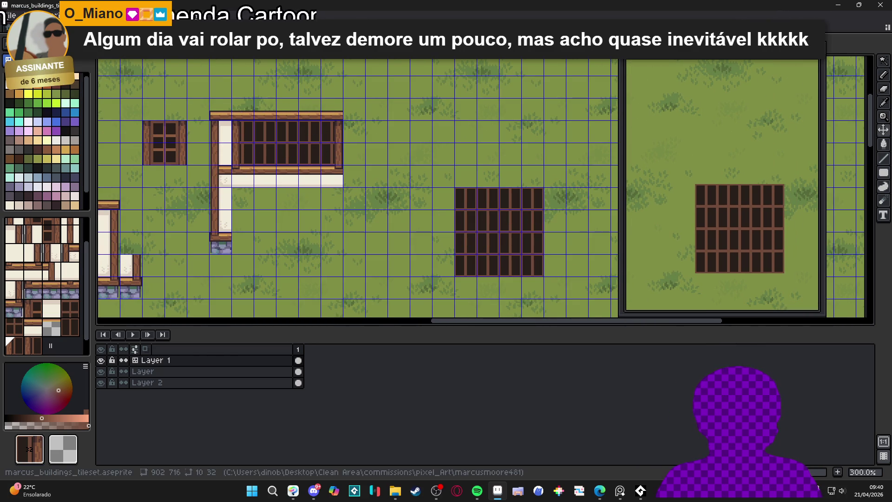
pyautogui.press('m')
pyautogui.moveTo(216, 103); pyautogui.dragTo(337, 137)
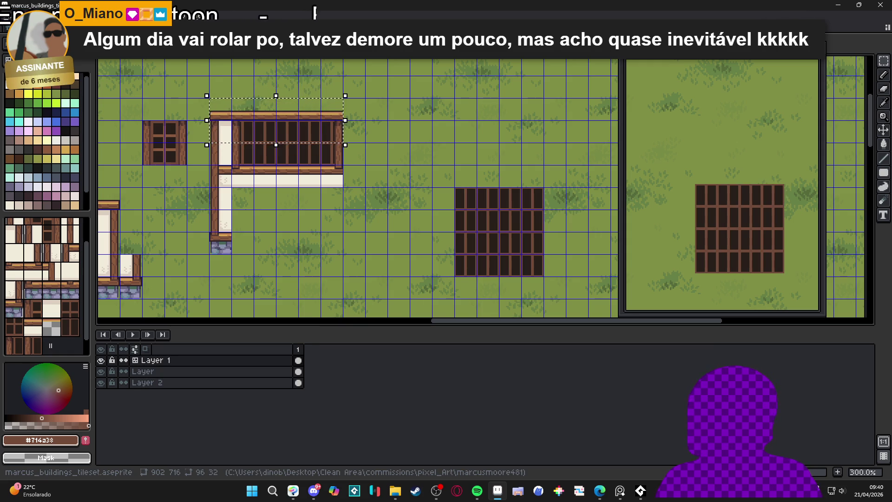
pyautogui.hotkey('shift', 'Up')
pyautogui.hotkey('shift', 'Up')
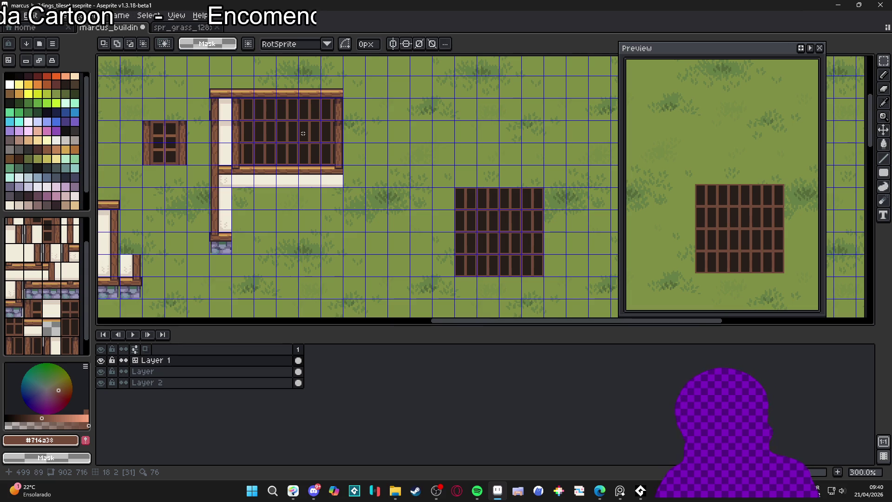
# Step: Hide the grid, zoom in on the wide window, and pick the peach palette colour
pyautogui.hotkey('ctrl', "'")
pyautogui.scroll(-2, 270, 165)
pyautogui.scroll(2, 354, 181)
pyautogui.scroll(-1, 370, 224)
pyautogui.scroll(5, 370, 224)
pyautogui.press('b')
pyautogui.hotkey('ctrl', "'")
pyautogui.click(39, 131)
# Step: Set up the 1px Pencil, picking the brown-and-white wall tile and the green grass colour
pyautogui.press('Escape')
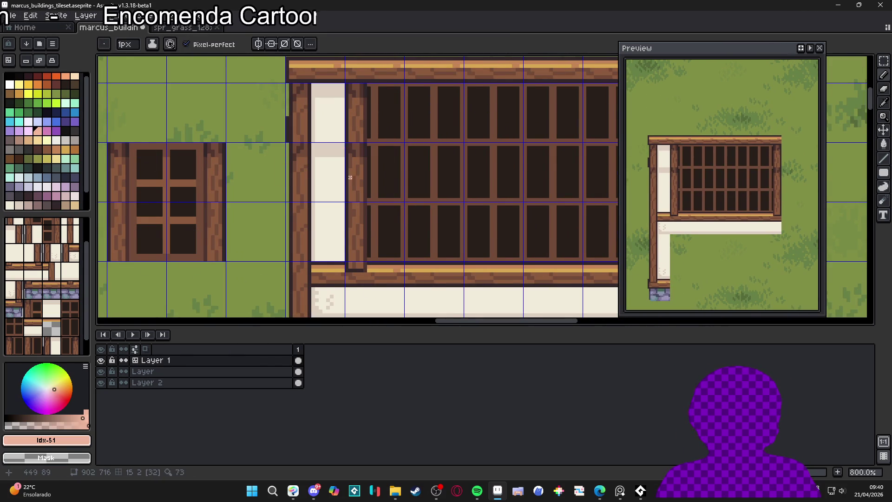
pyautogui.scroll(-1, 361, 181)
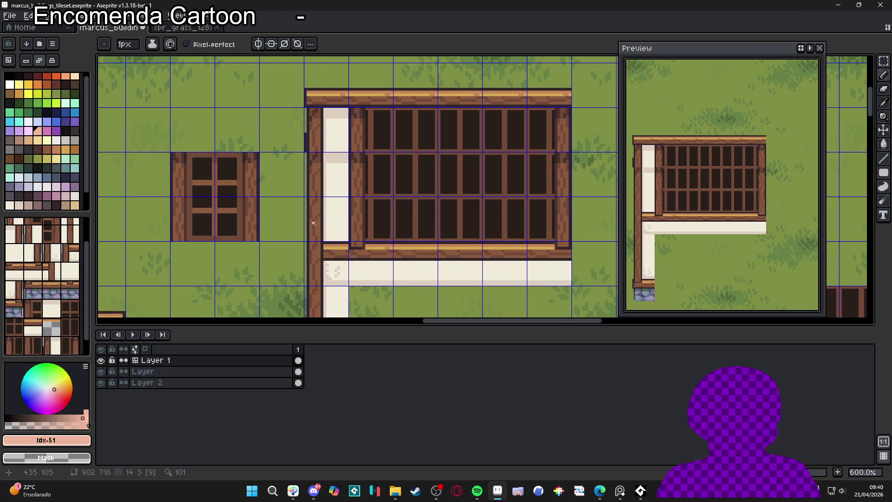
pyautogui.click(9, 61)
pyautogui.keyDown('alt'); pyautogui.click(333, 216); pyautogui.keyUp('alt')
pyautogui.press('b')
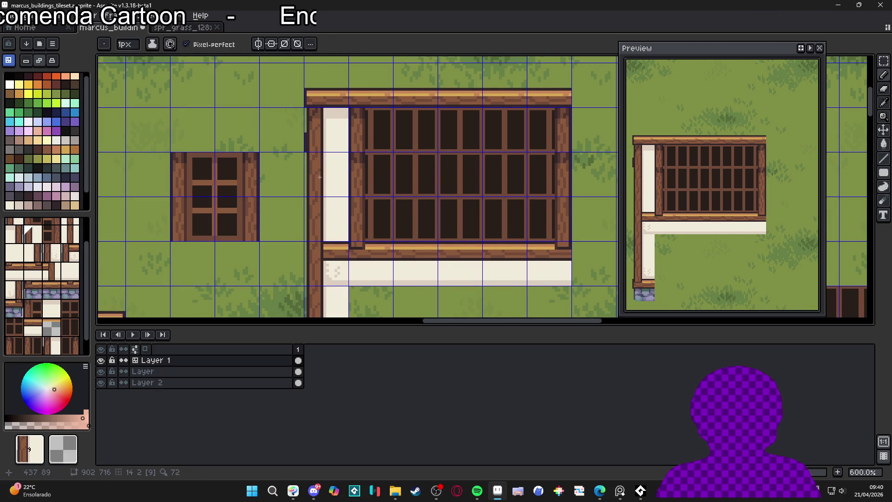
pyautogui.scroll(-2, 320, 177)
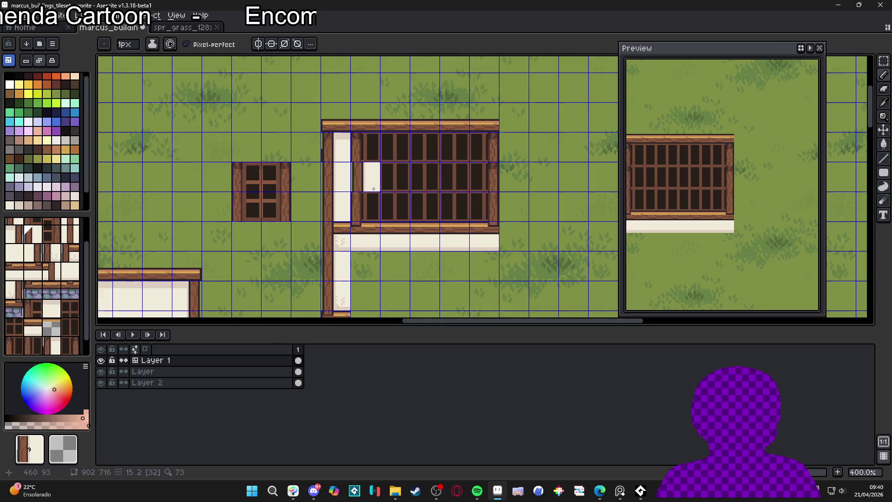
pyautogui.scroll(5, 376, 165)
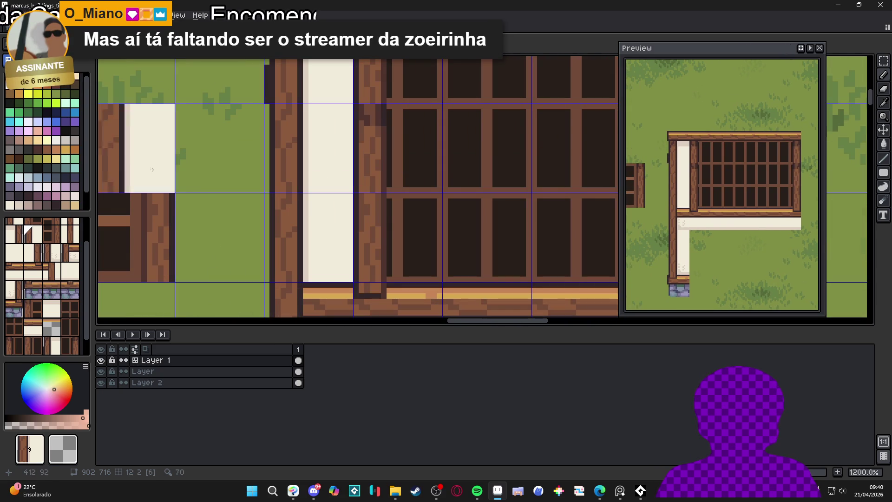
pyautogui.click(30, 113)
# Step: Sample the wood browns #8c5b3c, #714a38 and #4f342f from the timber posts
pyautogui.scroll(-3, 354, 150)
pyautogui.scroll(4, 353, 151)
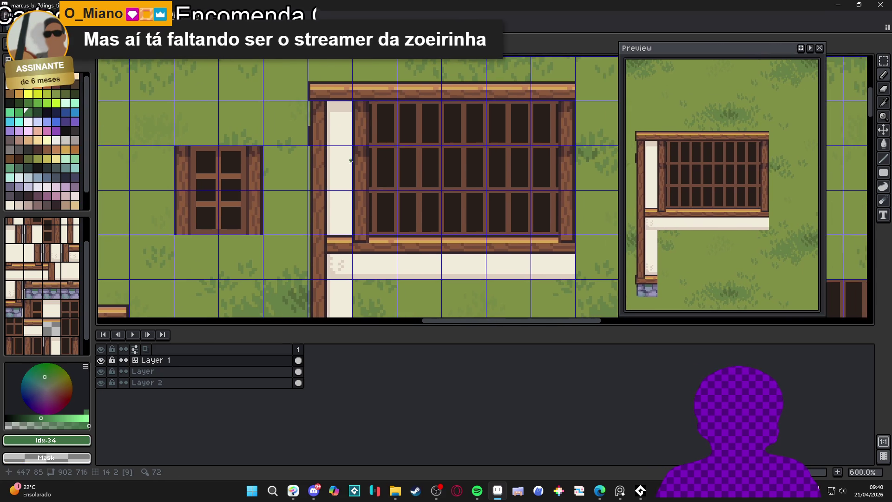
pyautogui.scroll(1, 375, 159)
pyautogui.keyDown('alt'); pyautogui.click(374, 159); pyautogui.keyUp('alt')
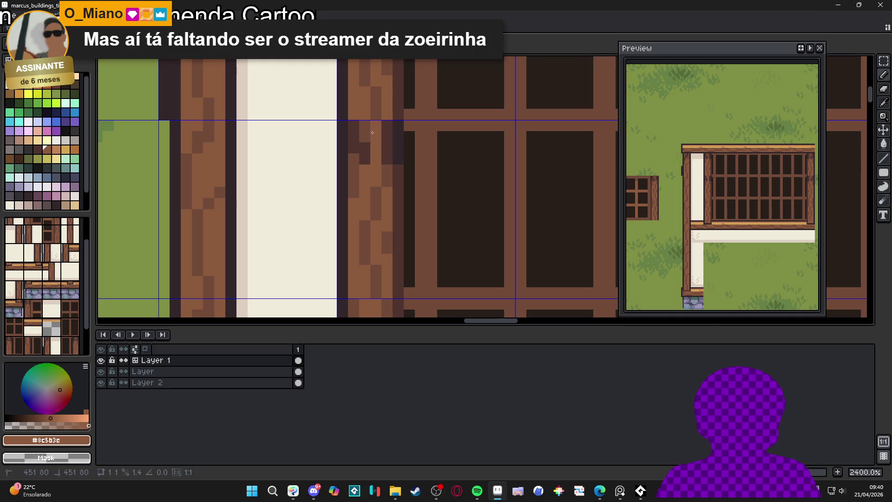
pyautogui.scroll(-1, 356, 160)
pyautogui.scroll(1, 357, 160)
pyautogui.keyDown('alt'); pyautogui.click(356, 164); pyautogui.keyUp('alt')
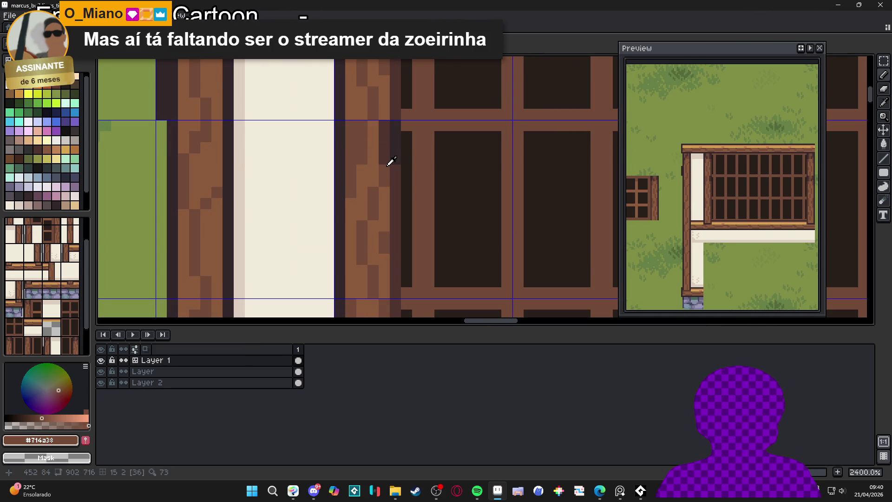
pyautogui.scroll(-1, 381, 141)
pyautogui.scroll(-3, 382, 143)
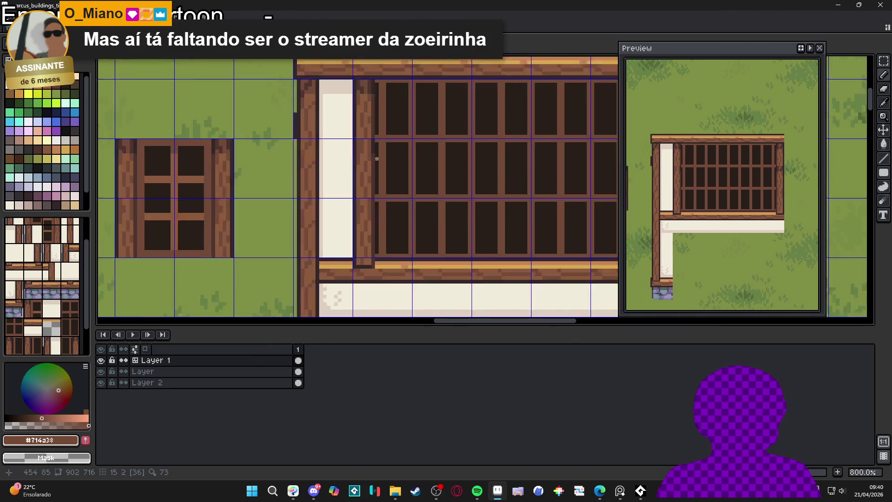
pyautogui.scroll(3, 374, 141)
pyautogui.keyDown('alt'); pyautogui.click(370, 140); pyautogui.keyUp('alt')
pyautogui.scroll(-3, 374, 139)
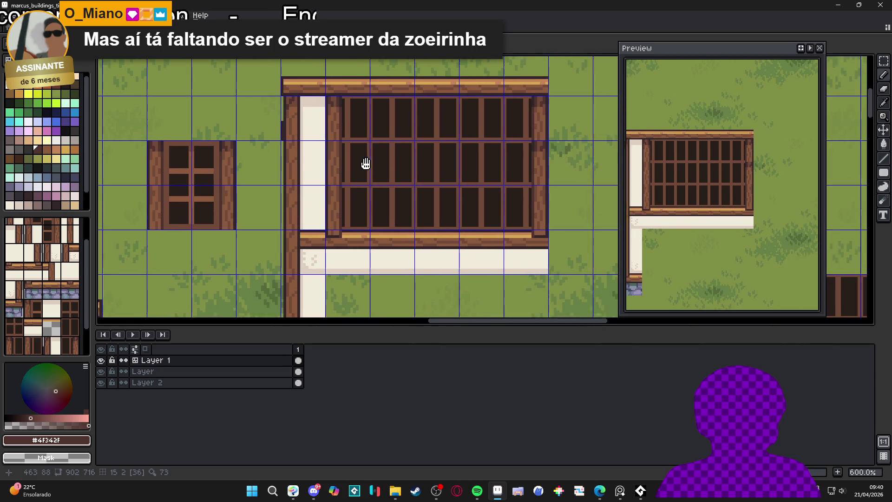
pyautogui.scroll(4, 485, 174)
# Step: Repaint two dark post pixels in the lighter brown #714a38
pyautogui.keyDown('alt'); pyautogui.click(486, 175); pyautogui.keyUp('alt')
pyautogui.click(482, 171)
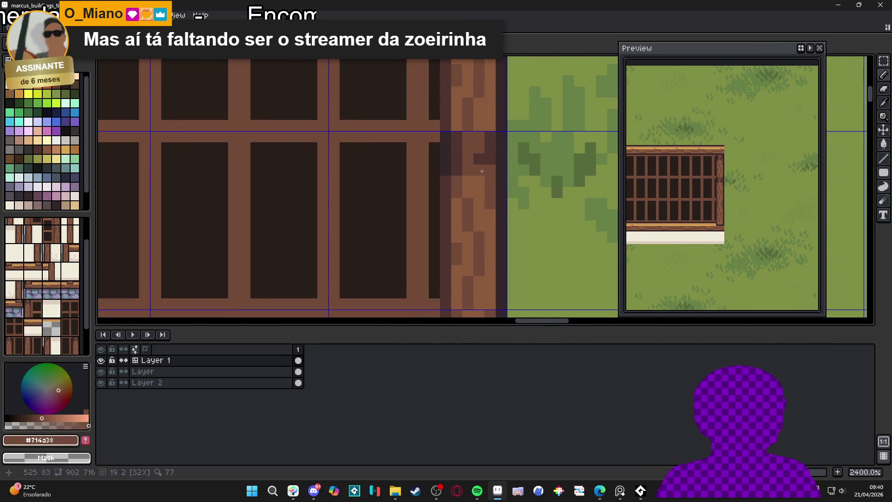
pyautogui.click(455, 163)
pyautogui.scroll(-1, 459, 171)
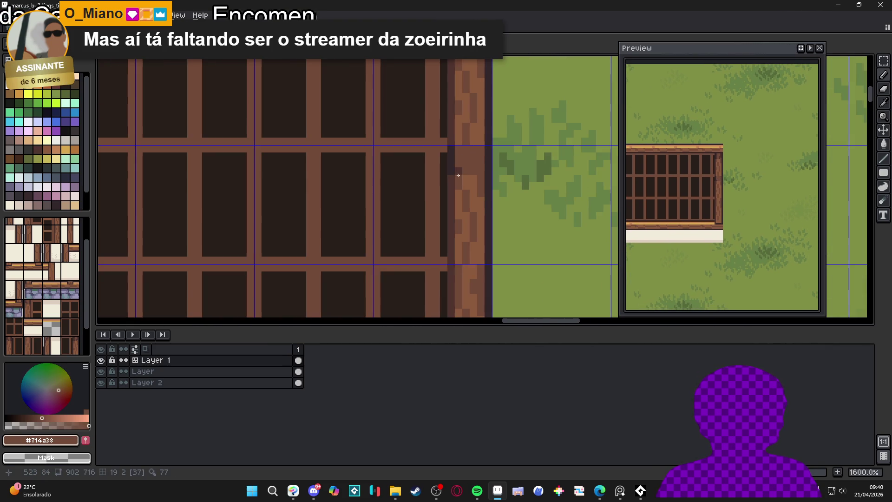
pyautogui.scroll(-1, 463, 173)
pyautogui.scroll(1, 468, 181)
# Step: Draw a short #8c5b3c line down the right-hand window post
pyautogui.keyDown('alt'); pyautogui.click(466, 185); pyautogui.keyUp('alt')
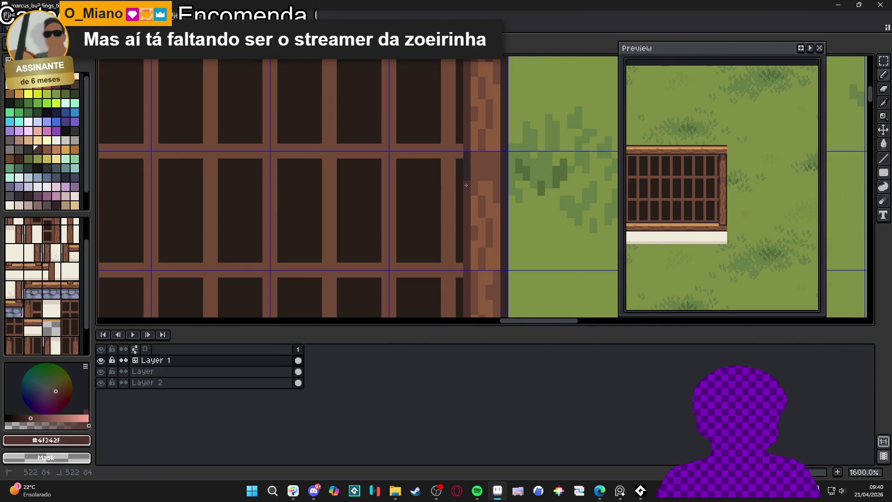
pyautogui.keyDown('alt'); pyautogui.click(484, 182); pyautogui.keyUp('alt')
pyautogui.keyDown('alt'); pyautogui.click(482, 169); pyautogui.keyUp('alt')
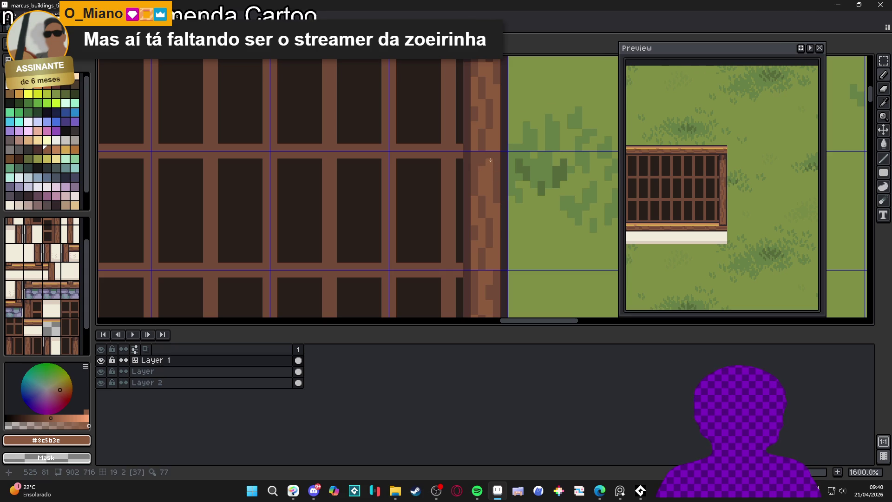
pyautogui.moveTo(495, 158); pyautogui.dragTo(498, 168)
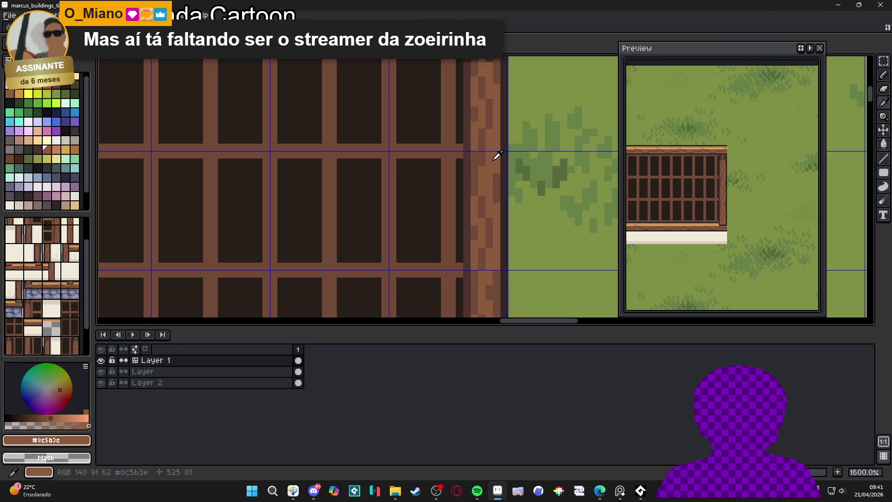
pyautogui.scroll(-4, 476, 161)
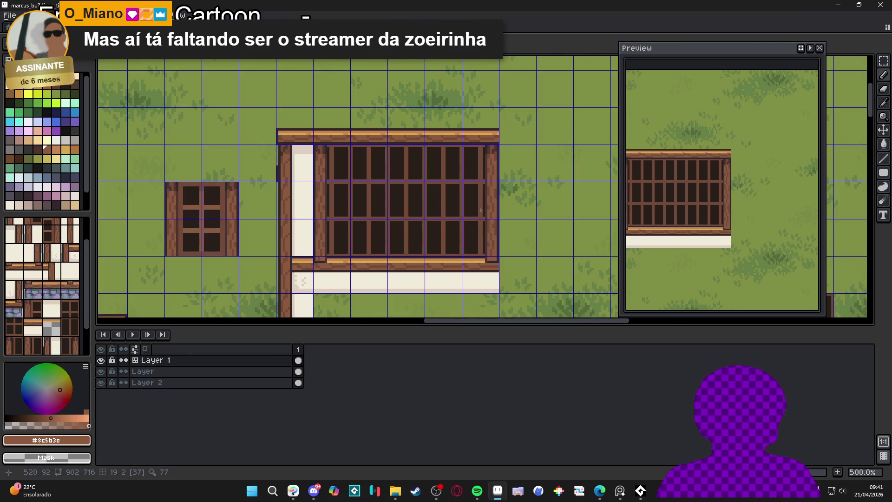
pyautogui.scroll(5, 381, 209)
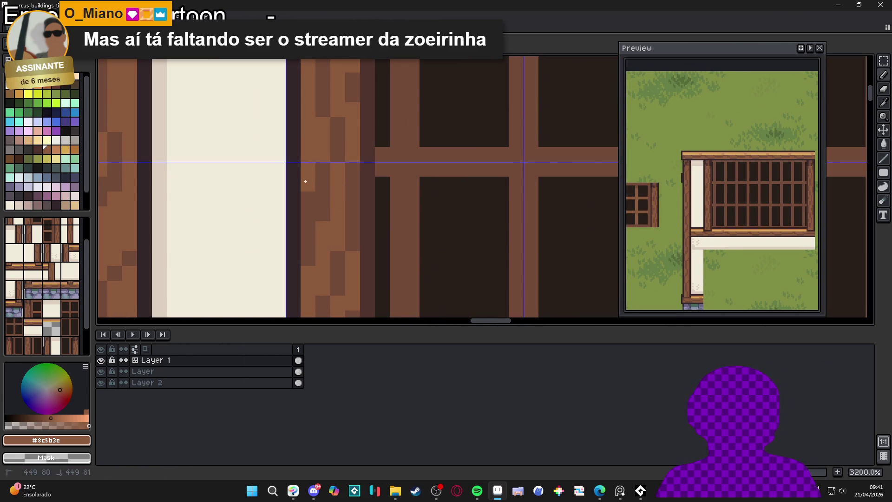
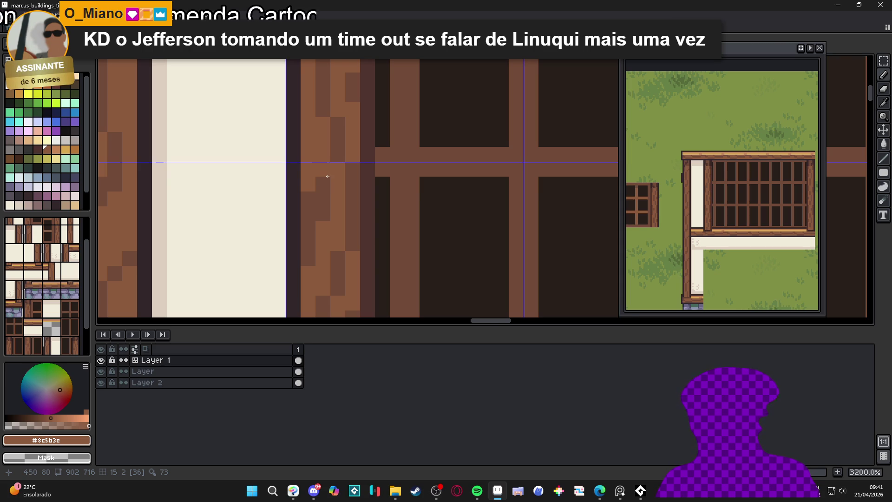
# Step: Sample the mid-brown wood colour and draw a brown line beside the beam
pyautogui.scroll(-6, 460, 214)
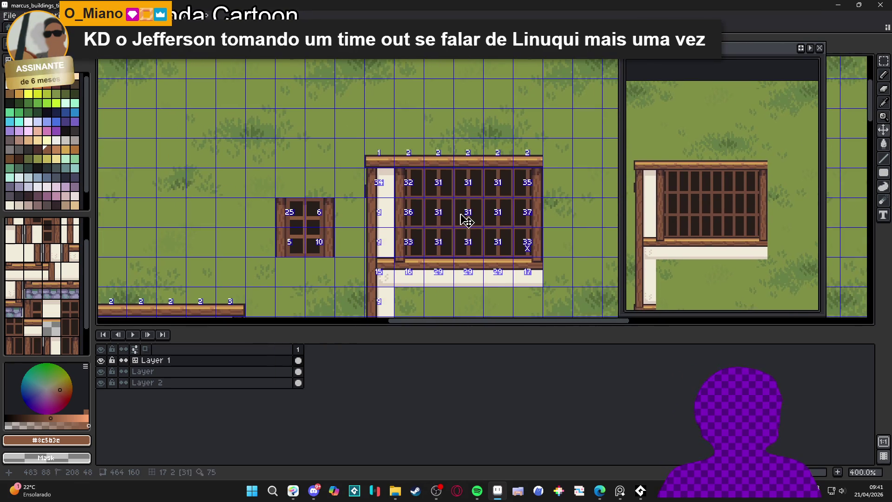
pyautogui.scroll(6, 402, 165)
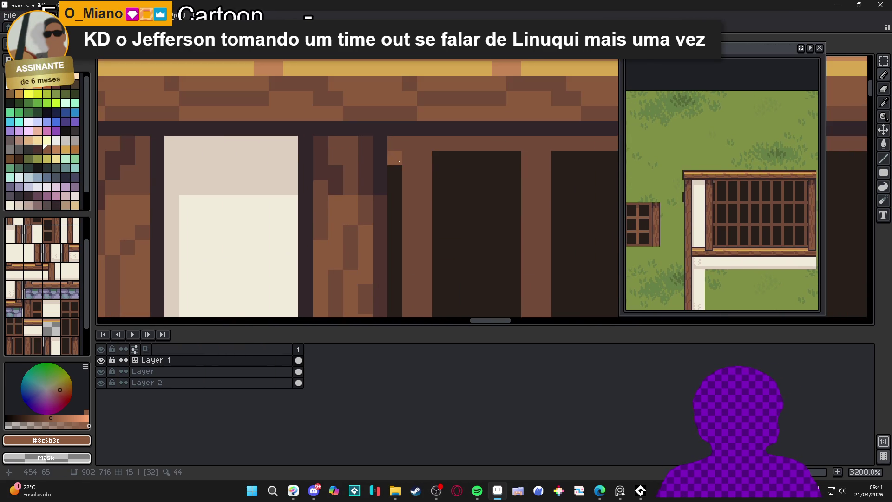
pyautogui.scroll(-6, 400, 158)
pyautogui.keyDown('alt'); pyautogui.click(408, 159); pyautogui.keyUp('alt')
pyautogui.scroll(2, 387, 156)
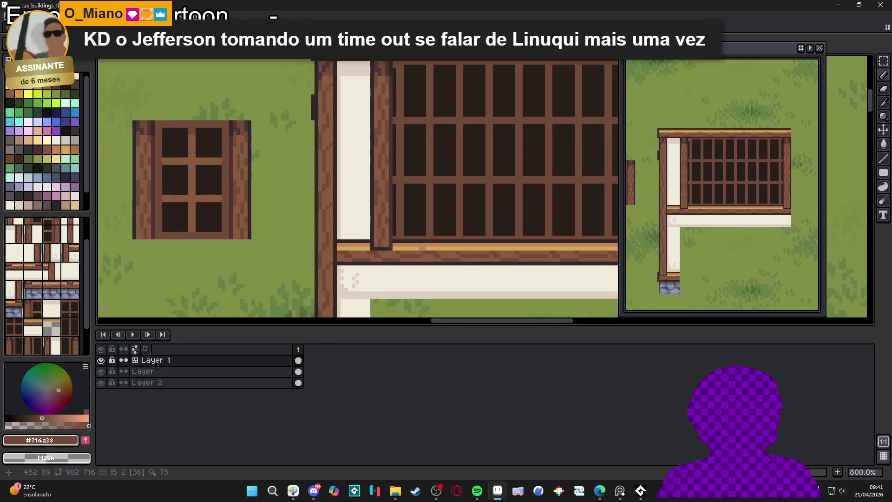
pyautogui.scroll(1, 387, 156)
pyautogui.keyDown('shift'); pyautogui.click(397, 246); pyautogui.keyUp('shift')
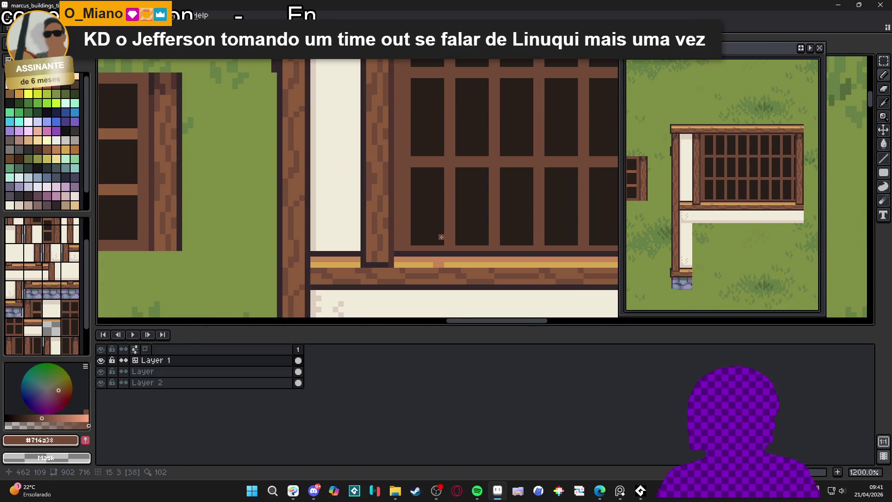
pyautogui.scroll(-2, 47, 196)
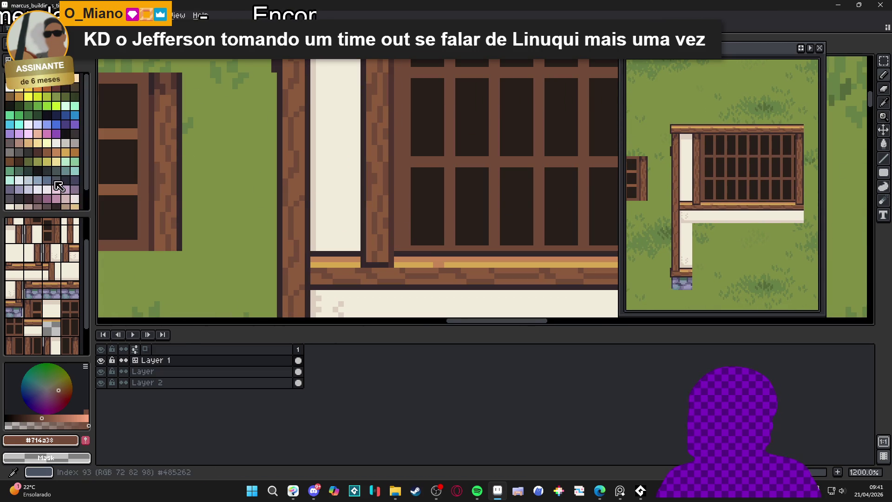
# Step: Try several palette swatches, settle on a darker brown, and show the tile grid
pyautogui.click(40, 186)
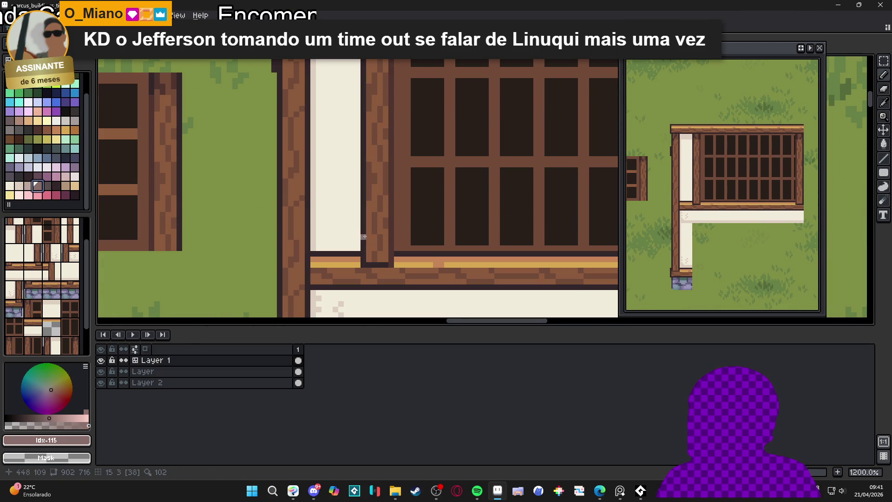
pyautogui.keyDown('alt'); pyautogui.click(405, 230); pyautogui.keyUp('alt')
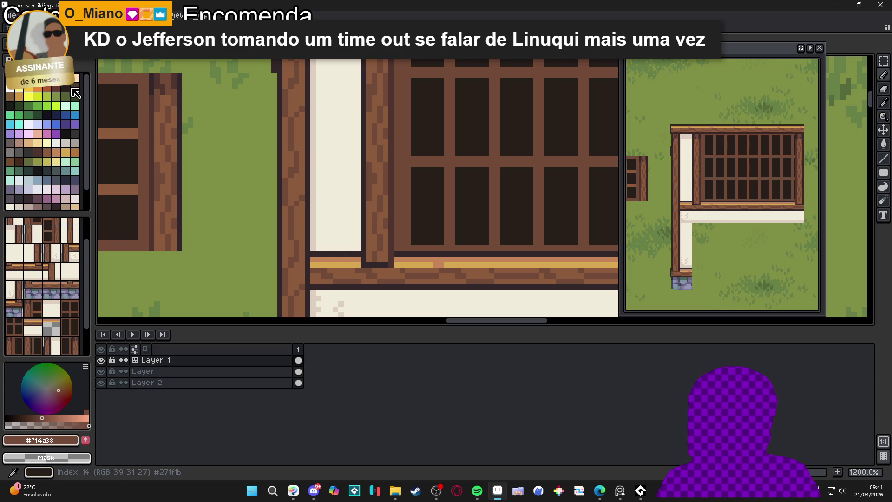
pyautogui.click(229, 147)
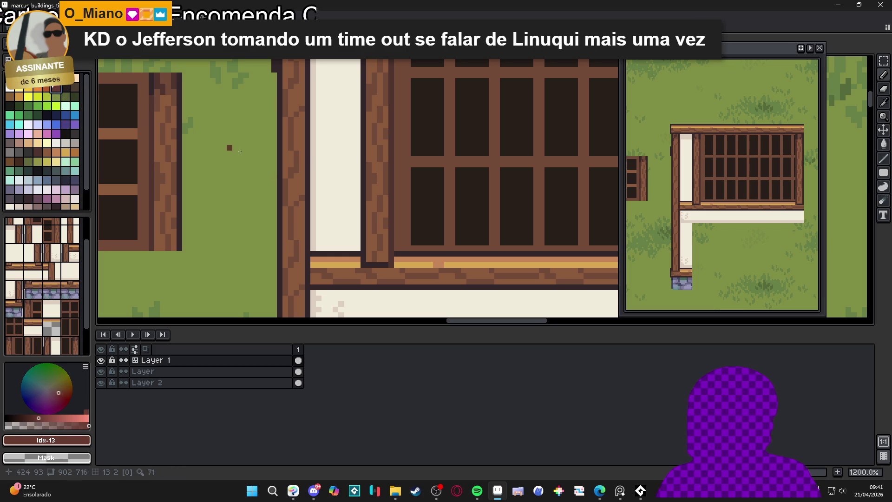
pyautogui.keyDown('alt'); pyautogui.click(402, 220); pyautogui.keyUp('alt')
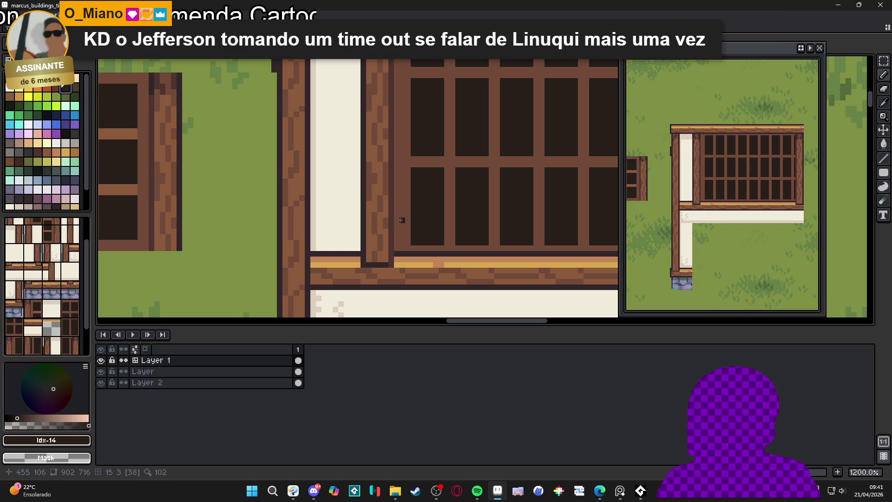
pyautogui.click(29, 151)
pyautogui.click(18, 163)
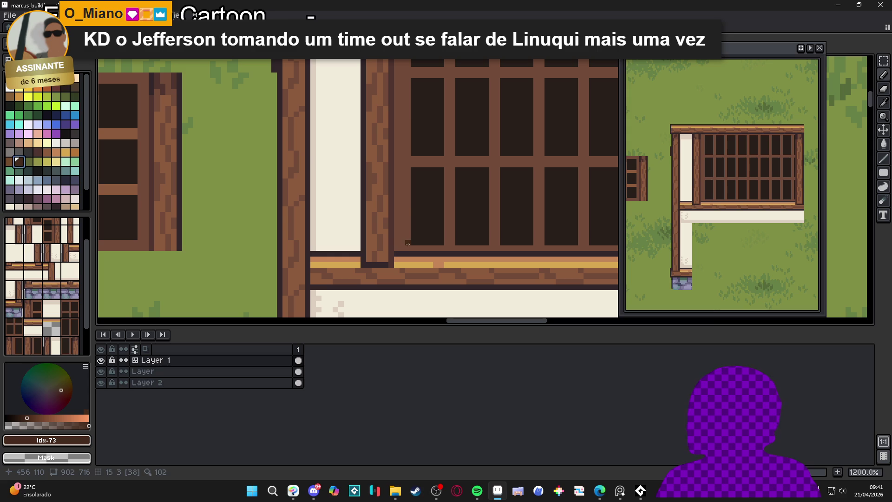
pyautogui.scroll(-3, 405, 246)
pyautogui.hotkey('ctrl', "'")
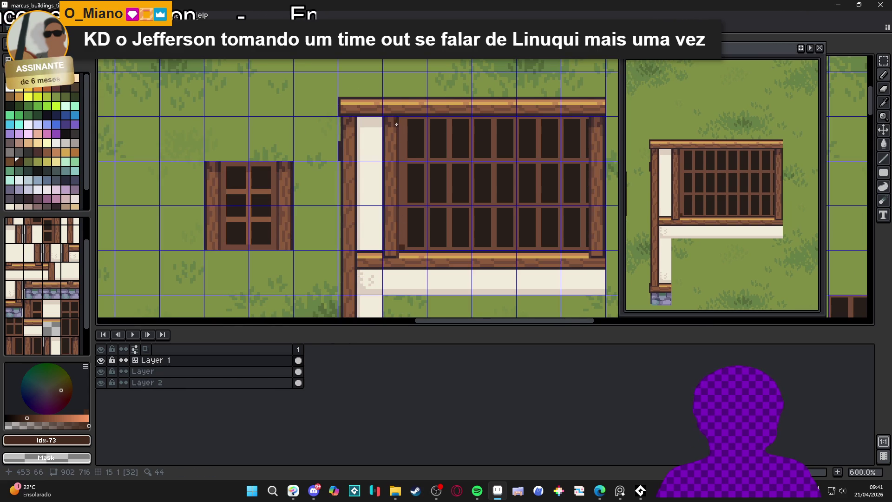
# Step: Paint a dark brown pixel on the window corner, then draw and undo a trial vertical line
pyautogui.click(184, 130)
pyautogui.scroll(1, 410, 245)
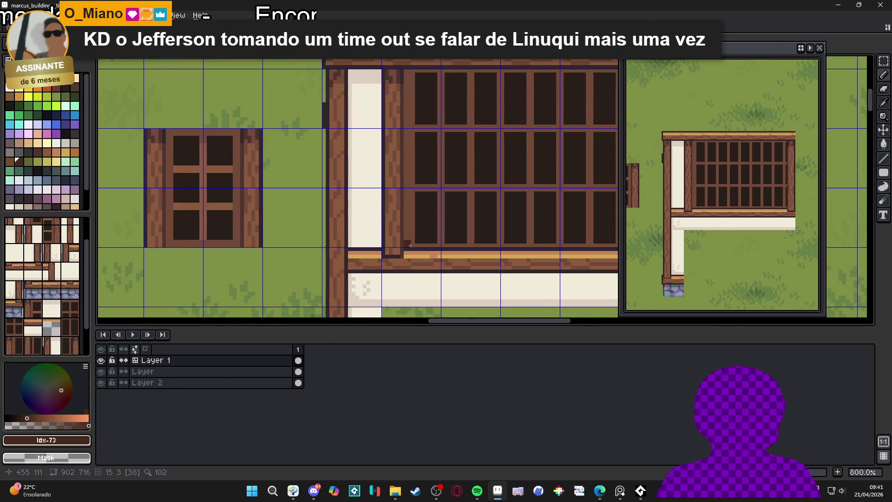
pyautogui.moveTo(411, 244)
pyautogui.mouseDown()
pyautogui.moveTo(410, 75)
pyautogui.moveTo(409, 241)
pyautogui.mouseUp()
pyautogui.scroll(-3, 412, 245)
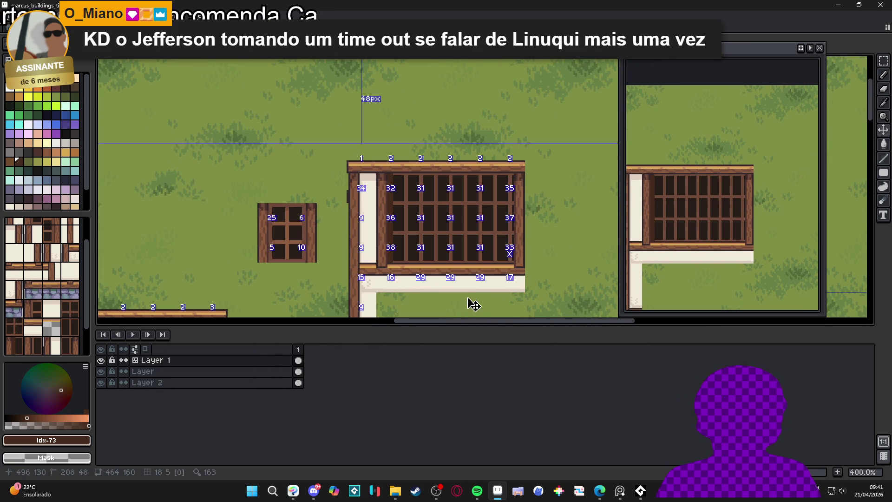
pyautogui.hotkey('ctrl', 'z')
pyautogui.hotkey('ctrl', 'z')
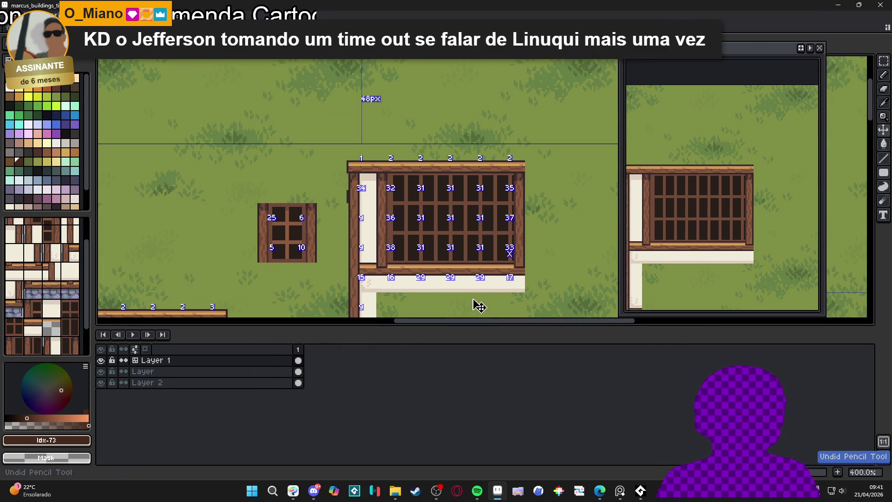
pyautogui.scroll(3, 396, 176)
# Step: Sample the mid-brown and a darker brown shade from the window frame
pyautogui.keyDown('alt'); pyautogui.click(394, 174); pyautogui.keyUp('alt')
pyautogui.scroll(3, 386, 184)
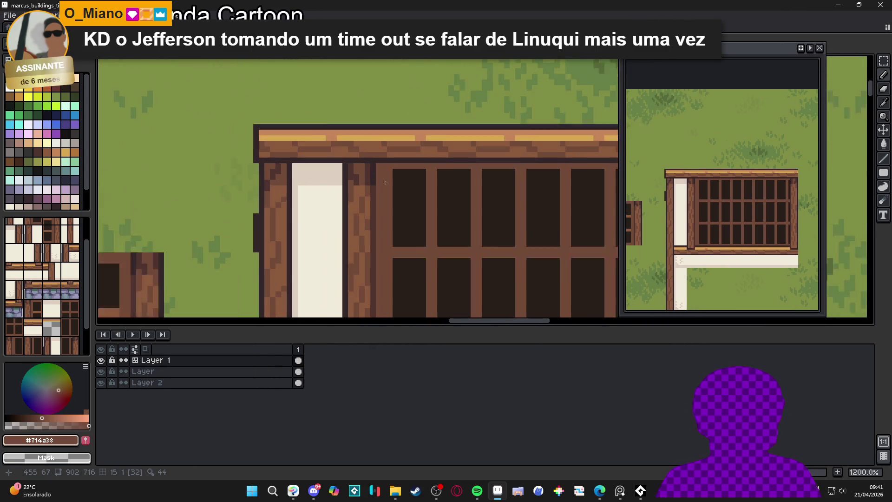
pyautogui.scroll(-5, 384, 179)
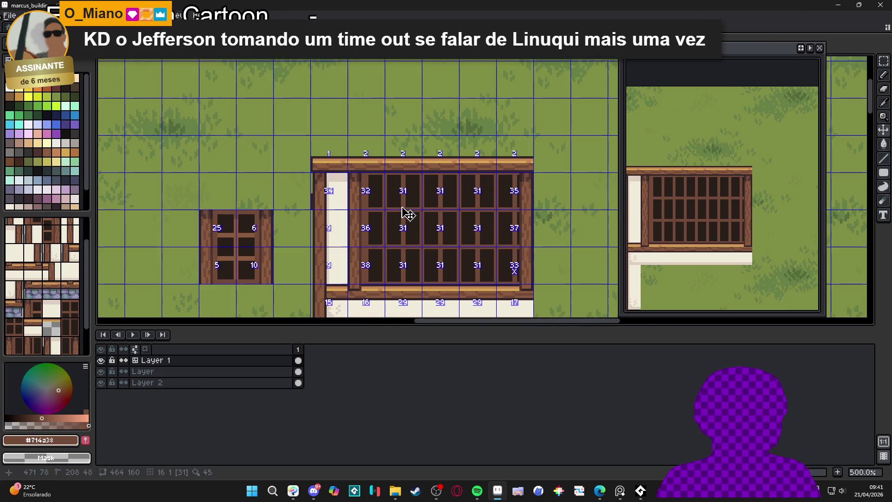
pyautogui.scroll(3, 358, 183)
pyautogui.scroll(3, 358, 183)
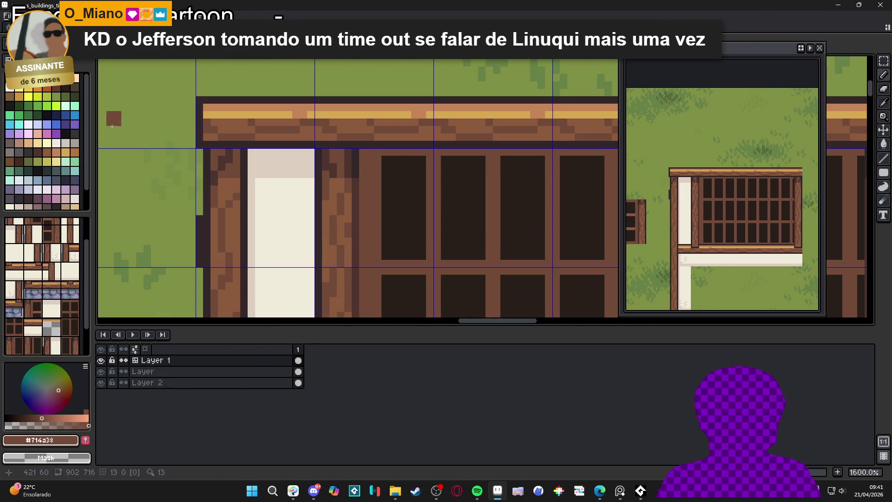
pyautogui.keyDown('alt'); pyautogui.click(203, 176); pyautogui.keyUp('alt')
pyautogui.scroll(2, 373, 179)
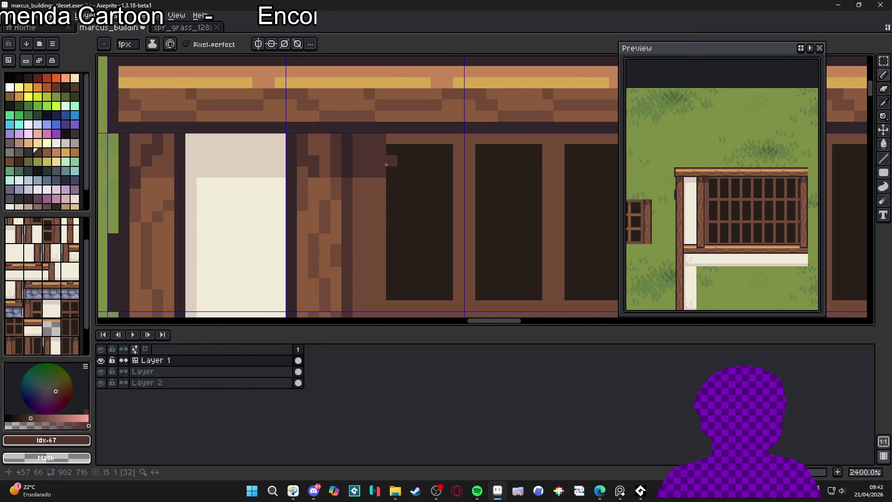
# Step: Try a colour selection on the window, clear it, and return to the pencil
pyautogui.scroll(-6, 408, 203)
pyautogui.press('w')
pyautogui.click(407, 203)
pyautogui.hotkey('ctrl', 'd')
pyautogui.press('b')
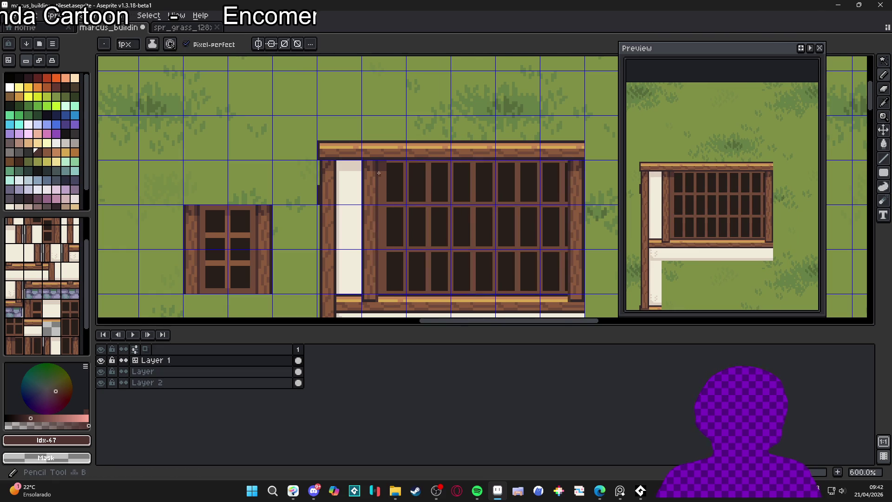
pyautogui.scroll(3, 402, 171)
pyautogui.press('b')
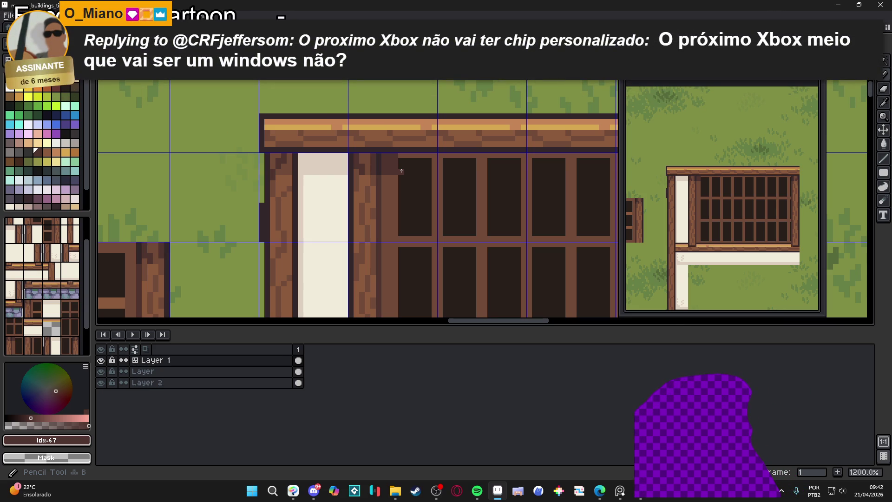
# Step: Paint a lighter brown pixel in one window pane and start a line on the top rail
pyautogui.moveTo(452, 200); pyautogui.dragTo(432, 207)
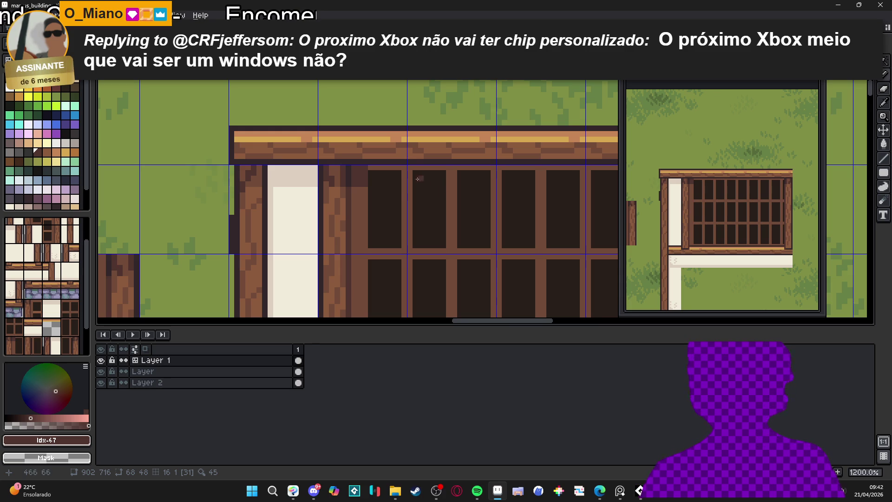
pyautogui.moveTo(401, 192); pyautogui.dragTo(382, 191)
pyautogui.click(412, 193)
pyautogui.scroll(-1, 415, 195)
pyautogui.scroll(-1, 530, 179)
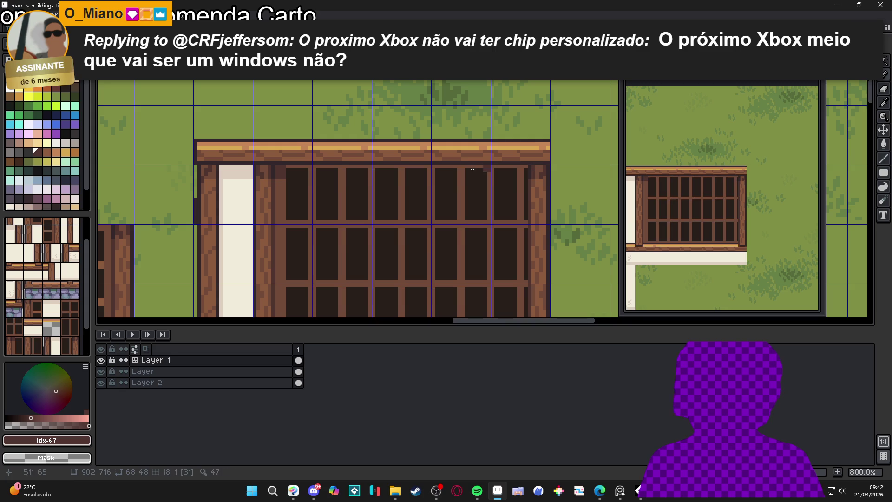
pyautogui.moveTo(513, 188)
pyautogui.mouseDown()
pyautogui.moveTo(591, 189)
pyautogui.moveTo(511, 189)
pyautogui.mouseUp()
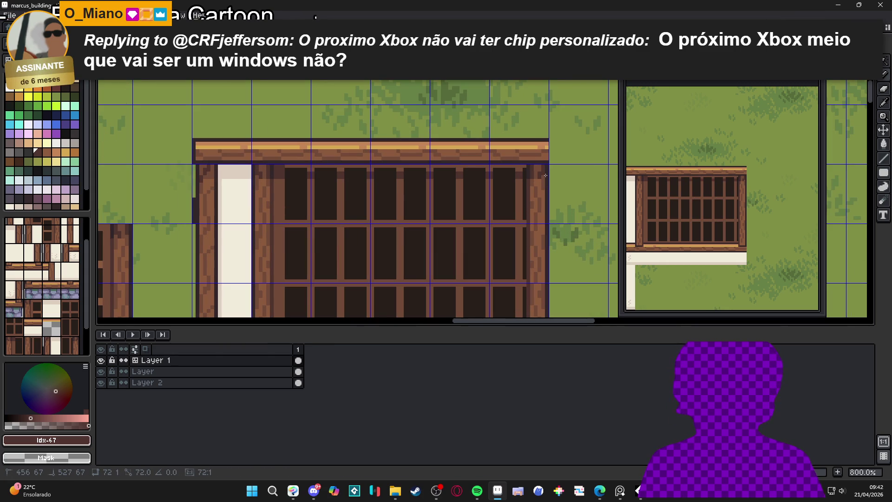
pyautogui.keyDown('shift'); pyautogui.click(527, 167); pyautogui.keyUp('shift')
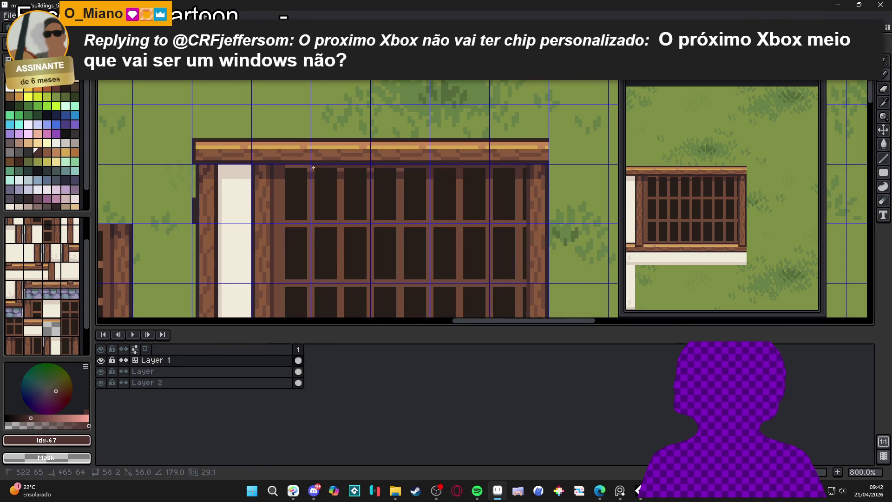
# Step: Save the buildings tileset with Ctrl+S, show the tile grid and choose colour index 75
pyautogui.scroll(-1, 398, 185)
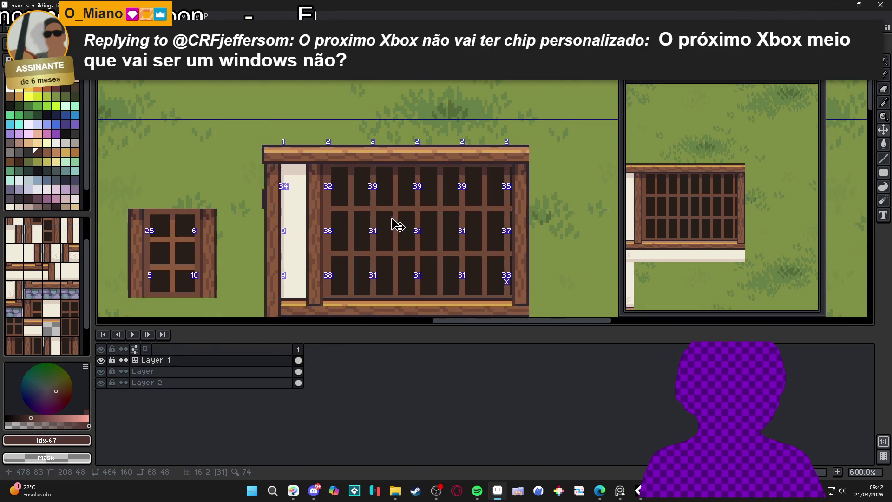
pyautogui.scroll(-2, 398, 227)
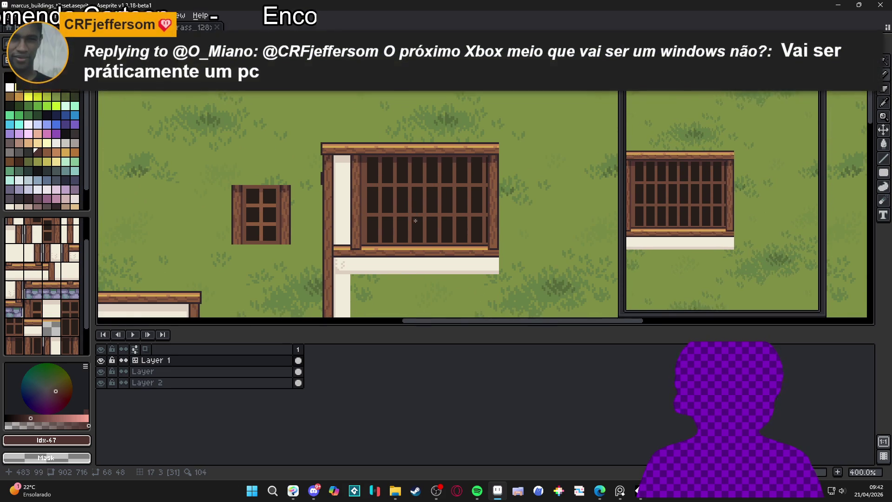
pyautogui.scroll(-1, 415, 219)
pyautogui.moveTo(415, 220)
pyautogui.mouseDown()
pyautogui.moveTo(382, 277)
pyautogui.moveTo(376, 237)
pyautogui.moveTo(438, 192)
pyautogui.mouseUp()
pyautogui.hotkey('ctrl', 's')
pyautogui.press('Tab')
pyautogui.click(42, 162)
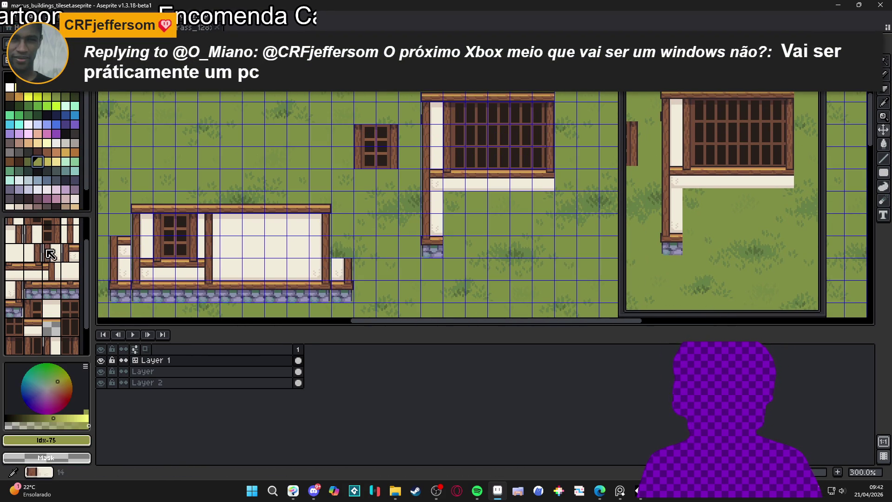
# Step: In tile mode, pick the window tile and then the dark wood tile from the tileset
pyautogui.press('3')
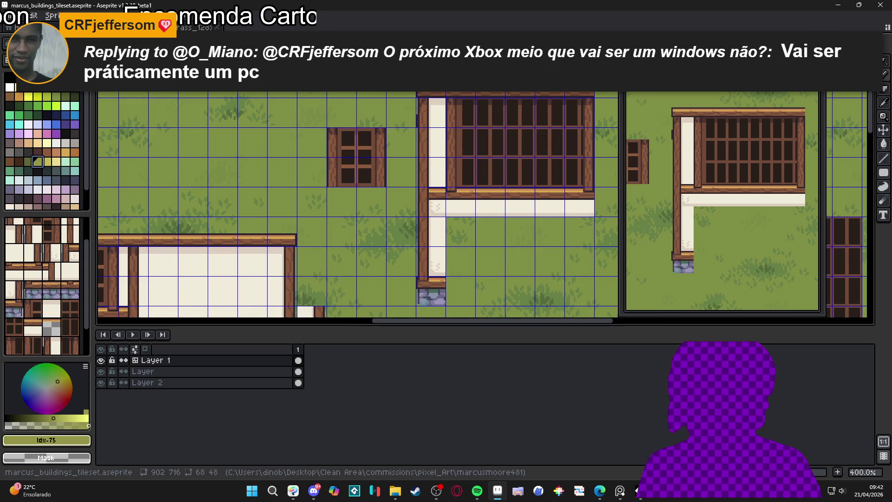
pyautogui.click(28, 230)
pyautogui.moveTo(116, 232); pyautogui.dragTo(312, 113)
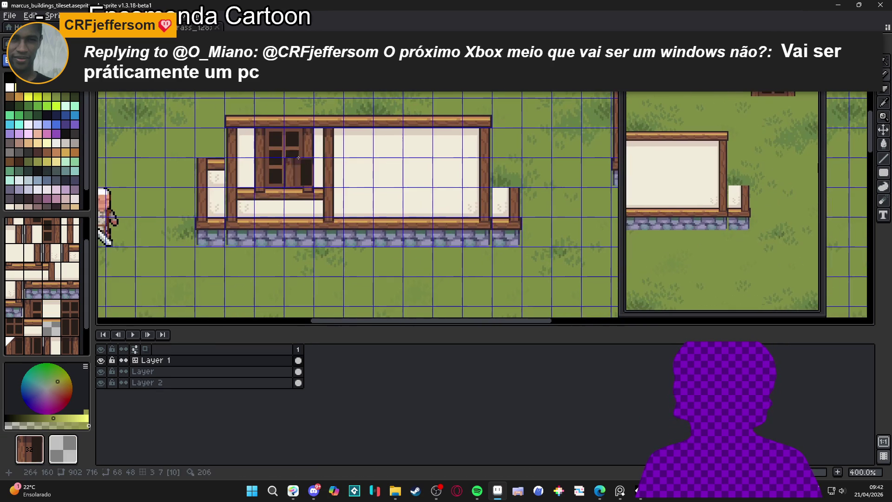
pyautogui.moveTo(330, 144); pyautogui.dragTo(249, 221)
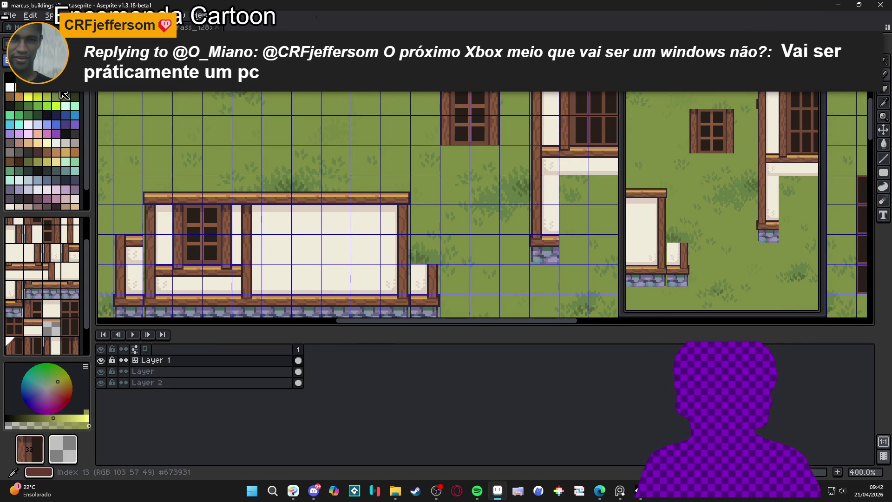
pyautogui.press('Tab')
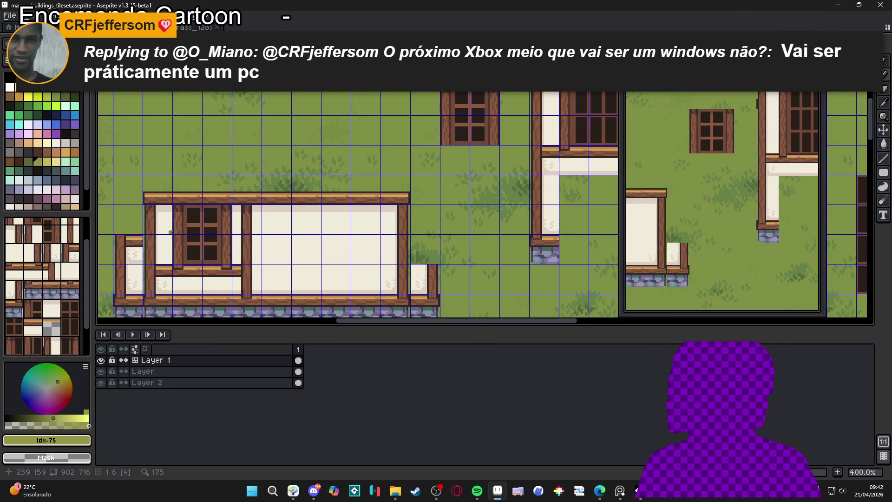
pyautogui.press('Tab')
pyautogui.scroll(-1, 492, 87)
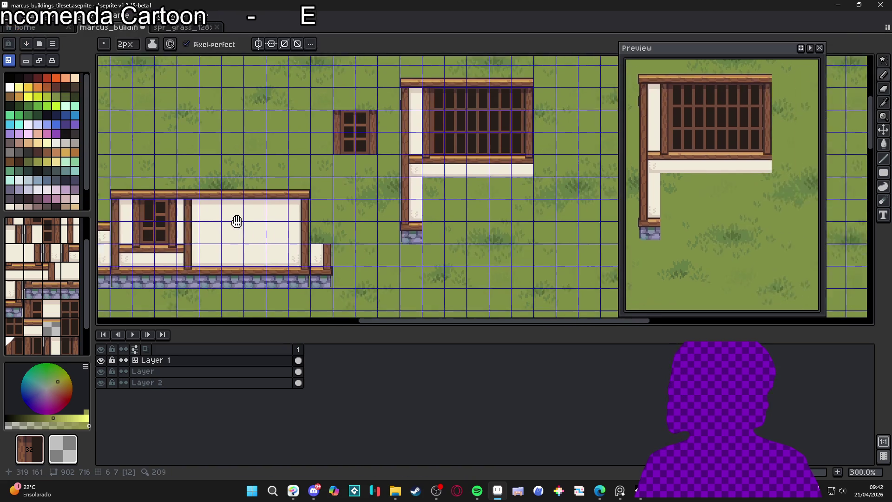
pyautogui.click(67, 346)
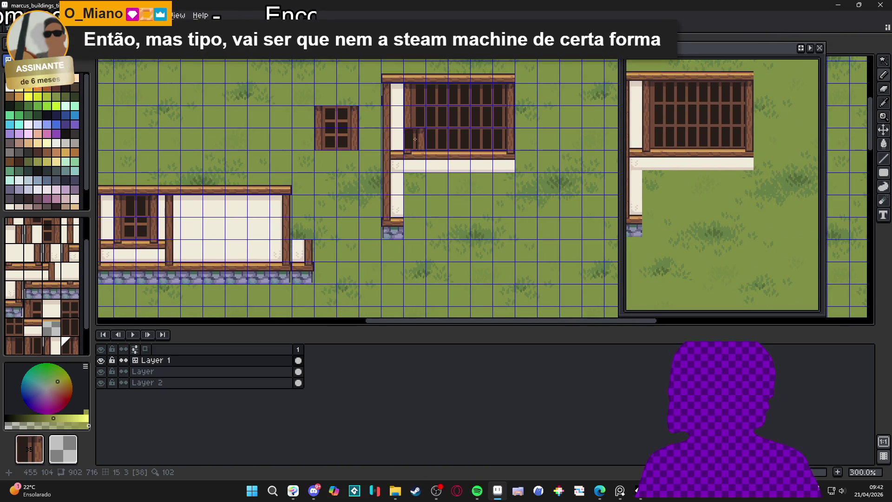
pyautogui.press('[')
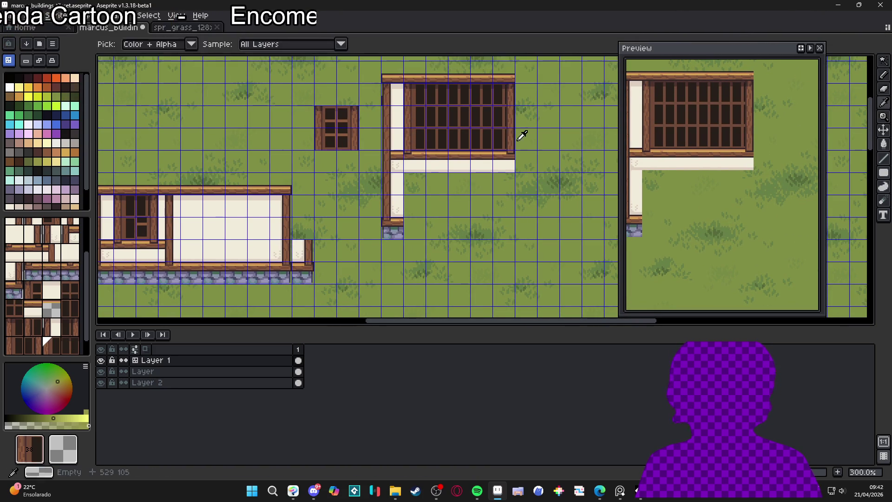
pyautogui.scroll(-2, 245, 215)
# Step: In pixel mode, repaint the window's dark edge strip with darker and mid wood browns
pyautogui.hotkey('ctrl', "'")
pyautogui.scroll(4, 234, 196)
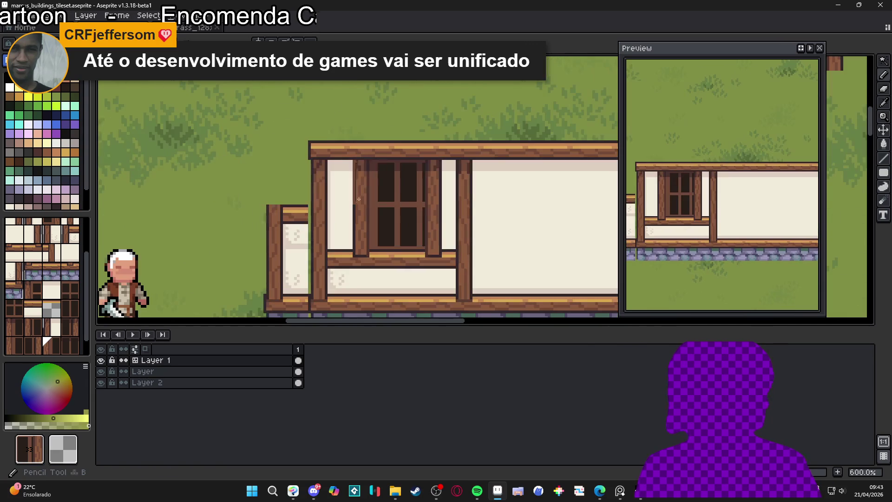
pyautogui.press('Tab')
pyautogui.scroll(4, 441, 153)
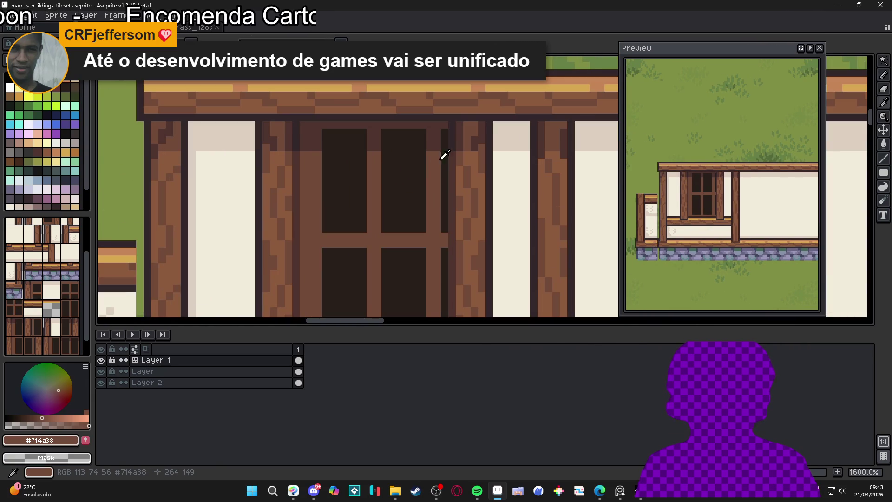
pyautogui.moveTo(444, 152); pyautogui.dragTo(445, 232)
pyautogui.keyDown('alt'); pyautogui.click(438, 135); pyautogui.keyUp('alt')
pyautogui.click(442, 147)
pyautogui.scroll(-3, 442, 146)
pyautogui.keyDown('alt'); pyautogui.click(432, 118); pyautogui.keyUp('alt')
pyautogui.moveTo(433, 150); pyautogui.dragTo(434, 249)
pyautogui.scroll(-3, 434, 251)
# Step: Toggle the tile numbers and pixel grid while panning to review the whole building
pyautogui.press('Tab')
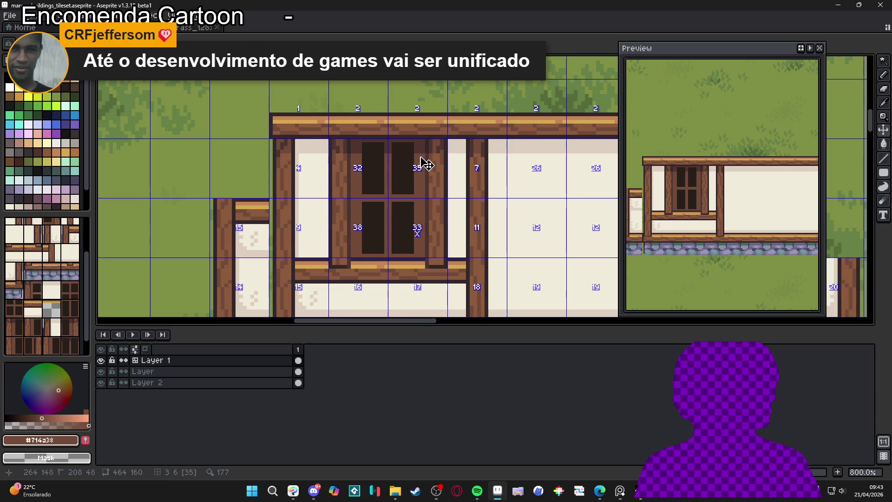
pyautogui.scroll(2, 417, 150)
pyautogui.scroll(-1, 418, 150)
pyautogui.press('Tab')
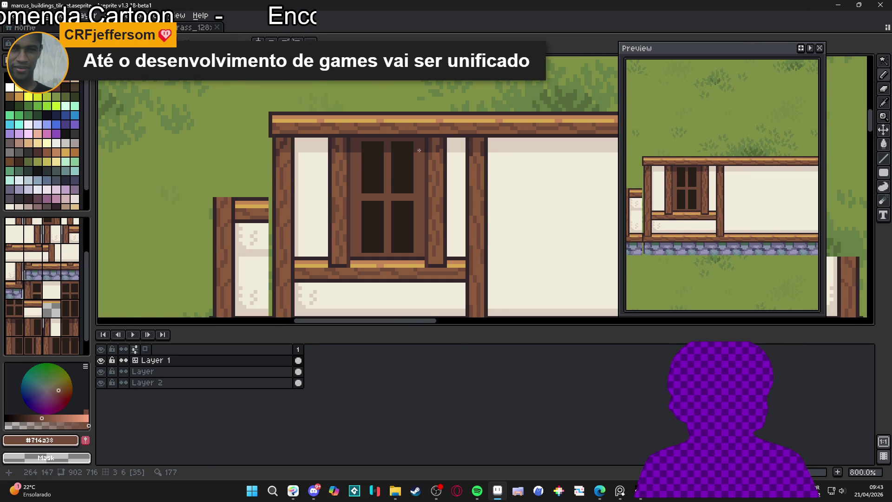
pyautogui.scroll(-1, 419, 150)
pyautogui.scroll(-1, 443, 206)
pyautogui.moveTo(532, 219); pyautogui.dragTo(434, 218)
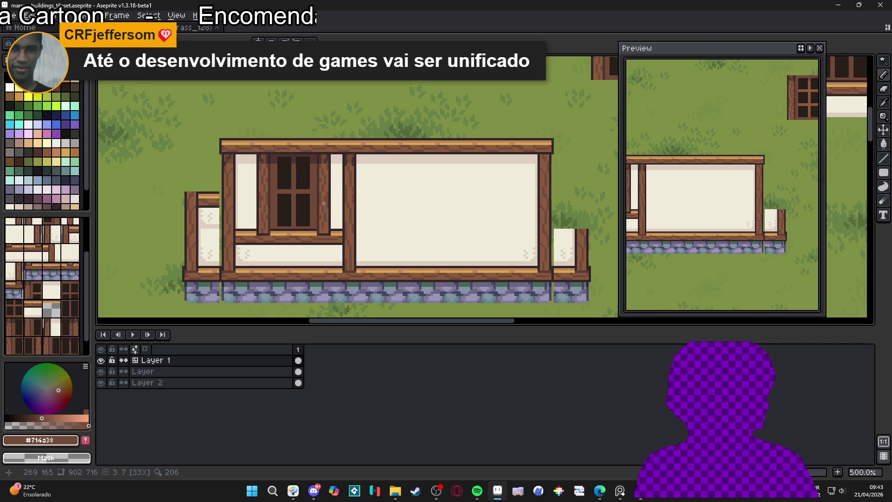
pyautogui.scroll(-1, 324, 204)
pyautogui.scroll(-1, 329, 206)
pyautogui.moveTo(420, 212); pyautogui.dragTo(400, 215)
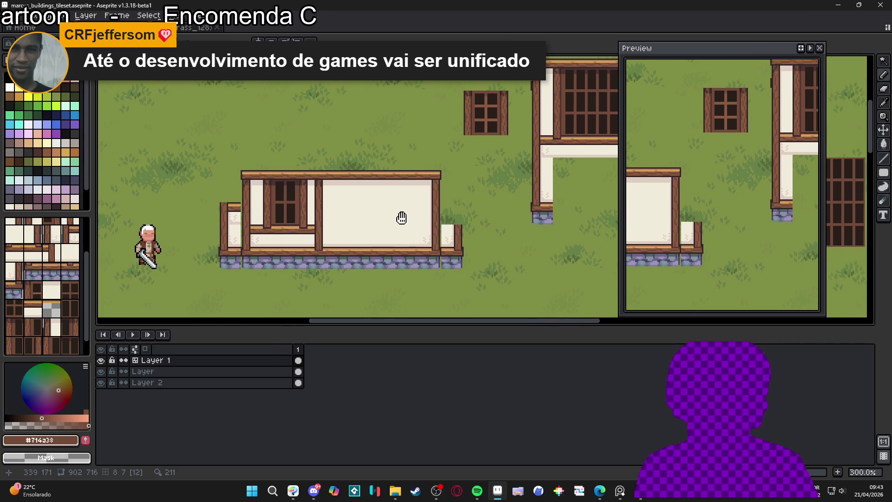
pyautogui.moveTo(488, 200); pyautogui.dragTo(454, 205)
pyautogui.moveTo(524, 198)
pyautogui.mouseDown()
pyautogui.moveTo(419, 215)
pyautogui.moveTo(413, 205)
pyautogui.mouseUp()
pyautogui.hotkey('ctrl', "'")
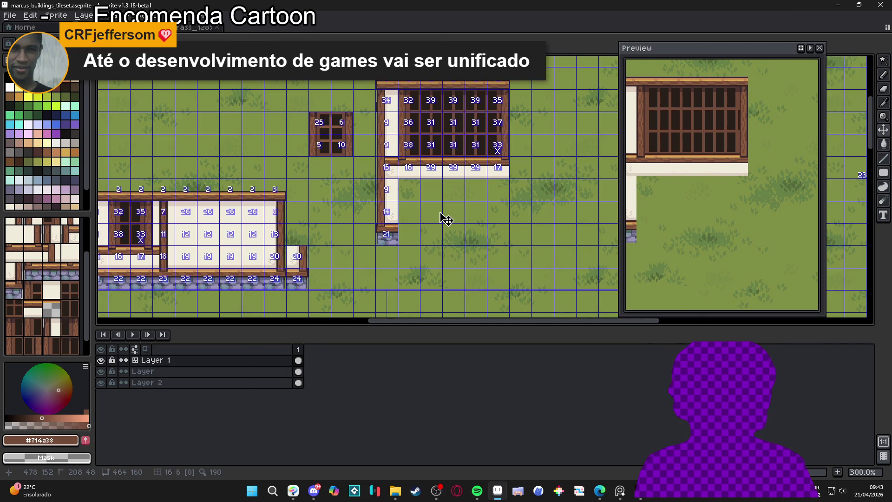
pyautogui.hotkey('ctrl', "'")
pyautogui.scroll(-1, 413, 205)
pyautogui.moveTo(363, 186); pyautogui.dragTo(429, 173)
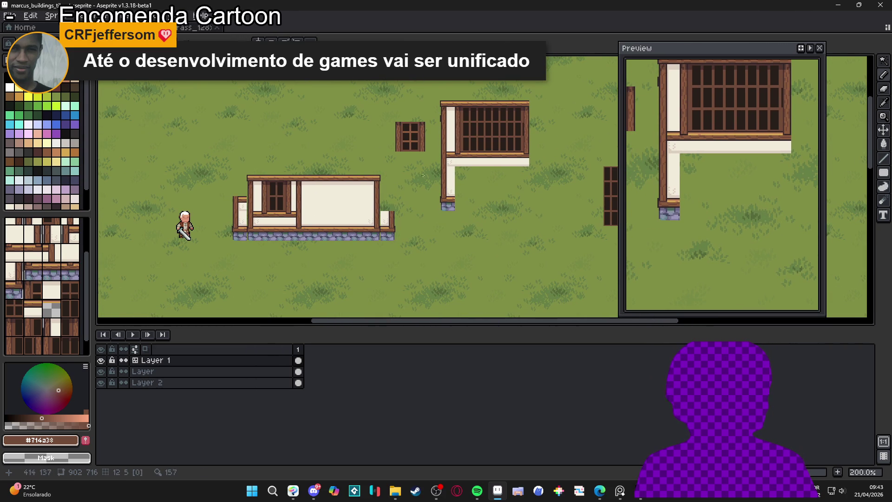
# Step: Save the buildings .aseprite tileset with Ctrl+S, then zoom back in
pyautogui.scroll(1, 316, 177)
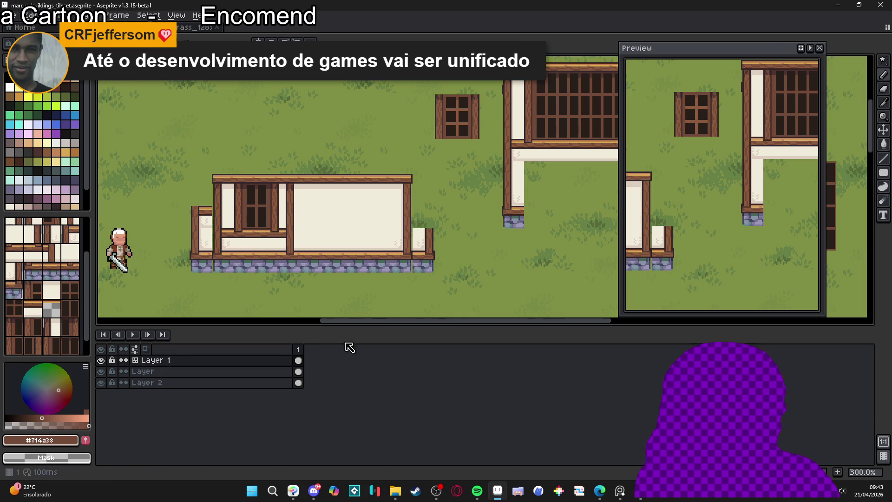
pyautogui.scroll(-2, 347, 175)
pyautogui.scroll(1, 383, 163)
pyautogui.hotkey('ctrl', 's')
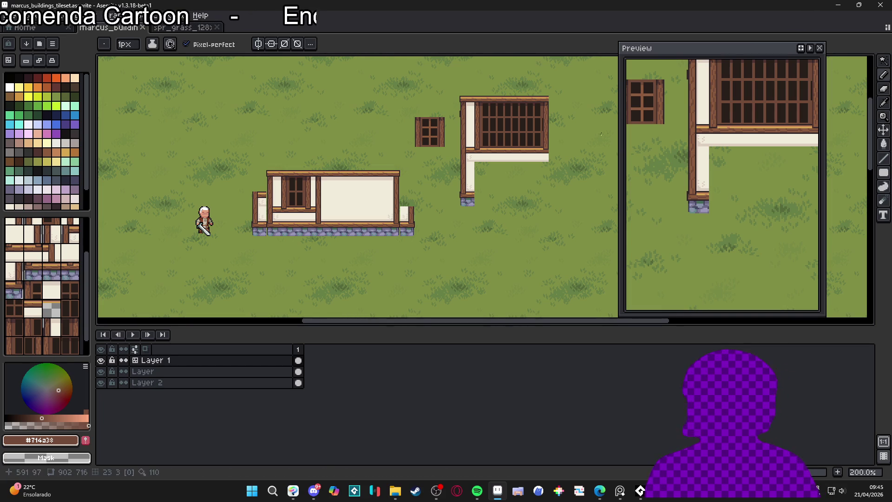
pyautogui.scroll(1, 518, 170)
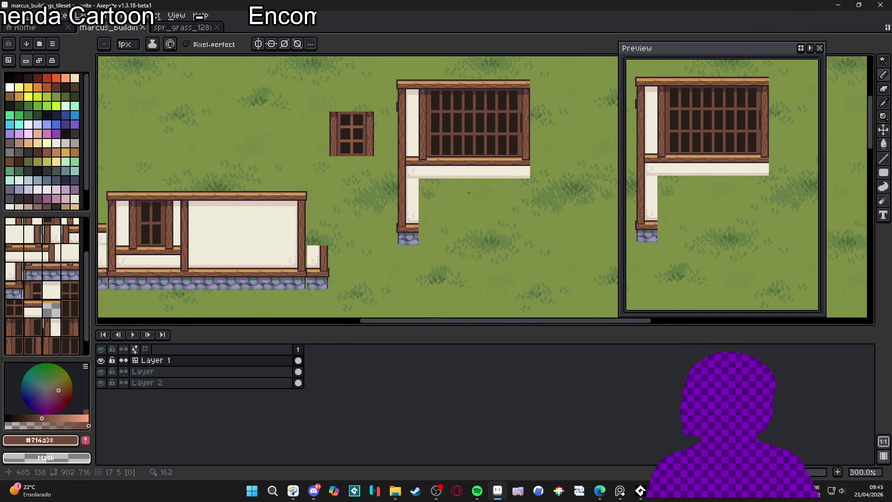
# Step: Sample the cream #f1ebdb and paint over the left wall's dark specks with a 2px pencil
pyautogui.press('v')
pyautogui.press('b')
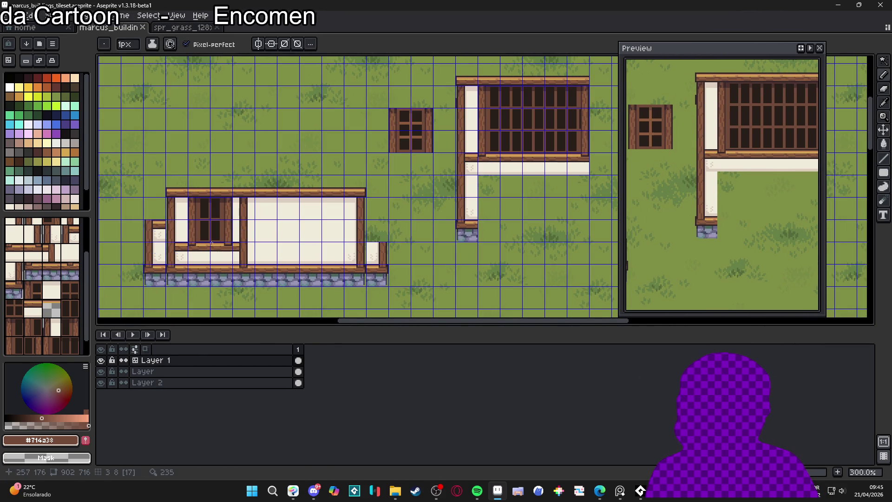
pyautogui.scroll(3, 217, 245)
pyautogui.scroll(2, 166, 222)
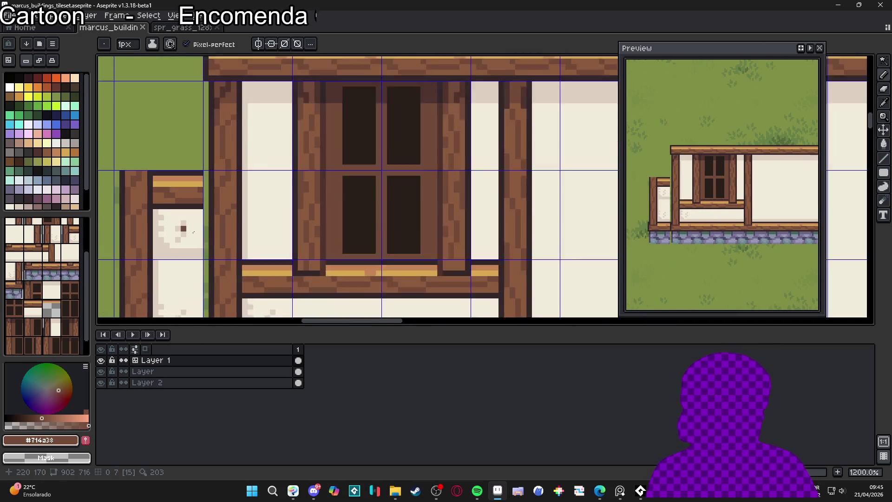
pyautogui.scroll(1, 167, 222)
pyautogui.keyDown('alt'); pyautogui.click(199, 235); pyautogui.keyUp('alt')
pyautogui.press('+')
pyautogui.moveTo(209, 262)
pyautogui.mouseDown()
pyautogui.moveTo(160, 264)
pyautogui.moveTo(153, 213)
pyautogui.moveTo(175, 249)
pyautogui.mouseUp()
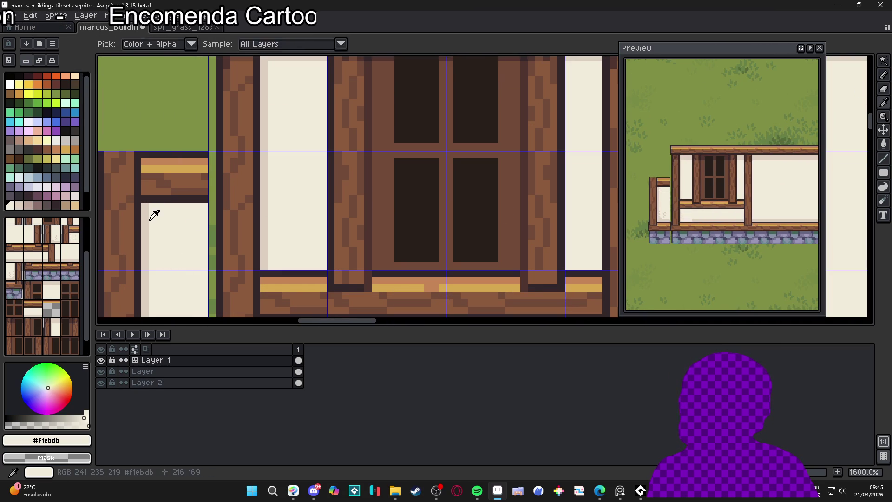
# Step: Pan around the map, hide the grid overlay, and resample the cream wall colour
pyautogui.scroll(-4, 139, 215)
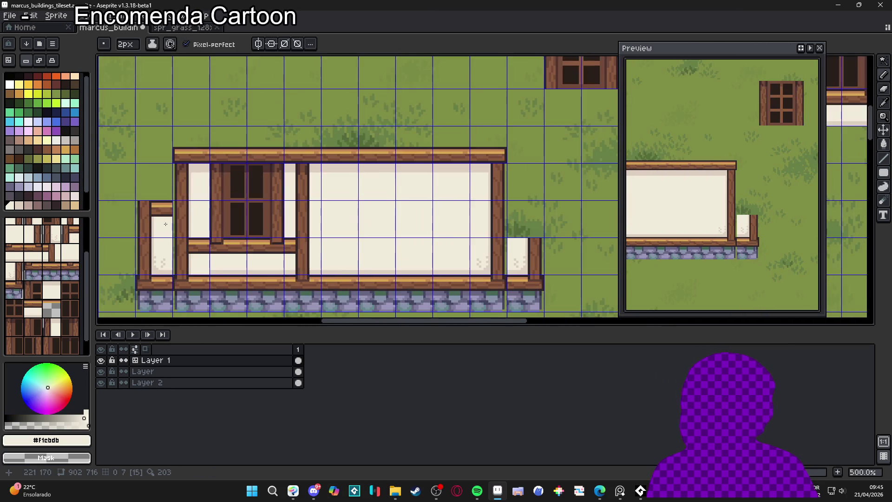
pyautogui.scroll(-1, 163, 224)
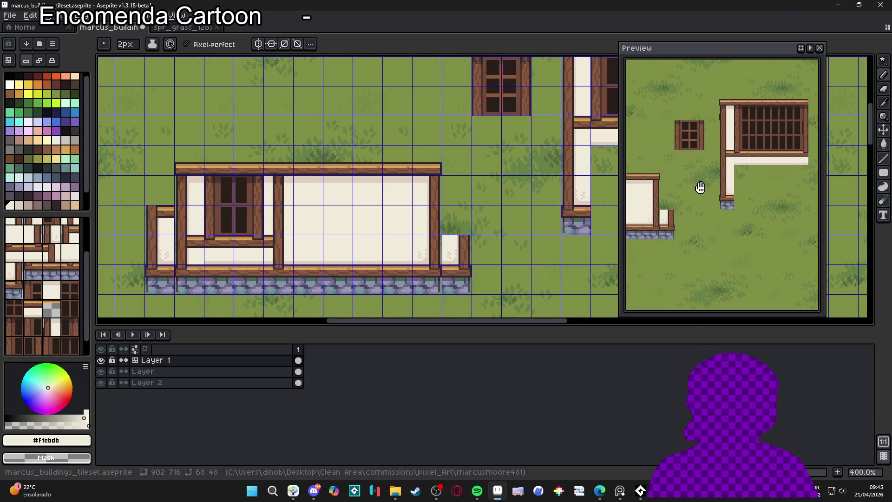
pyautogui.scroll(2, 730, 152)
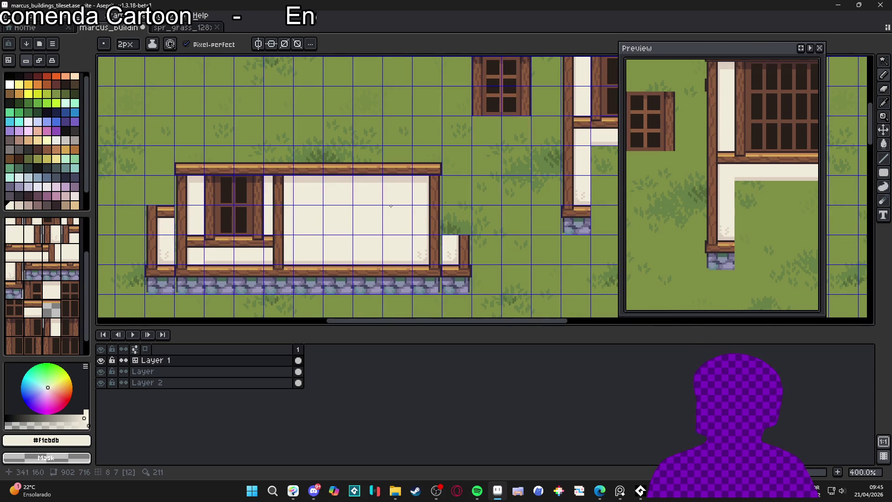
pyautogui.scroll(8, 172, 221)
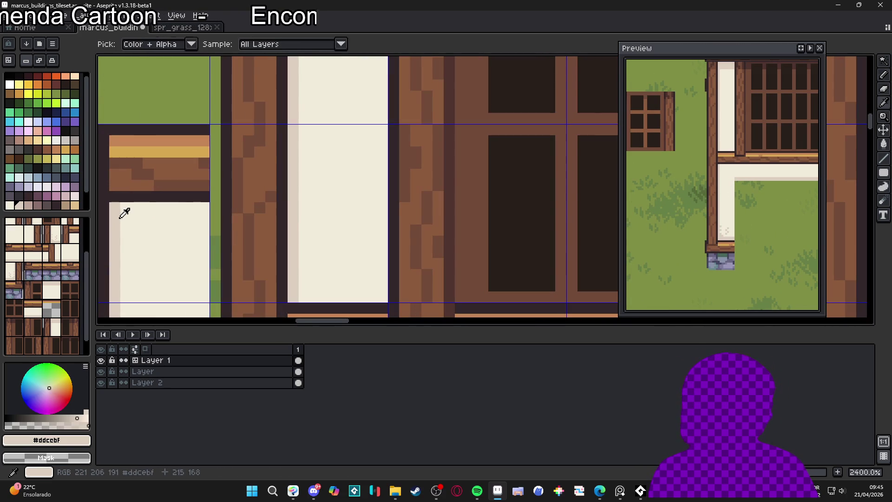
pyautogui.scroll(-6, 202, 217)
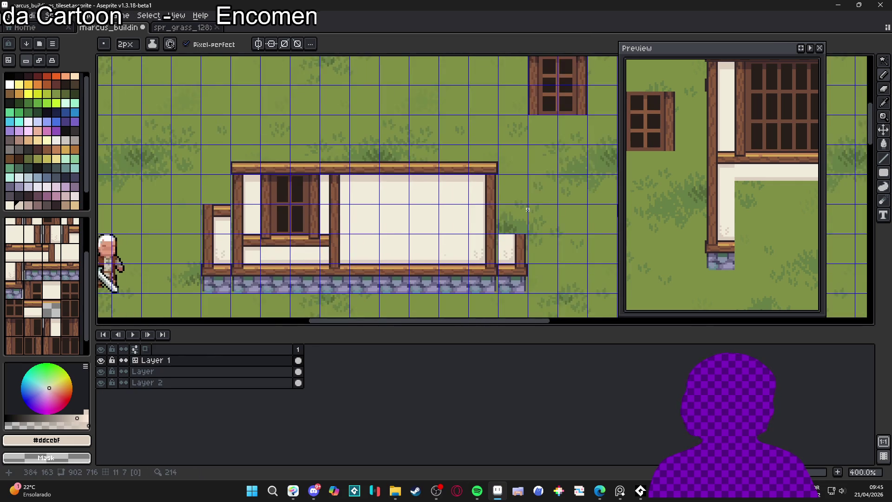
pyautogui.moveTo(373, 188); pyautogui.dragTo(407, 205)
pyautogui.scroll(-2, 407, 204)
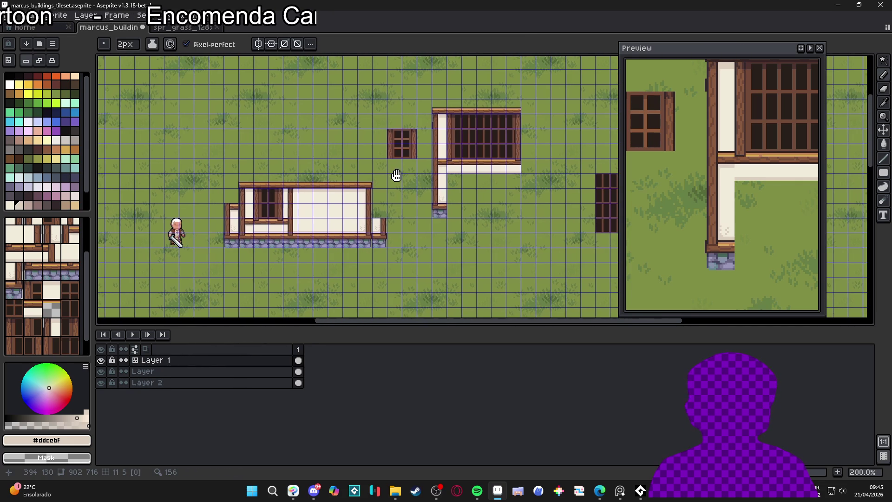
pyautogui.scroll(2, 395, 175)
pyautogui.scroll(-1, 396, 175)
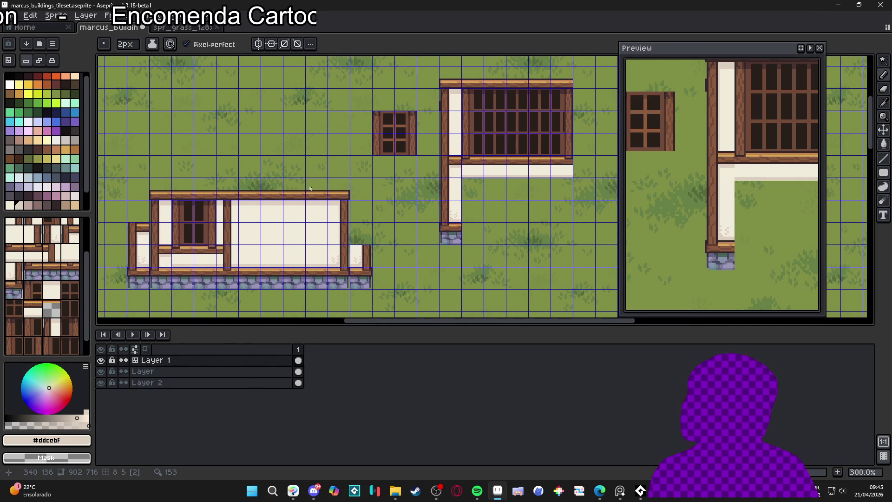
pyautogui.hotkey('ctrl', "'")
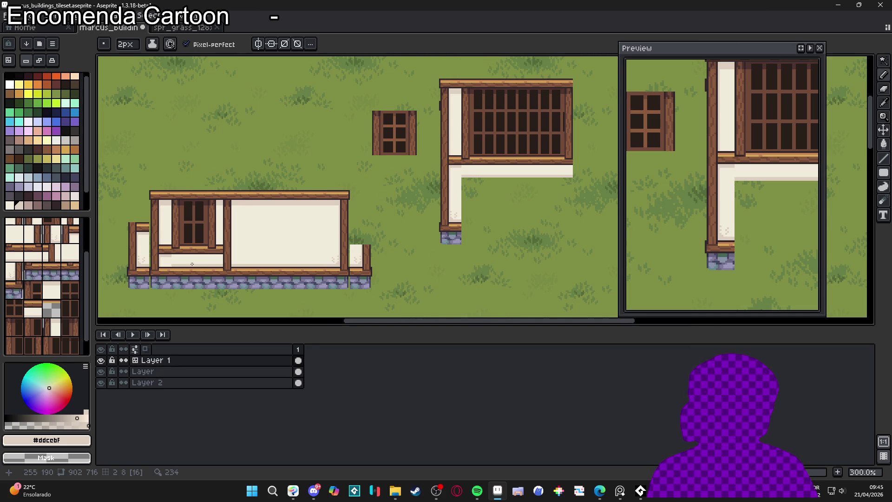
pyautogui.scroll(3, 192, 264)
pyautogui.keyDown('alt'); pyautogui.click(140, 259); pyautogui.keyUp('alt')
pyautogui.scroll(1, 172, 278)
pyautogui.press('v')
pyautogui.press('b')
pyautogui.scroll(1, 218, 269)
pyautogui.moveTo(162, 269); pyautogui.dragTo(334, 270)
pyautogui.scroll(-4, 334, 270)
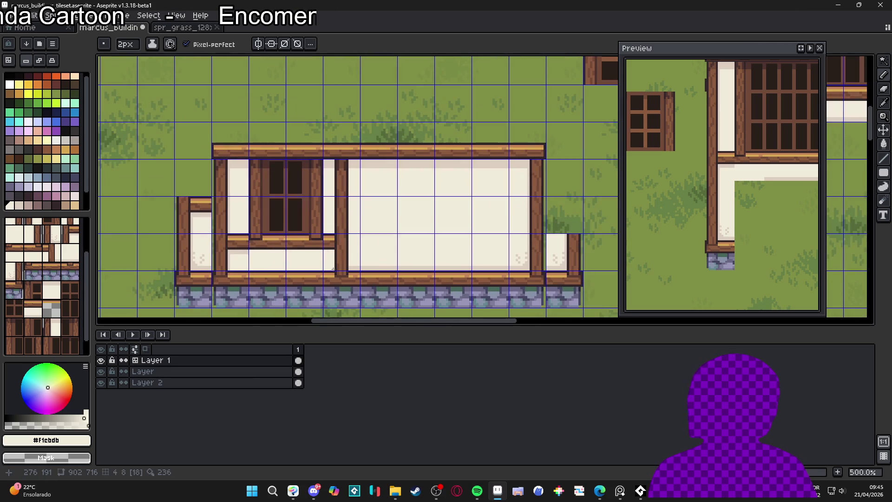
pyautogui.scroll(-2, 334, 269)
pyautogui.scroll(2, 398, 267)
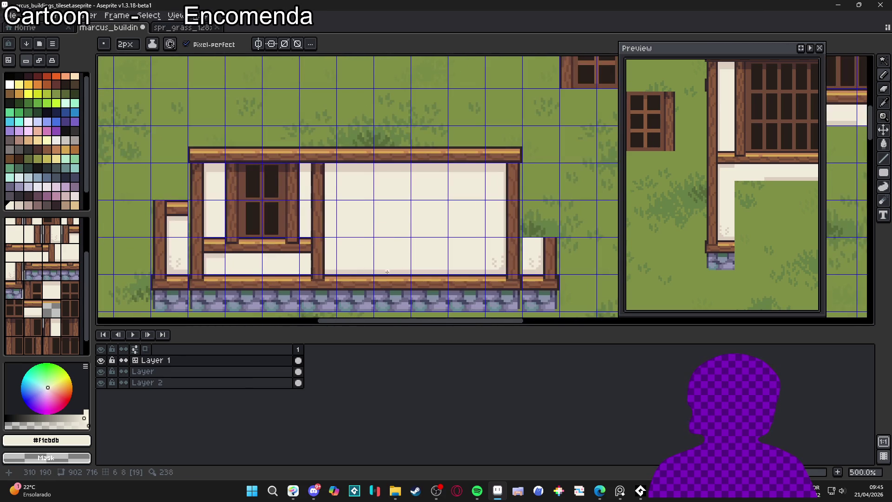
pyautogui.scroll(-2, 383, 274)
pyautogui.scroll(-1, 257, 265)
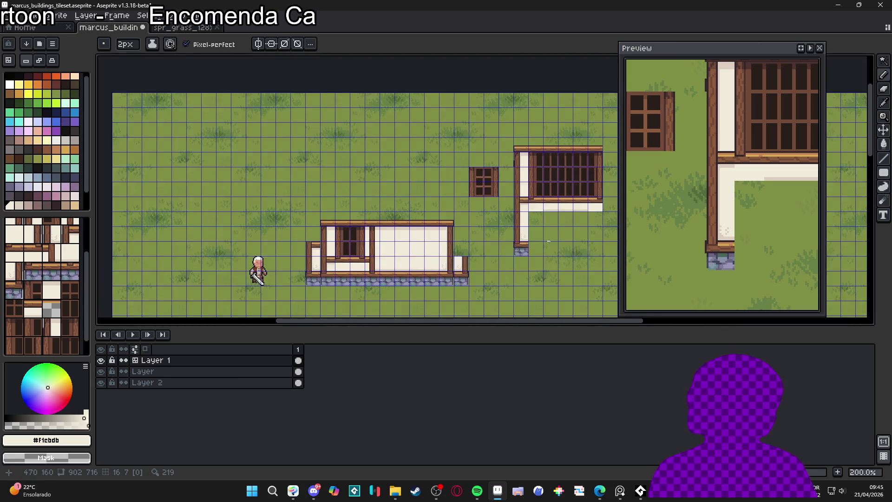
pyautogui.scroll(2, 342, 270)
pyautogui.scroll(1, 342, 270)
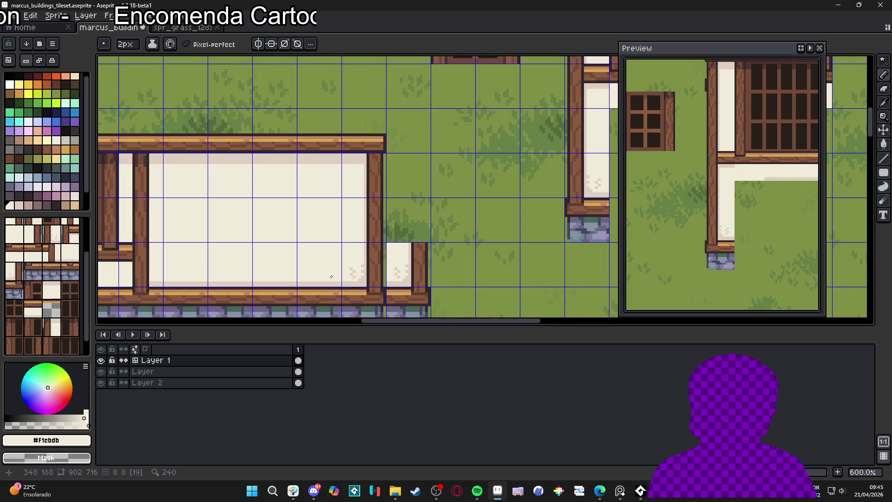
pyautogui.scroll(-2, 422, 261)
pyautogui.scroll(3, 308, 271)
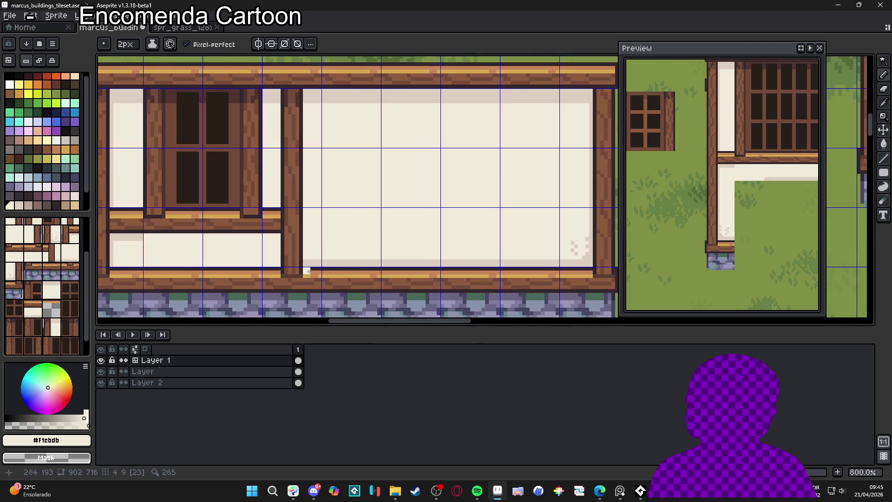
pyautogui.keyDown('alt'); pyautogui.click(311, 262); pyautogui.keyUp('alt')
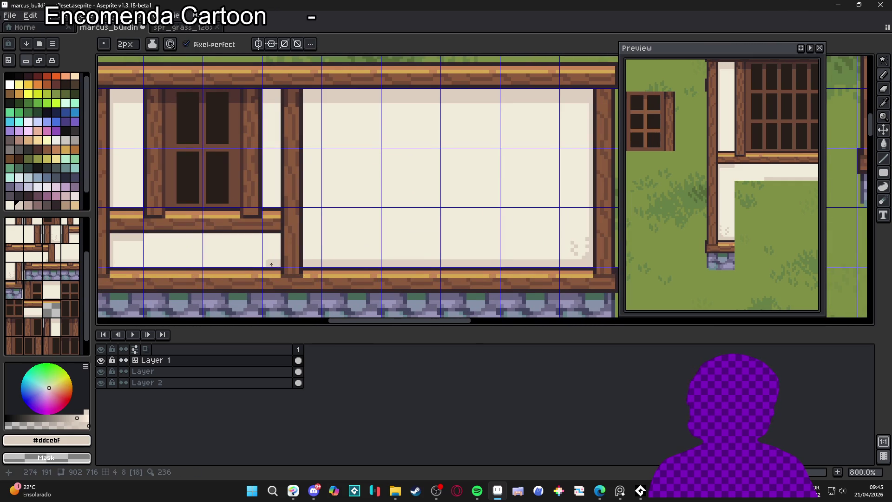
pyautogui.hscroll(-3, 272, 264)
pyautogui.scroll(-2, 261, 264)
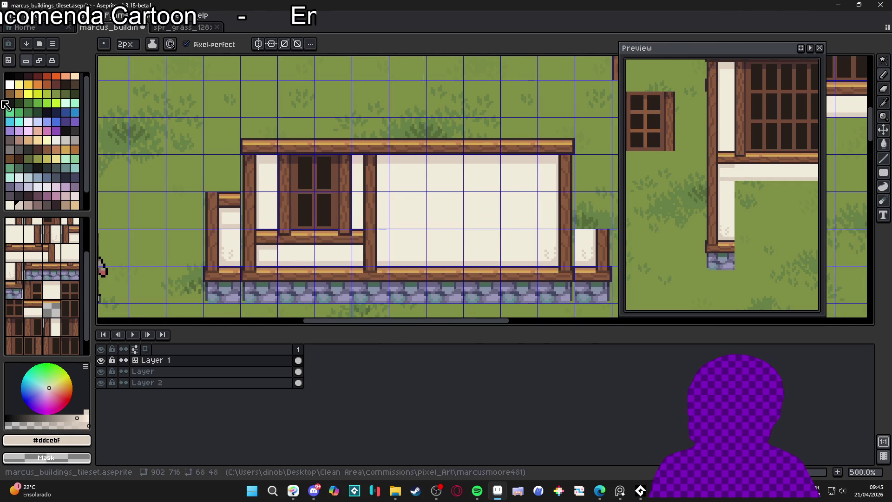
pyautogui.scroll(4, 233, 212)
pyautogui.keyDown('alt'); pyautogui.click(244, 228); pyautogui.keyUp('alt')
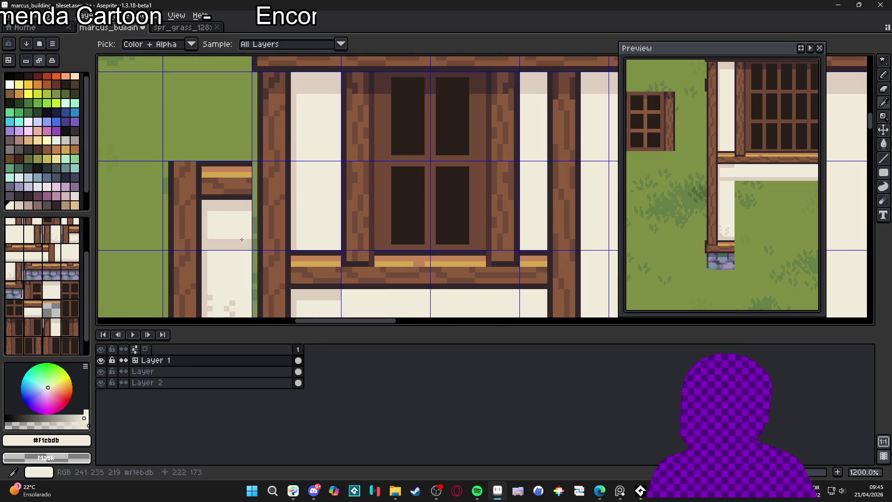
pyautogui.scroll(-6, 215, 248)
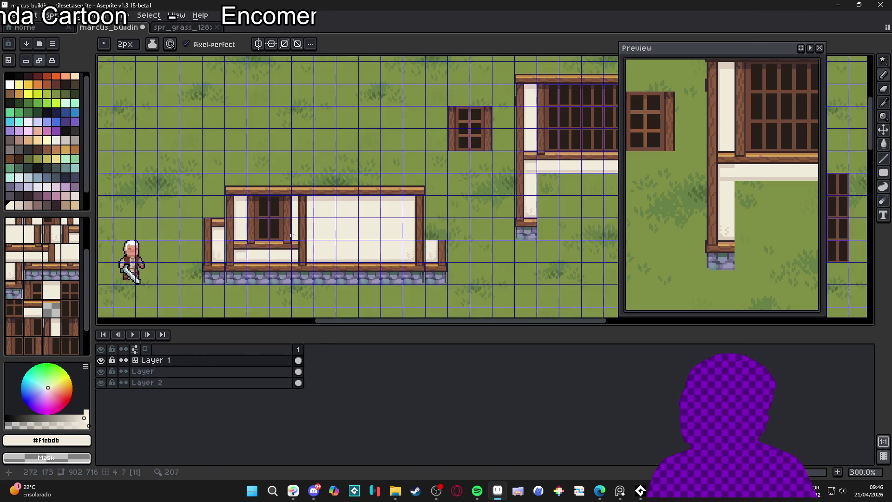
pyautogui.hscroll(3, 241, 225)
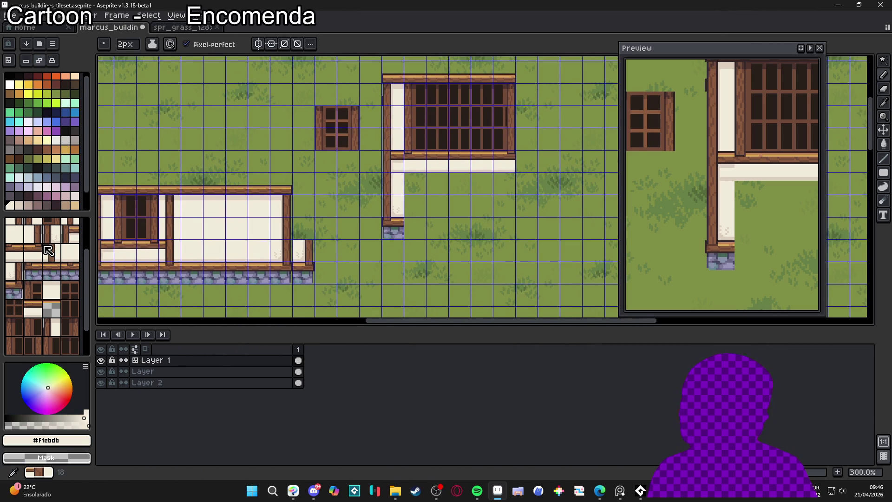
# Step: In Tiles mode, pick a wall tile and stamp two window-frame corner tiles on the wall
pyautogui.press('Tab')
pyautogui.hscroll(-3, 191, 228)
pyautogui.keyDown('alt'); pyautogui.click(228, 228); pyautogui.keyUp('alt')
pyautogui.hscroll(2, 228, 228)
pyautogui.scroll(1, 228, 228)
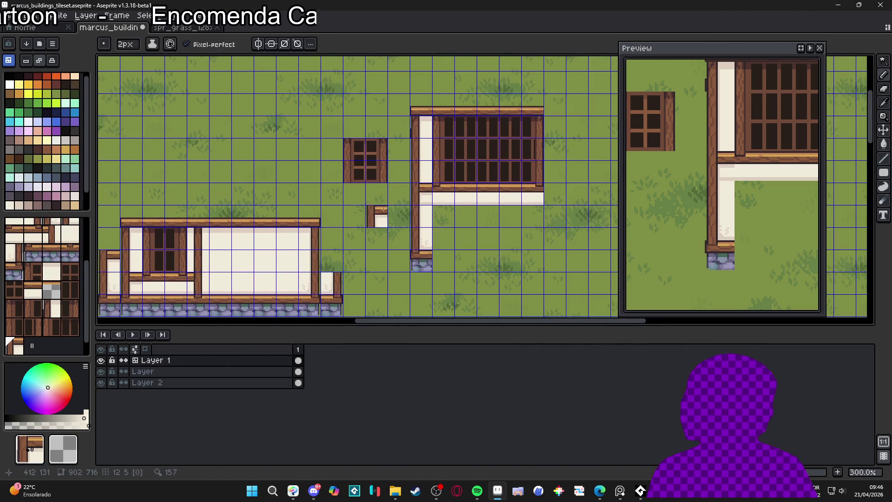
pyautogui.hscroll(-1, 214, 251)
pyautogui.keyDown('alt'); pyautogui.click(185, 285); pyautogui.keyUp('alt')
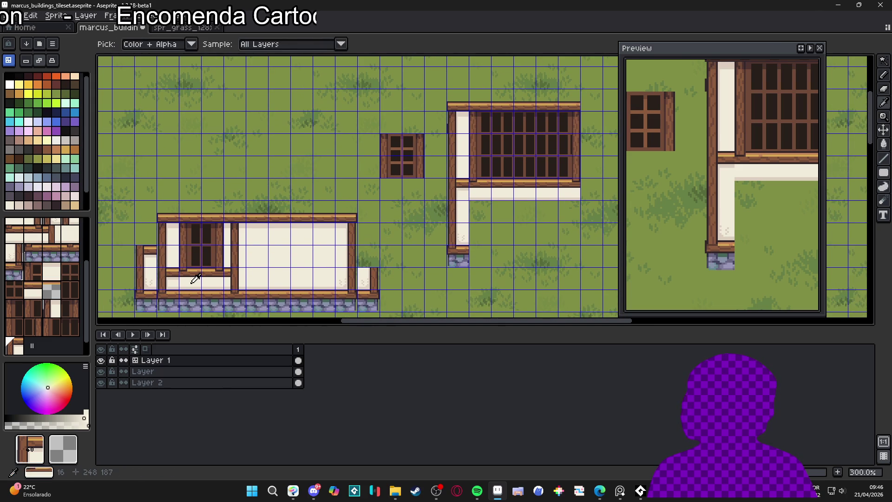
pyautogui.click(311, 284)
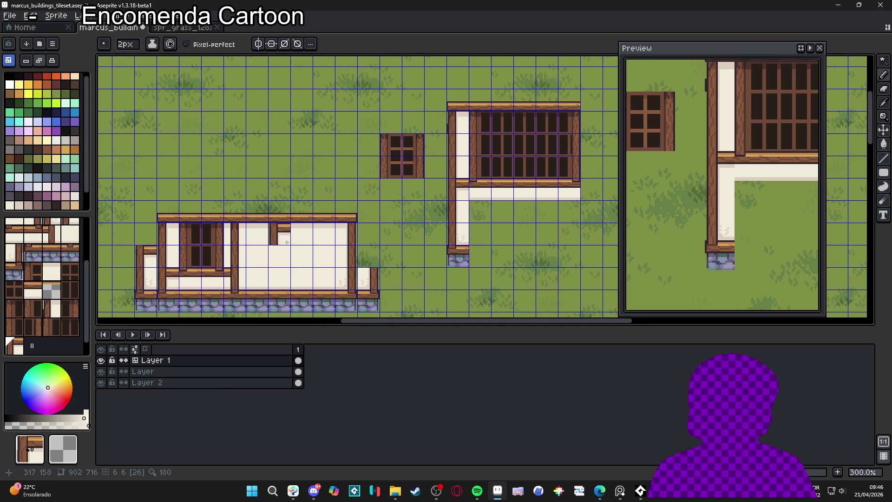
# Step: Pick the sill beam tile 16 and stamp it under the barred window
pyautogui.keyDown('alt'); pyautogui.click(289, 226); pyautogui.keyUp('alt')
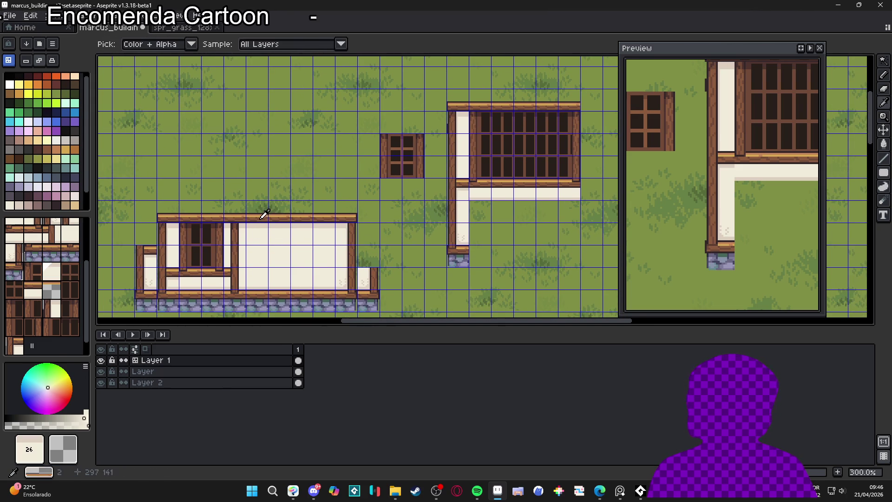
pyautogui.keyDown('alt'); pyautogui.click(265, 213); pyautogui.keyUp('alt')
pyautogui.click(505, 199)
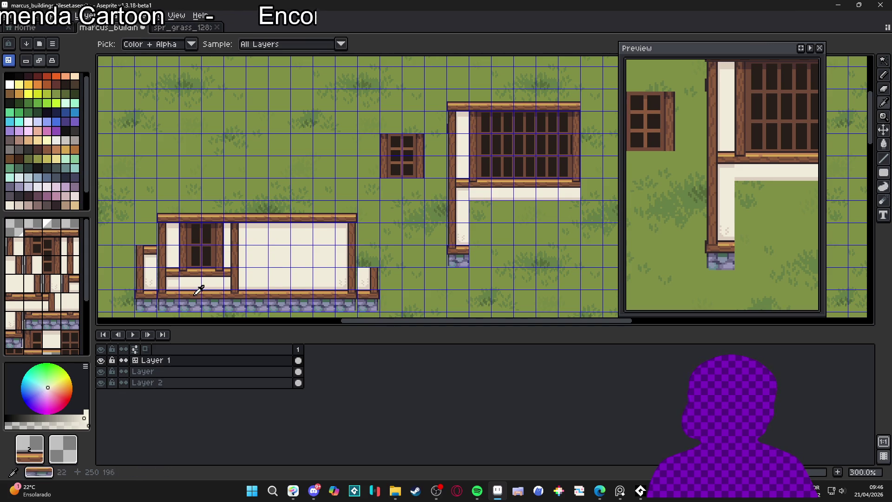
pyautogui.keyDown('alt'); pyautogui.click(508, 197); pyautogui.keyUp('alt')
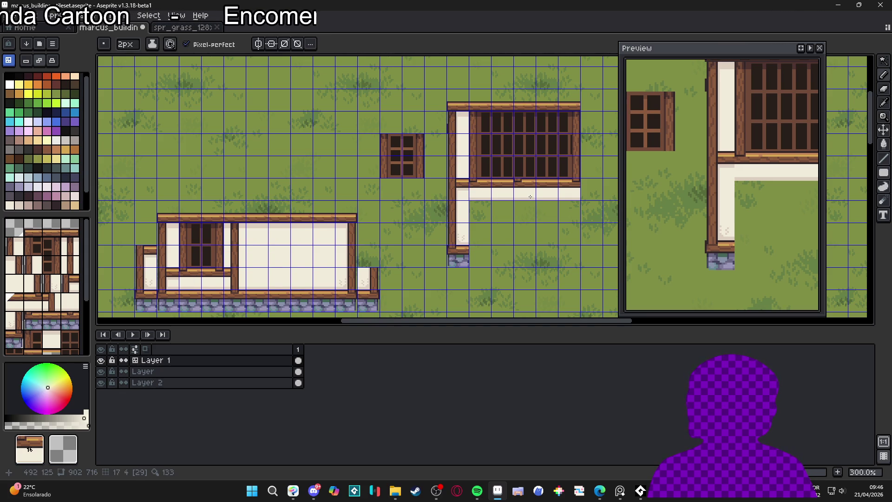
# Step: In pixel mode, paint the wall strip's bottom shadow row white
pyautogui.press('Tab')
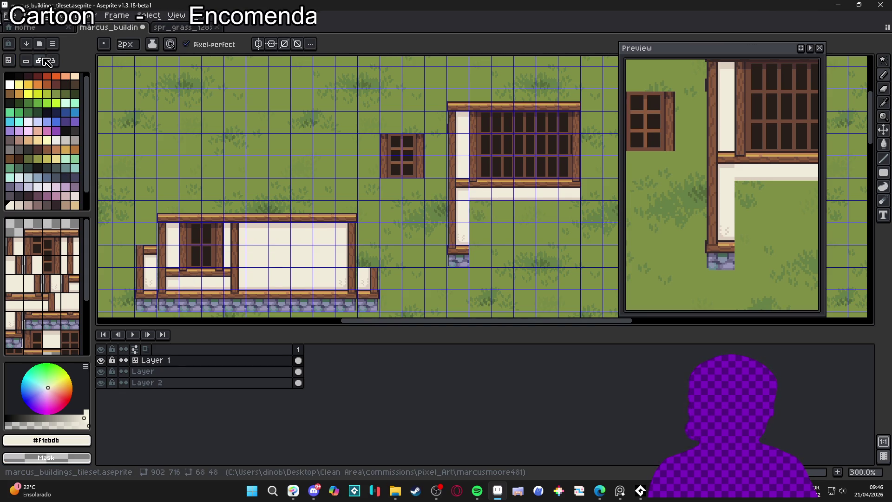
pyautogui.scroll(4, 477, 198)
pyautogui.scroll(-1, 477, 198)
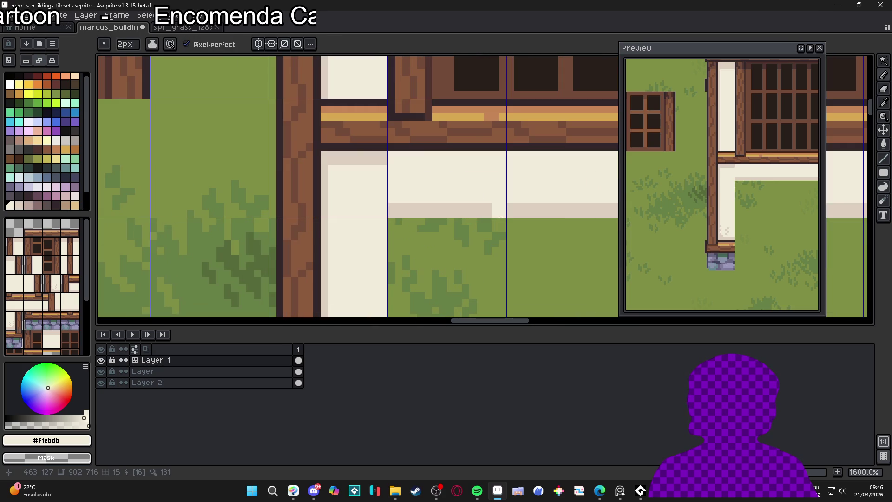
pyautogui.scroll(3, 404, 212)
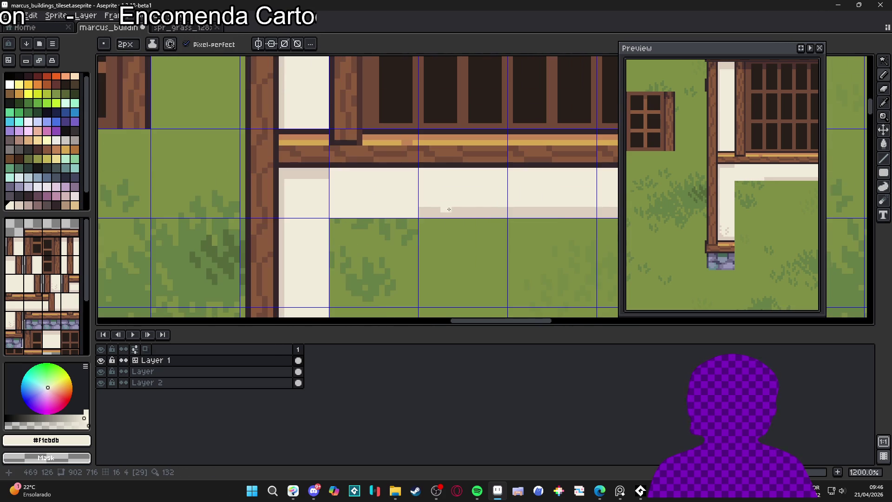
pyautogui.moveTo(424, 213); pyautogui.dragTo(498, 215)
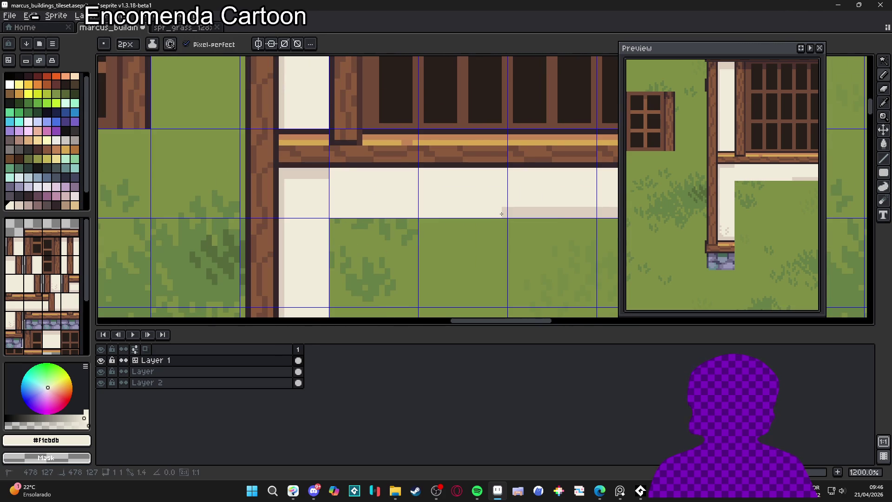
pyautogui.scroll(-3, 502, 214)
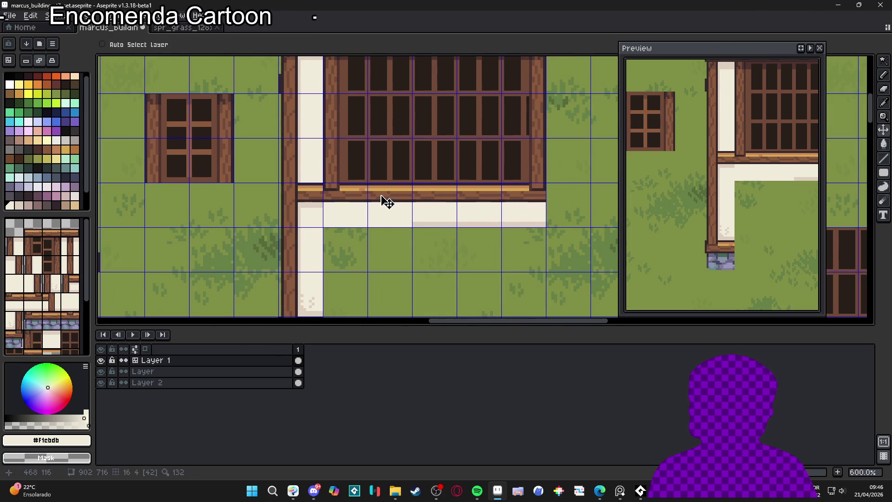
# Step: Stamp the beam-and-wall tile along the white strip in Tiles mode
pyautogui.press('Tab')
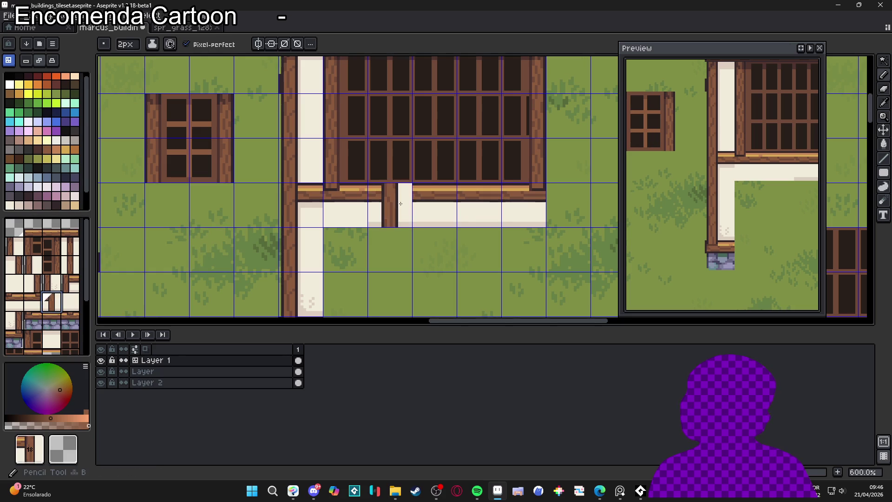
pyautogui.keyDown('alt'); pyautogui.click(432, 212); pyautogui.keyUp('alt')
pyautogui.moveTo(433, 212); pyautogui.dragTo(475, 211)
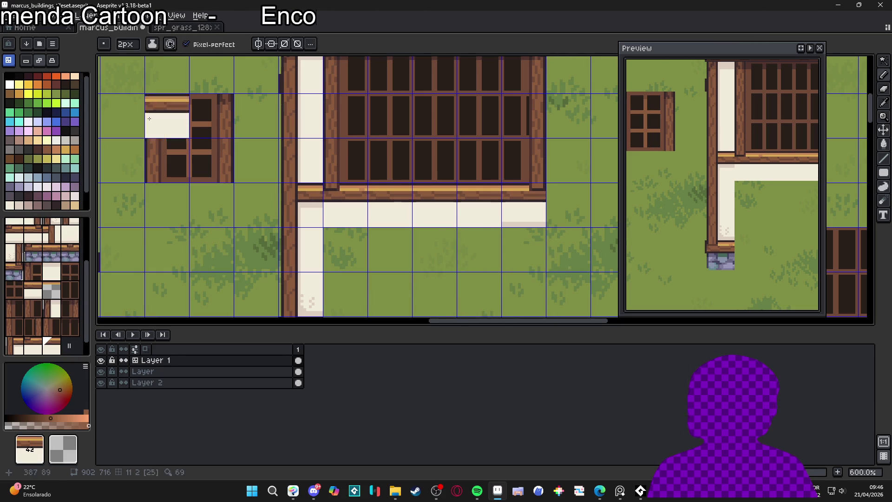
# Step: Paint over the small dark wall patch with the sampled cream #f1ebdb
pyautogui.press('alt')
pyautogui.keyDown('alt'); pyautogui.click(485, 205); pyautogui.keyUp('alt')
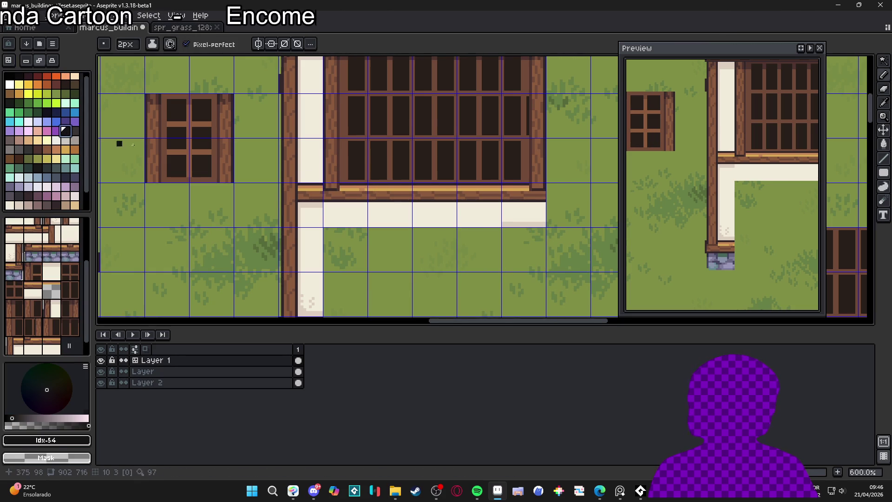
pyautogui.scroll(5, 485, 205)
pyautogui.moveTo(413, 301); pyautogui.dragTo(398, 302)
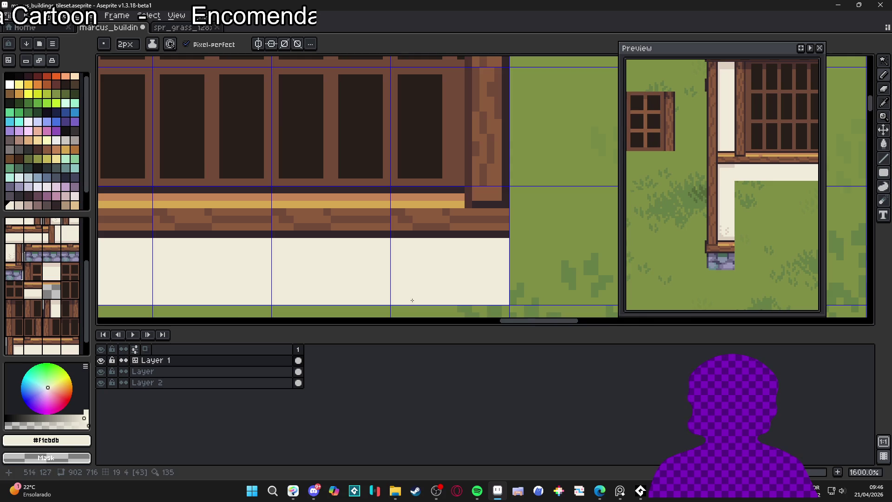
pyautogui.scroll(-7, 387, 261)
# Step: Save marcus_buildings_tileset.aseprite
pyautogui.hotkey('ctrl', 's')
pyautogui.moveTo(387, 261)
pyautogui.mouseDown()
pyautogui.moveTo(349, 214)
pyautogui.moveTo(378, 199)
pyautogui.mouseUp()
pyautogui.scroll(-1, 357, 206)
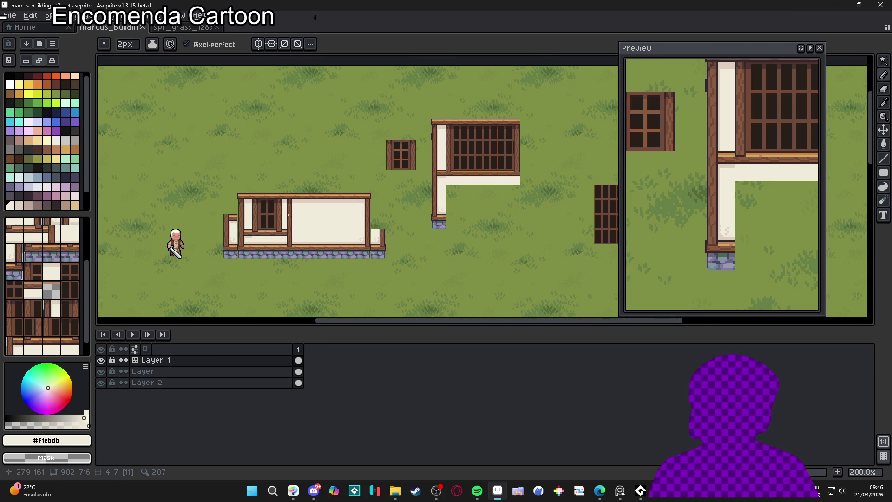
pyautogui.scroll(-2, 291, 212)
pyautogui.scroll(2, 337, 199)
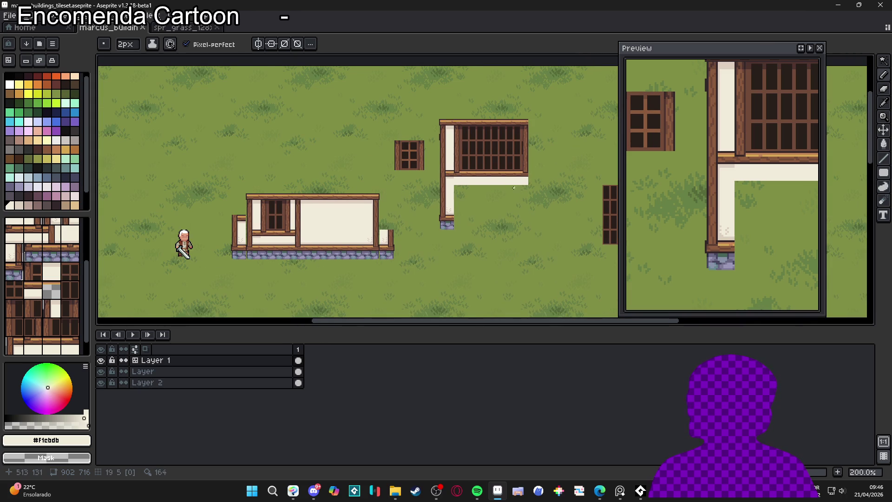
pyautogui.moveTo(518, 186); pyautogui.dragTo(505, 190)
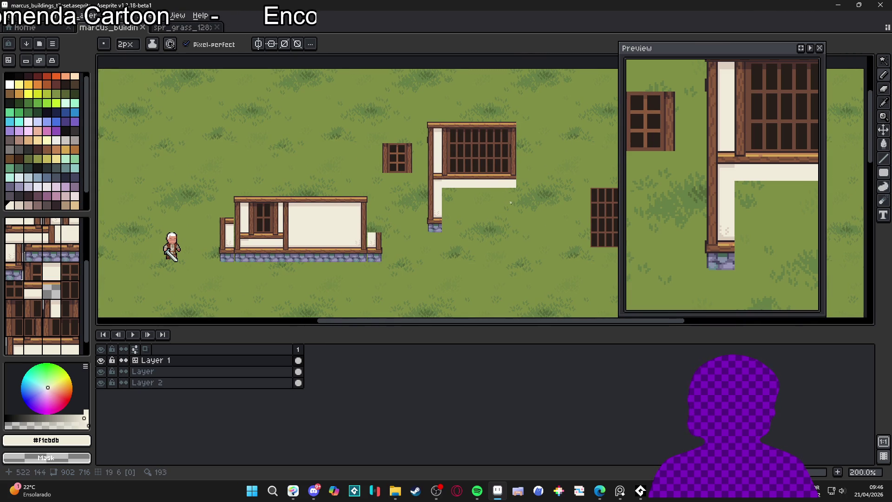
pyautogui.hscroll(2, 502, 204)
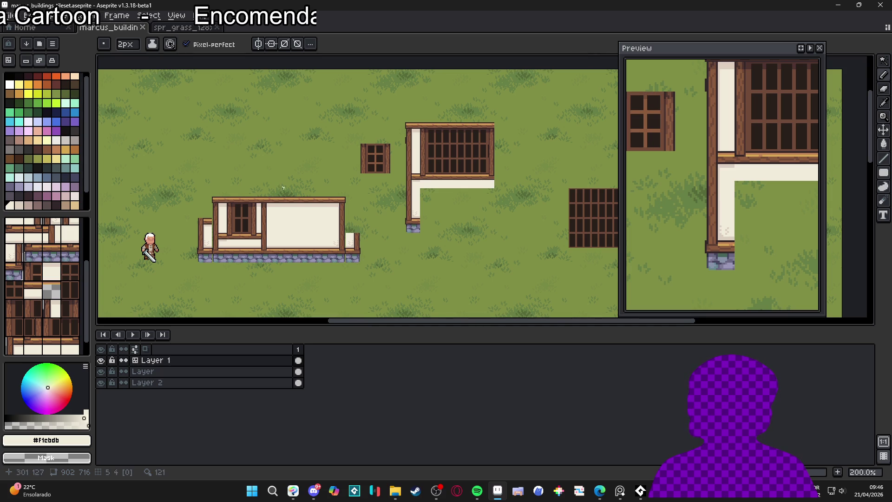
pyautogui.scroll(2, 245, 233)
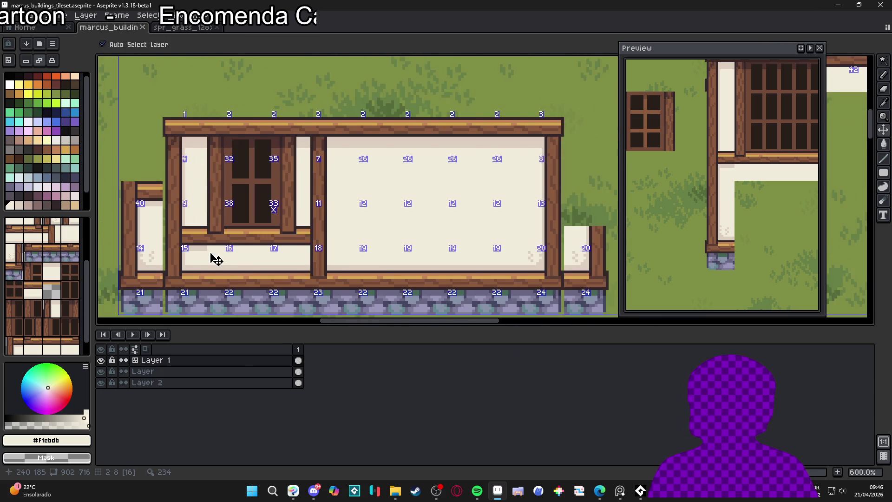
pyautogui.scroll(3, 200, 246)
pyautogui.keyDown('alt'); pyautogui.click(199, 247); pyautogui.keyUp('alt')
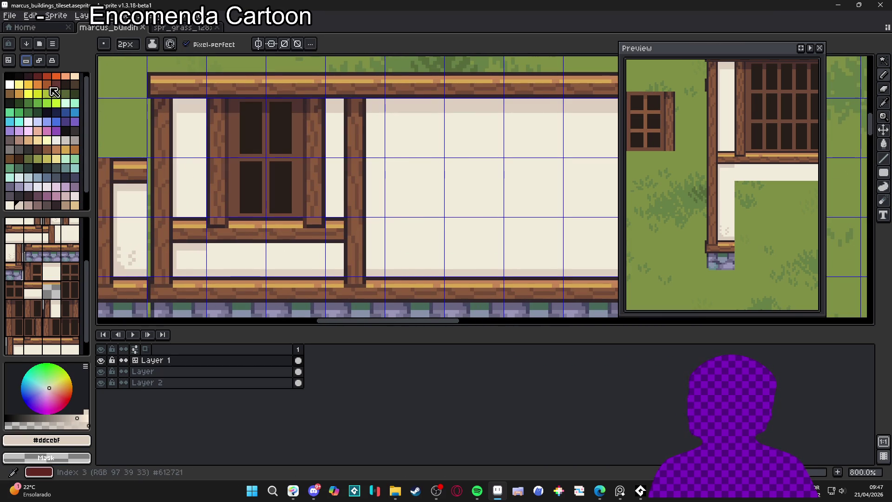
pyautogui.click(212, 247)
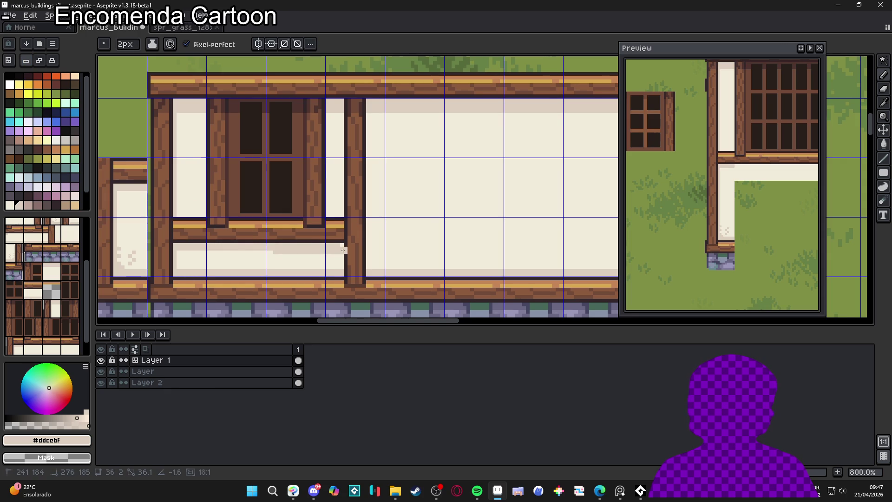
pyautogui.scroll(-3, 343, 250)
pyautogui.moveTo(567, 218)
pyautogui.mouseDown()
pyautogui.moveTo(319, 238)
pyautogui.moveTo(541, 211)
pyautogui.mouseUp()
pyautogui.scroll(-1, 327, 244)
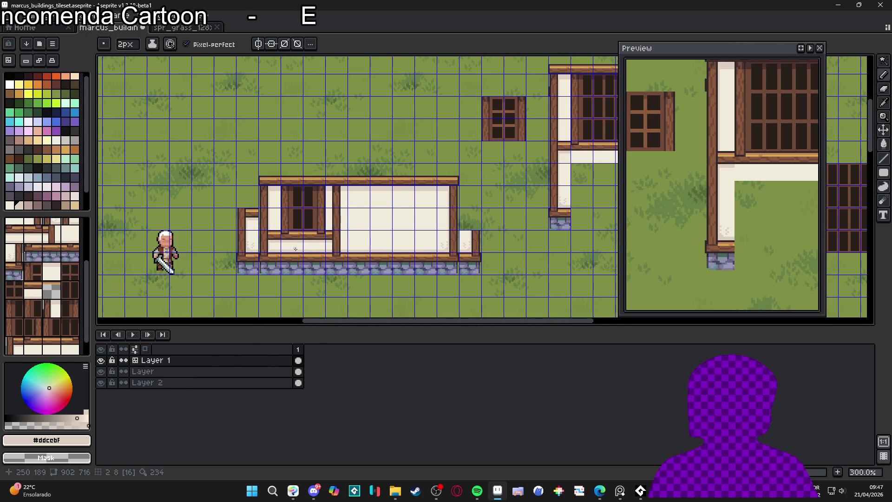
pyautogui.scroll(3, 296, 249)
pyautogui.scroll(-1, 343, 242)
pyautogui.scroll(3, 367, 255)
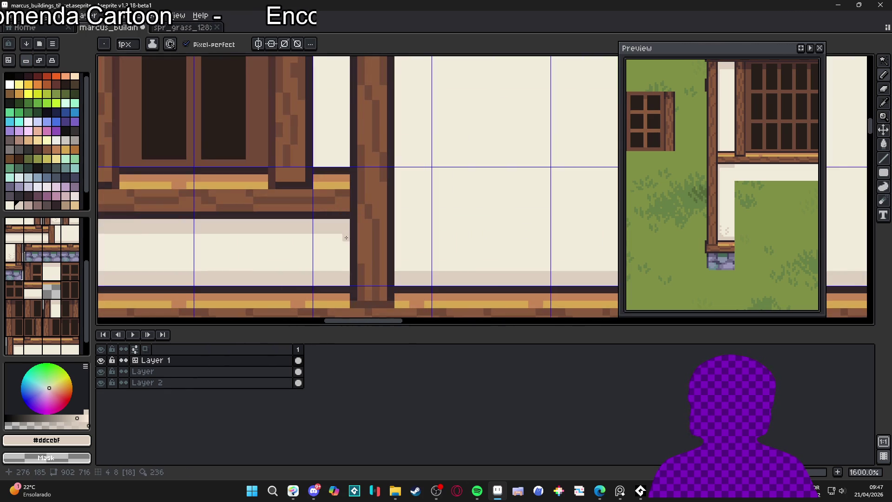
pyautogui.scroll(-3, 393, 270)
pyautogui.scroll(-1, 393, 269)
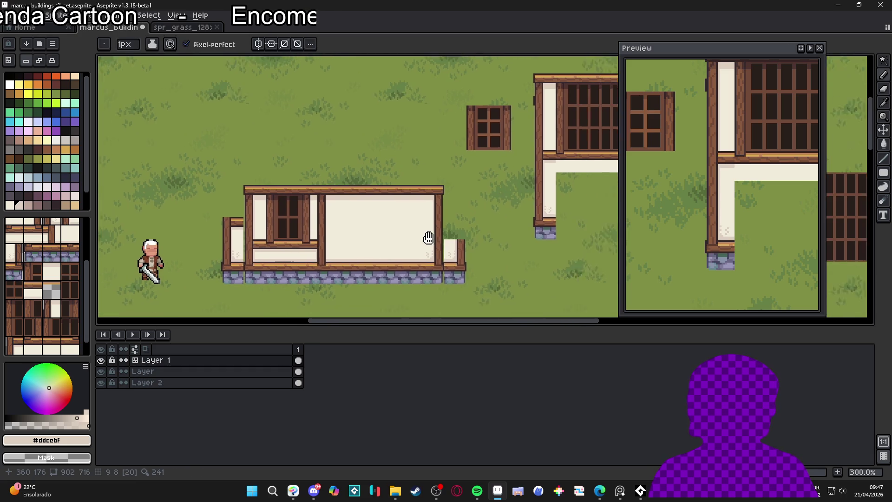
pyautogui.scroll(-1, 493, 229)
pyautogui.scroll(-1, 488, 225)
pyautogui.scroll(1, 483, 223)
pyautogui.scroll(-1, 366, 211)
pyautogui.scroll(1, 366, 211)
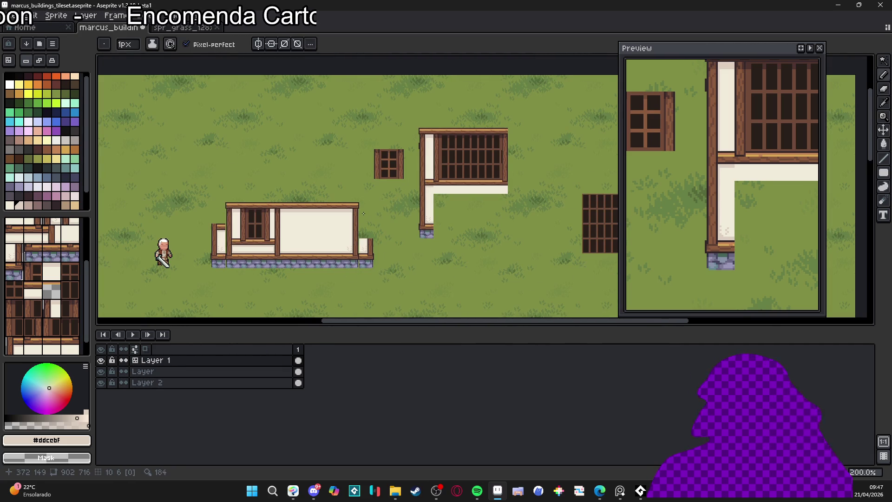
pyautogui.scroll(-1, 483, 201)
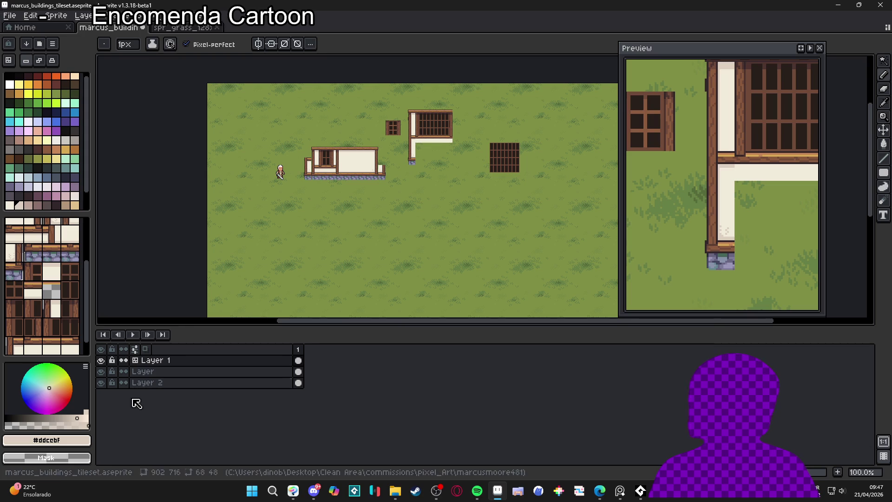
pyautogui.press('ctrl')
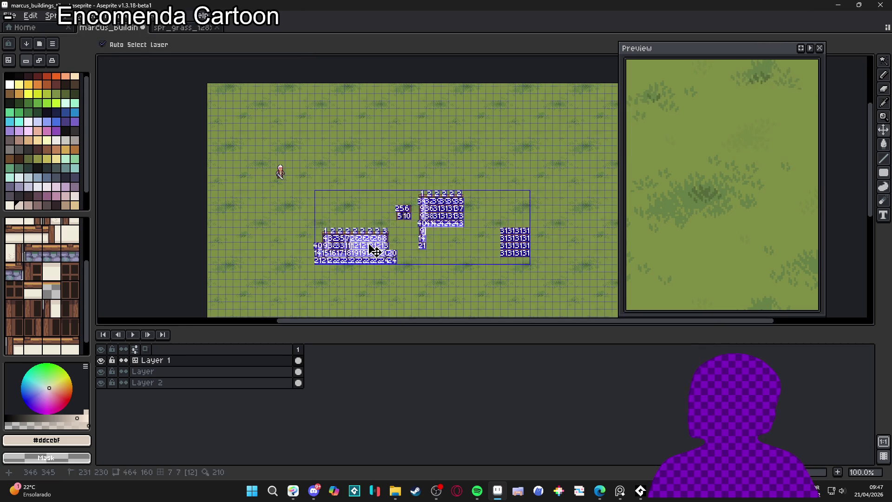
pyautogui.scroll(3, 369, 250)
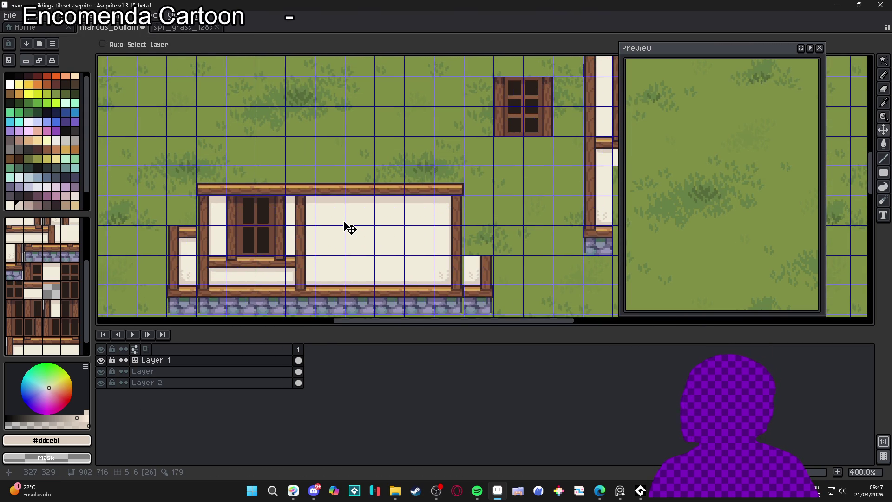
pyautogui.scroll(-2, 355, 230)
pyautogui.keyDown('ctrl'); pyautogui.click(184, 100); pyautogui.keyUp('ctrl')
# Step: Move the character sprite slightly lower, just left of the front house's stone base
pyautogui.moveTo(184, 100)
pyautogui.mouseDown()
pyautogui.moveTo(221, 300)
pyautogui.moveTo(221, 263)
pyautogui.mouseUp()
pyautogui.scroll(3, 220, 300)
pyautogui.scroll(-3, 222, 263)
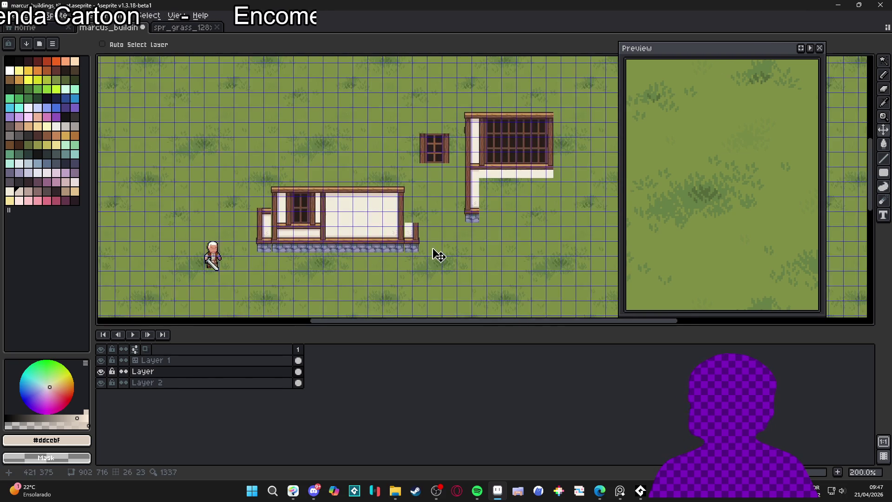
pyautogui.hscroll(2, 434, 254)
# Step: Hide the tile grid to check the placement, then show it again
pyautogui.hotkey('ctrl', "'")
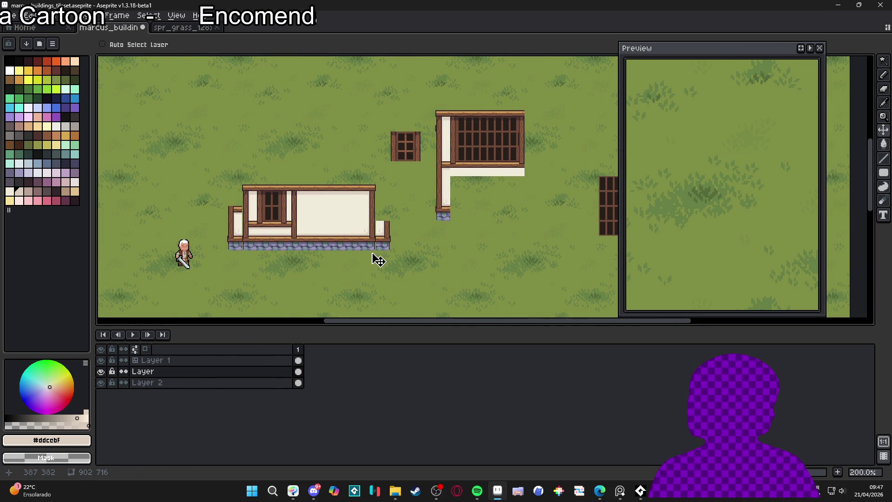
pyautogui.hscroll(-1, 335, 228)
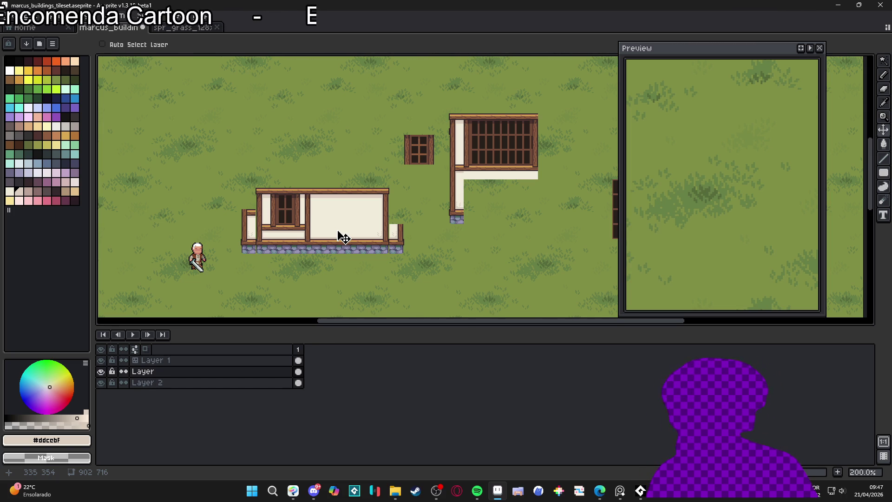
pyautogui.scroll(3, 339, 205)
pyautogui.press("ctrl+'")
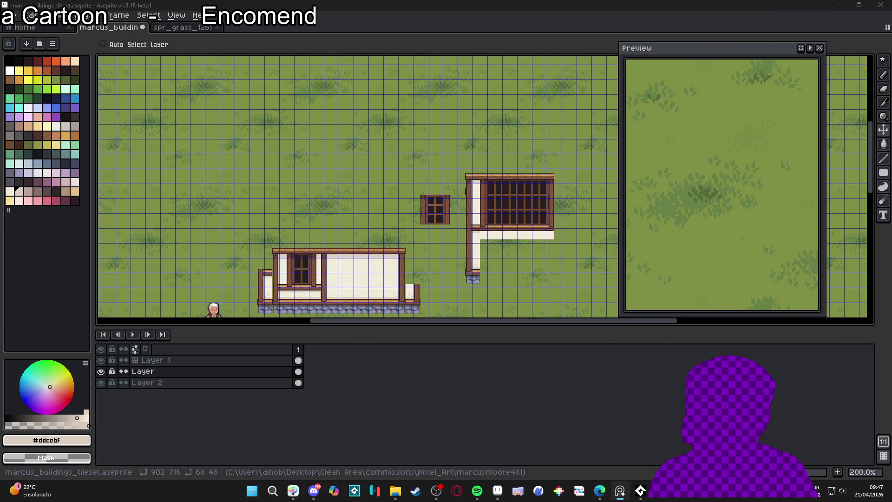
pyautogui.scroll(1, 275, 168)
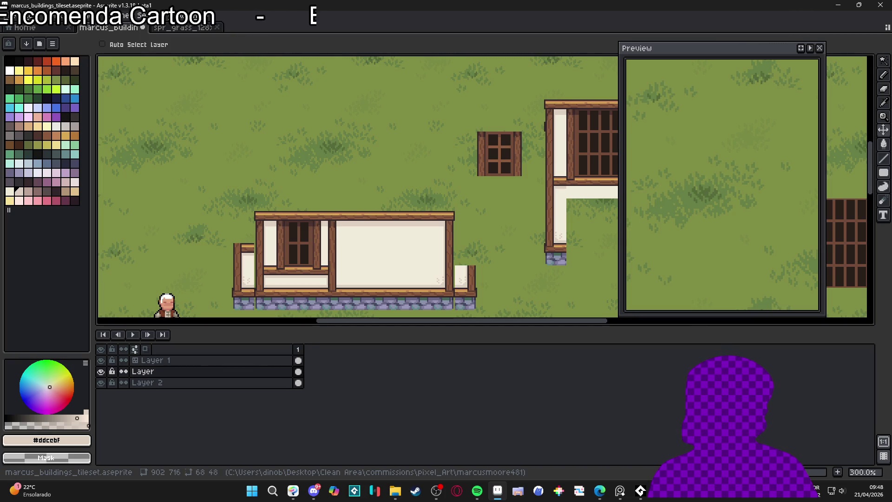
pyautogui.scroll(-1, 362, 186)
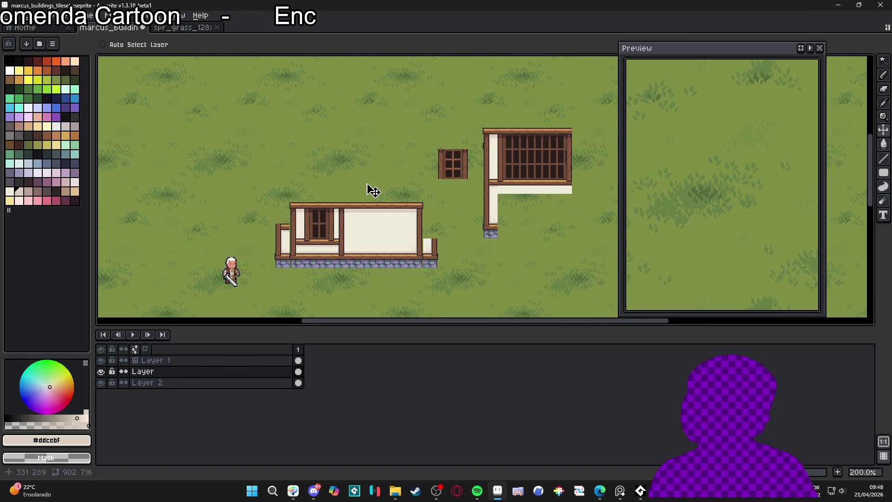
pyautogui.hscroll(1, 344, 186)
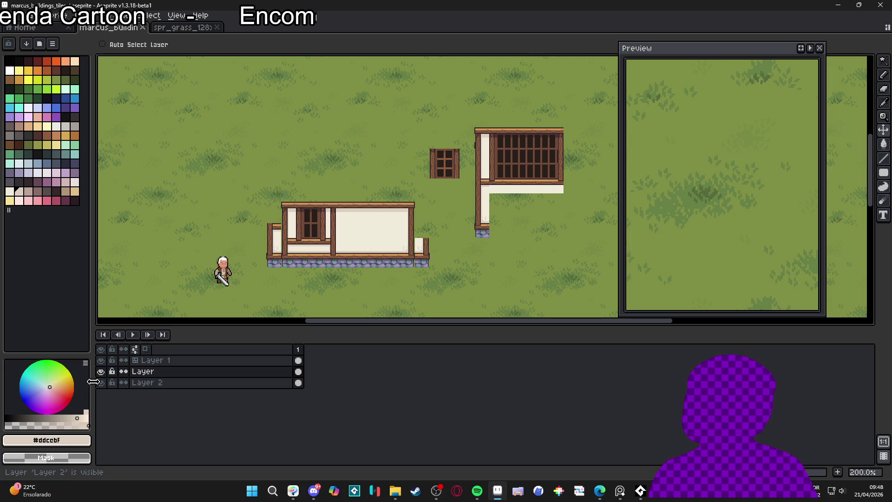
# Step: Return to Layer 1 and marquee a tile-aligned area on the grass
pyautogui.click(162, 366)
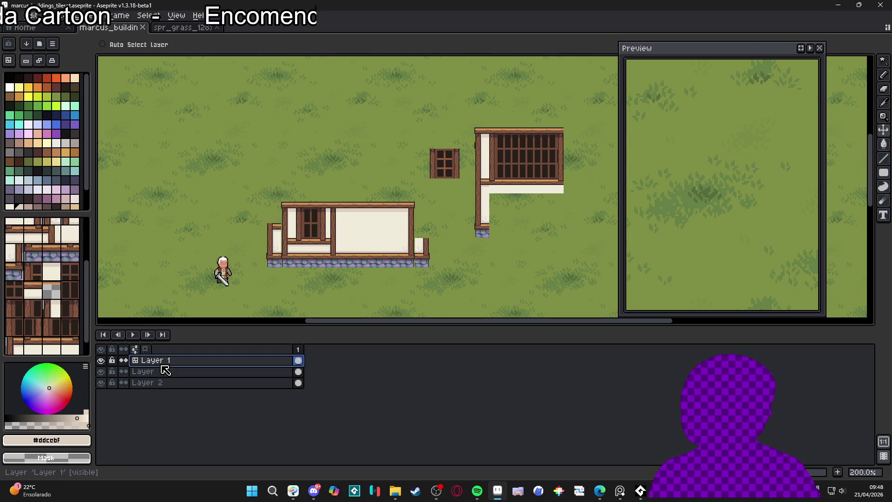
pyautogui.press('m')
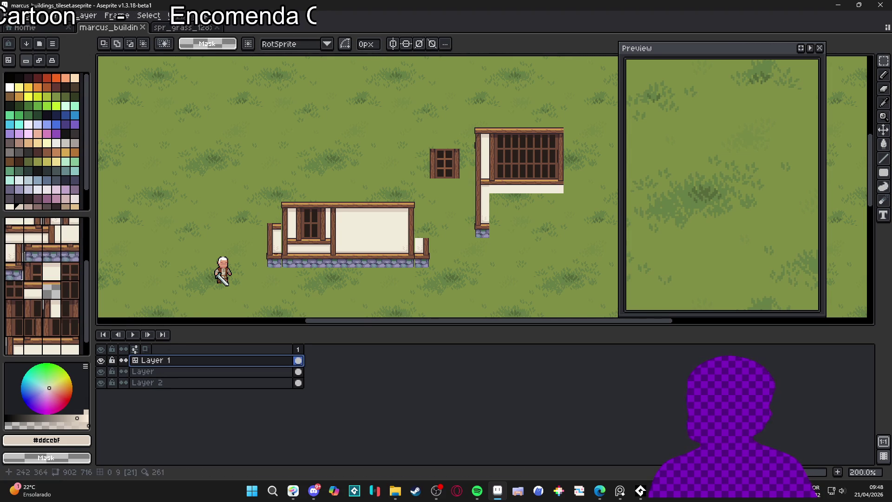
pyautogui.scroll(1, 298, 170)
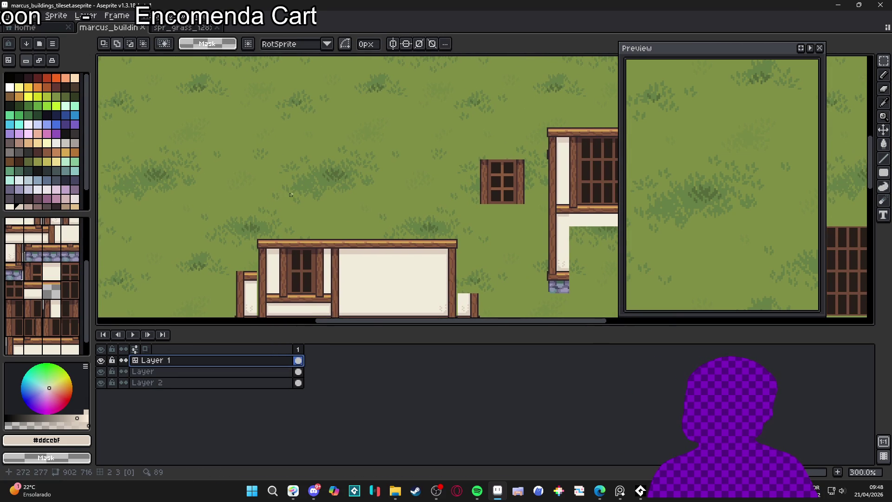
pyautogui.scroll(-1, 353, 210)
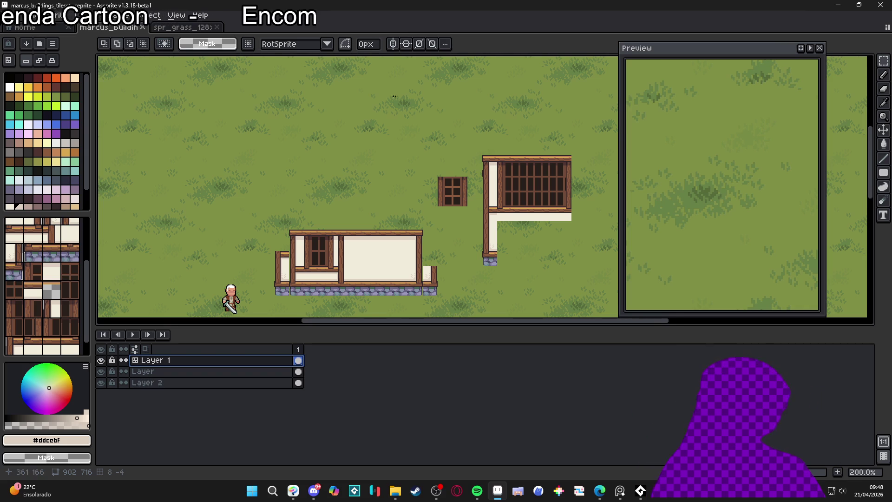
pyautogui.scroll(4, 488, 178)
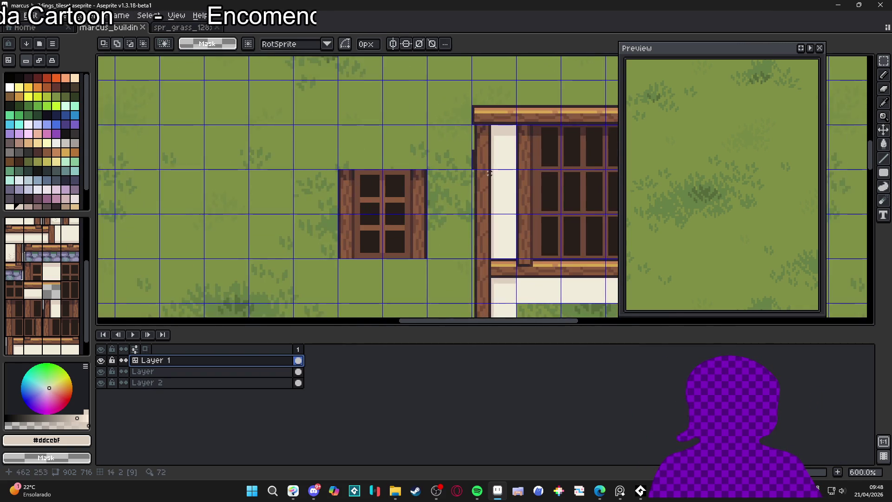
pyautogui.scroll(-3, 488, 178)
pyautogui.scroll(-1, 356, 191)
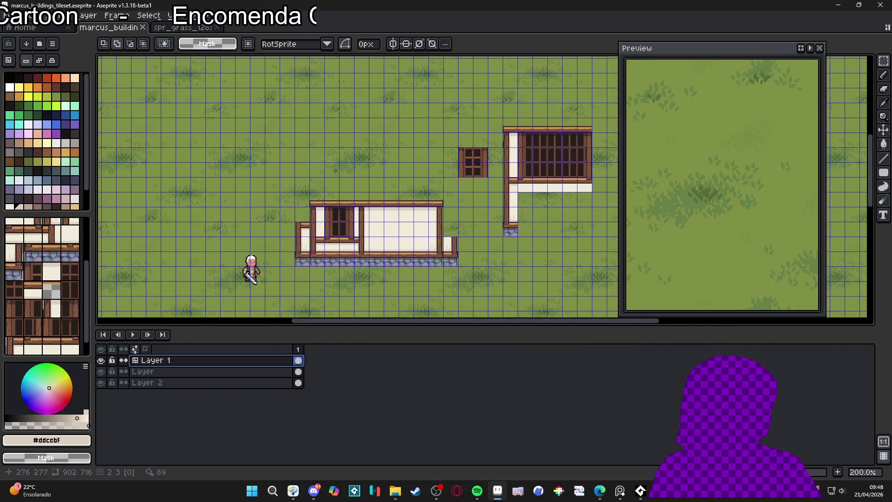
pyautogui.scroll(1, 346, 132)
pyautogui.moveTo(323, 127)
pyautogui.mouseDown()
pyautogui.moveTo(456, 170)
pyautogui.moveTo(446, 173)
pyautogui.mouseUp()
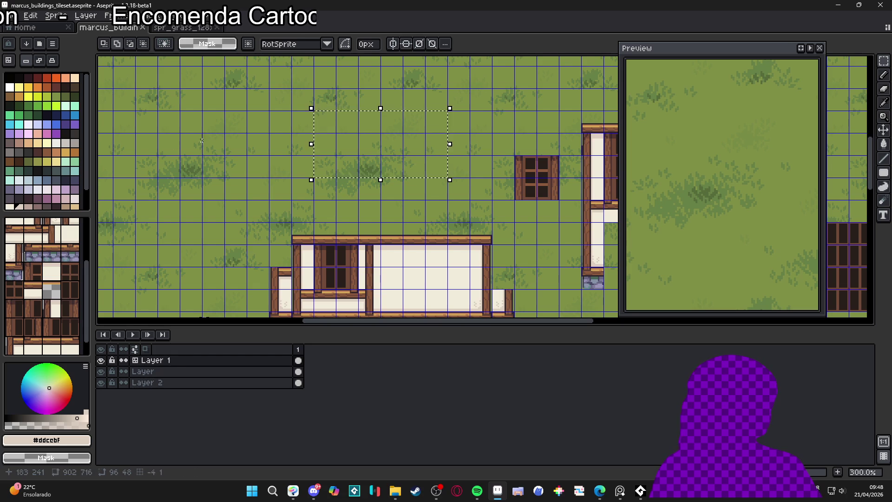
# Step: Set orange-brown #b47538 as the colour and marquee one empty grid cell
pyautogui.click(75, 152)
pyautogui.scroll(2, 349, 157)
pyautogui.moveTo(349, 157); pyautogui.dragTo(356, 157)
pyautogui.press('g')
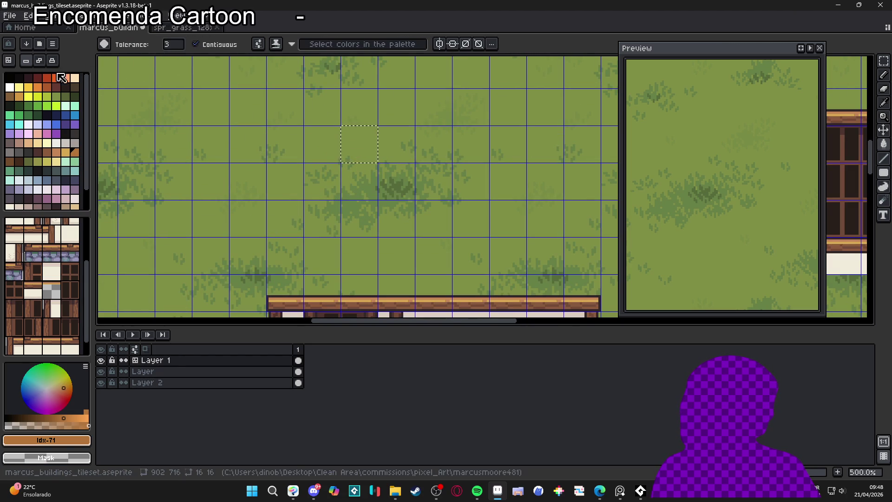
# Step: Bucket-fill the selected cell with orange-brown, creating a new plain tile
pyautogui.click(374, 148)
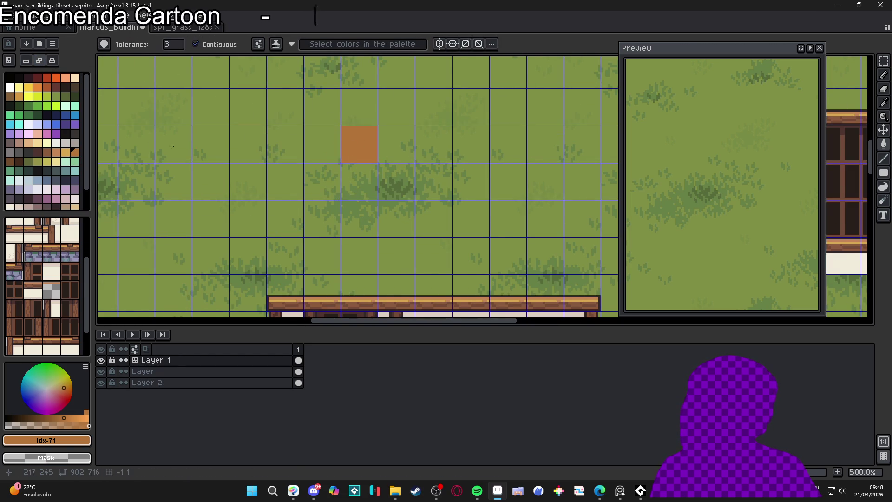
pyautogui.scroll(-2, 301, 134)
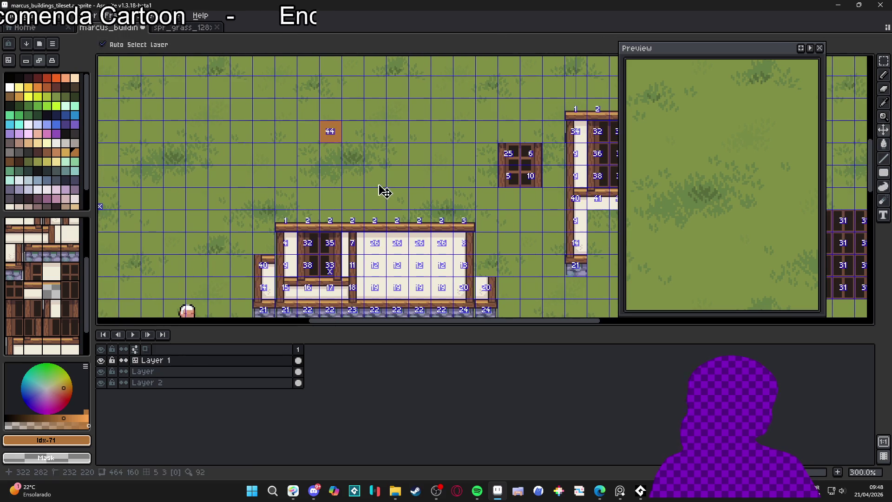
pyautogui.hotkey('ctrl', "'")
pyautogui.scroll(-1, 329, 147)
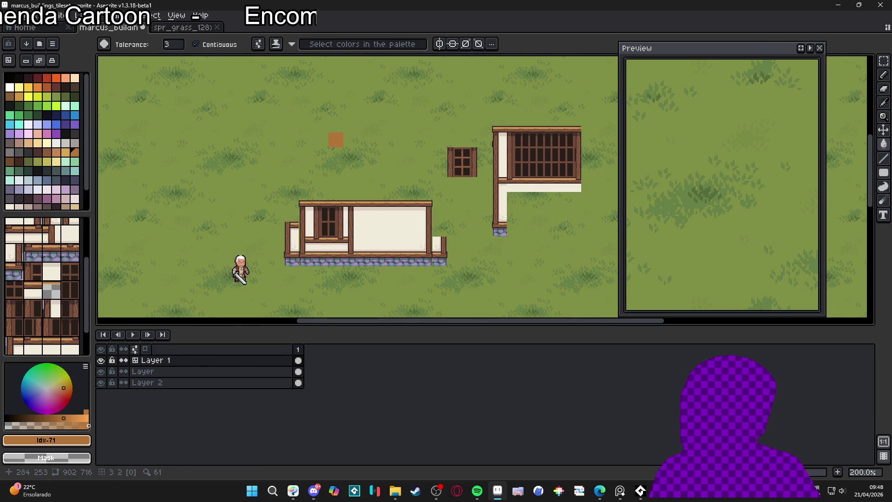
pyautogui.scroll(2, 295, 253)
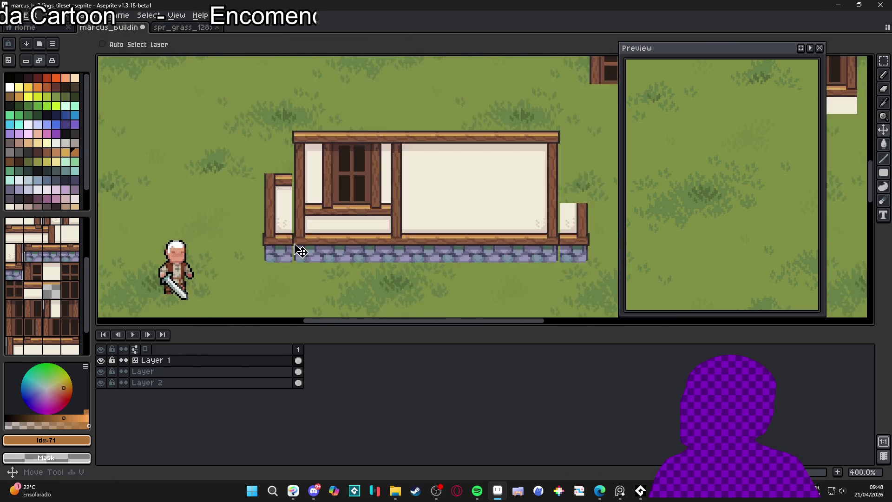
pyautogui.hotkey('ctrl', "'")
pyautogui.scroll(2, 291, 237)
pyautogui.scroll(-2, 290, 237)
pyautogui.hotkey('ctrl', "'")
pyautogui.scroll(-1, 384, 216)
pyautogui.scroll(-1, 414, 207)
pyautogui.scroll(2, 373, 213)
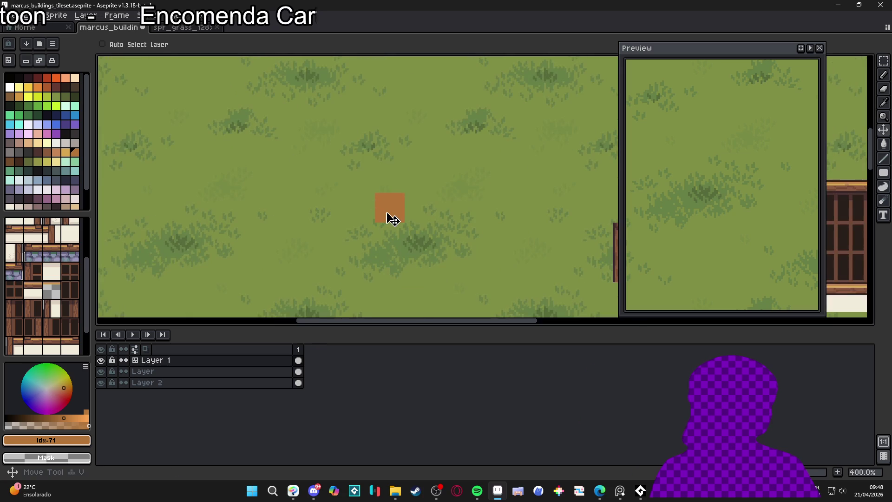
# Step: Paint a large rectangle of orange tile 44 on the grass, undoing a stray edge tile
pyautogui.keyDown('alt'); pyautogui.click(390, 207); pyautogui.keyUp('alt')
pyautogui.moveTo(389, 207)
pyautogui.mouseDown()
pyautogui.moveTo(390, 177)
pyautogui.moveTo(360, 237)
pyautogui.moveTo(426, 176)
pyautogui.mouseUp()
pyautogui.moveTo(449, 208)
pyautogui.mouseDown()
pyautogui.moveTo(450, 237)
pyautogui.moveTo(361, 267)
pyautogui.moveTo(341, 231)
pyautogui.moveTo(330, 177)
pyautogui.moveTo(450, 177)
pyautogui.moveTo(450, 267)
pyautogui.moveTo(330, 267)
pyautogui.mouseUp()
pyautogui.click(122, 177)
pyautogui.hotkey('ctrl', 'z')
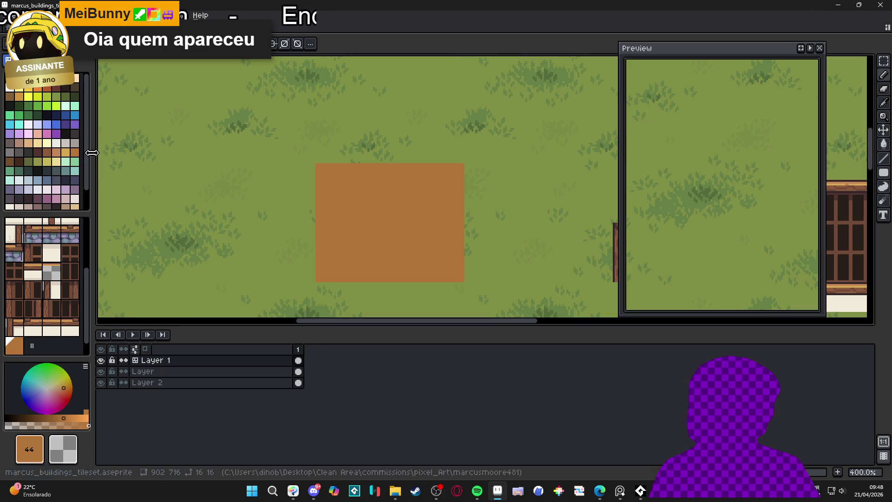
# Step: Draw a dark brown plank line across the tiled floor, undoing a trial vertical line
pyautogui.press('Tab')
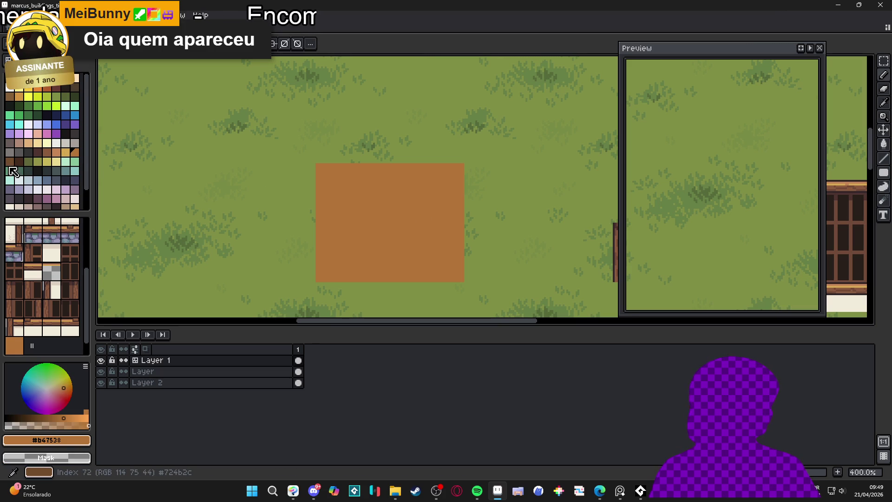
pyautogui.click(10, 163)
pyautogui.scroll(1, 365, 216)
pyautogui.scroll(-1, 365, 217)
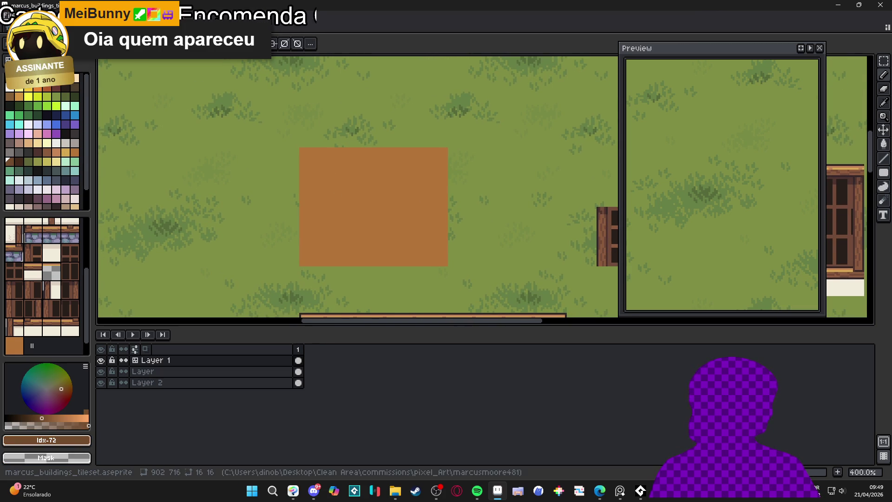
pyautogui.scroll(3, 349, 190)
pyautogui.moveTo(349, 191); pyautogui.dragTo(436, 191)
pyautogui.scroll(1, 378, 183)
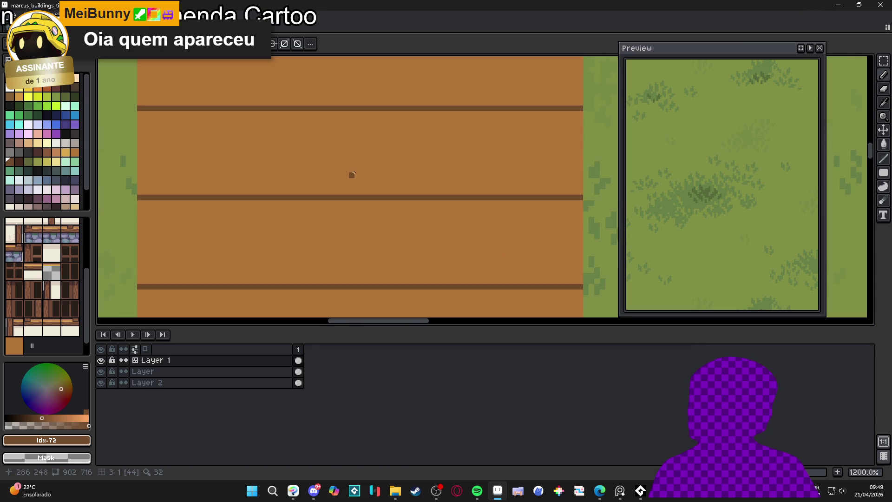
pyautogui.scroll(-4, 349, 190)
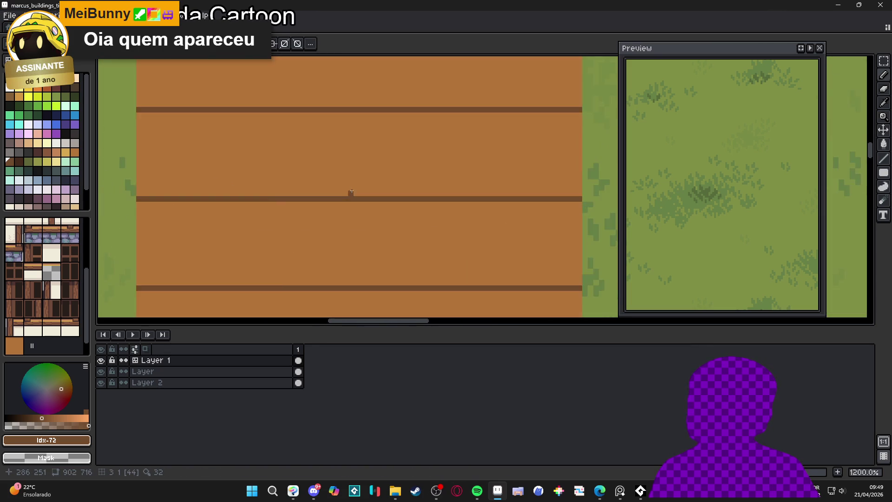
pyautogui.scroll(2, 349, 191)
pyautogui.moveTo(345, 194); pyautogui.dragTo(345, 141)
pyautogui.hotkey('ctrl', 'z')
pyautogui.hotkey('ctrl', 'z')
pyautogui.hotkey('ctrl', 'z')
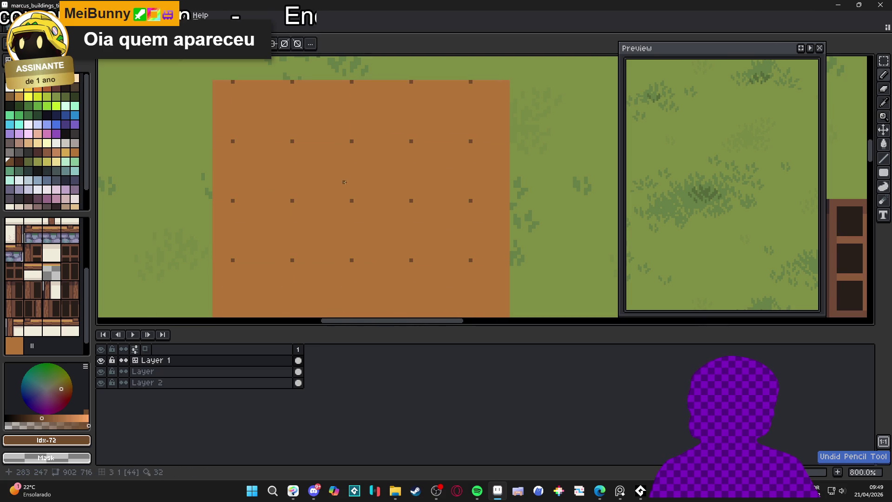
# Step: Add horizontal plank lines, thin them with wood orange, and nudge alternate lines down a pixel
pyautogui.moveTo(344, 186); pyautogui.dragTo(417, 185)
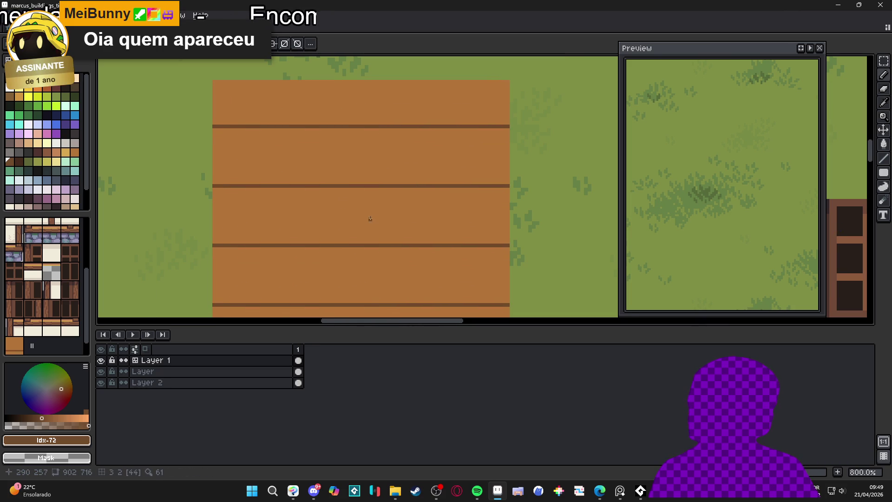
pyautogui.moveTo(367, 218); pyautogui.dragTo(426, 219)
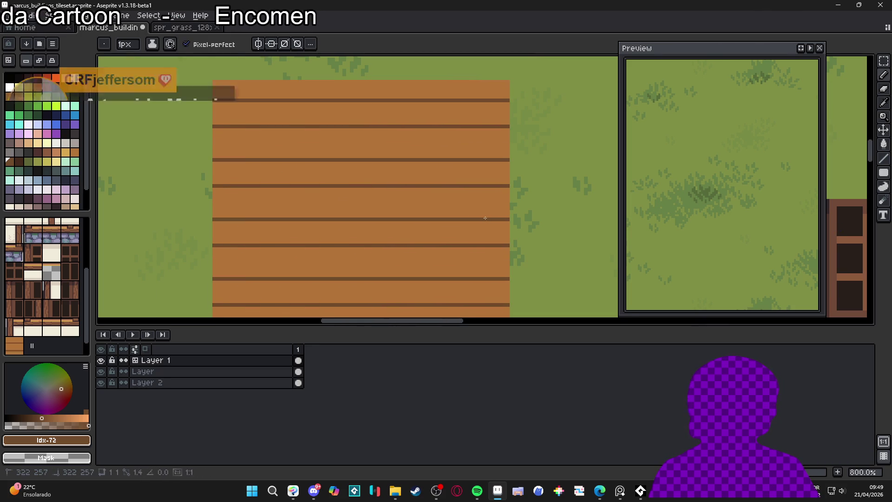
pyautogui.scroll(2, 358, 215)
pyautogui.moveTo(358, 215)
pyautogui.mouseDown()
pyautogui.moveTo(593, 214)
pyautogui.moveTo(353, 221)
pyautogui.mouseUp()
pyautogui.keyDown('alt'); pyautogui.click(582, 225); pyautogui.keyUp('alt')
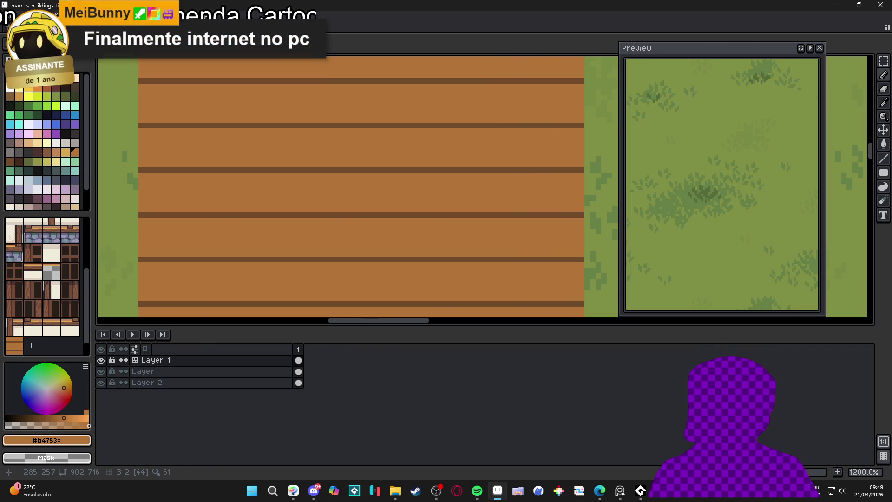
pyautogui.moveTo(384, 234); pyautogui.dragTo(361, 241)
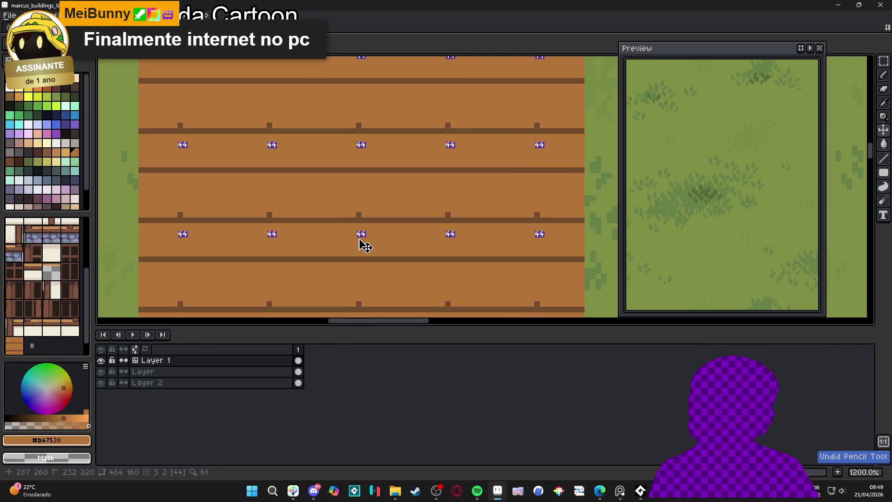
# Step: Pick #724b2c and draw a vertical seam between the floor planks
pyautogui.keyDown('alt'); pyautogui.click(379, 259); pyautogui.keyUp('alt')
pyautogui.hotkey('ctrl', 'd')
pyautogui.moveTo(385, 255)
pyautogui.mouseDown()
pyautogui.moveTo(382, 164)
pyautogui.moveTo(331, 259)
pyautogui.mouseUp()
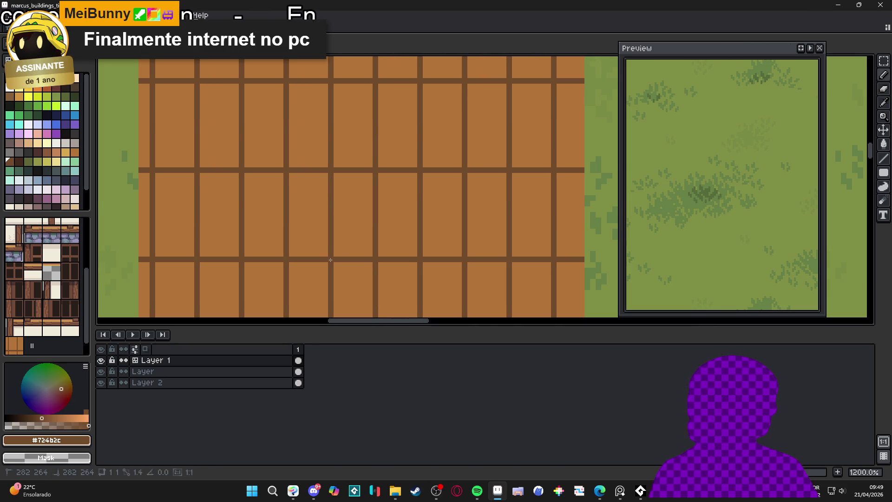
pyautogui.scroll(-1, 354, 210)
pyautogui.moveTo(353, 210); pyautogui.dragTo(353, 207)
pyautogui.scroll(2, 349, 212)
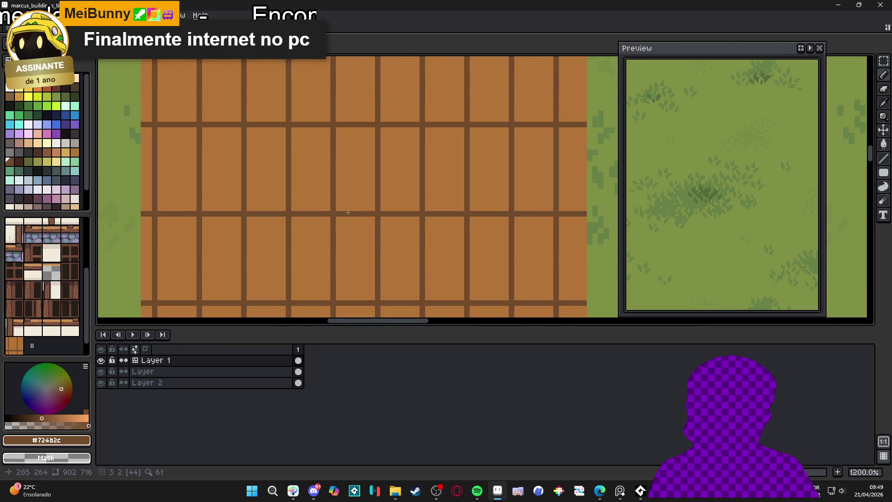
# Step: Add dark #724b2c notches at the plank ends beside the seams
pyautogui.click(348, 210)
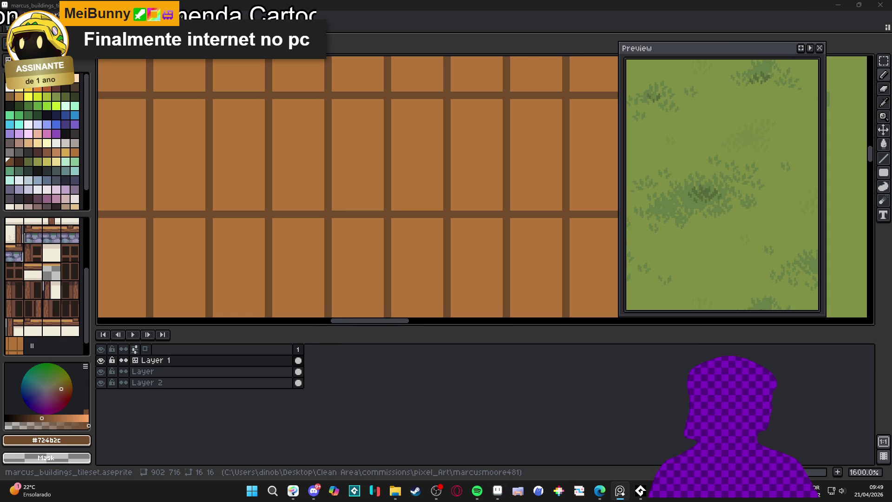
pyautogui.scroll(2, 370, 180)
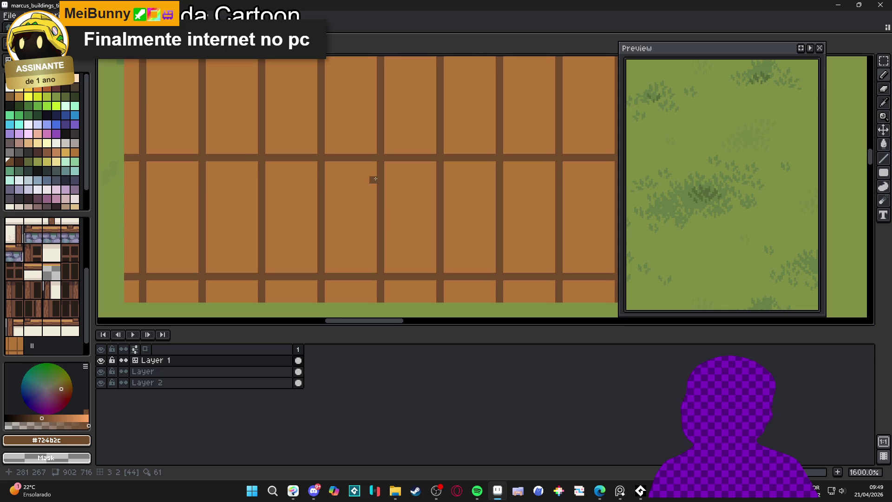
pyautogui.moveTo(413, 138); pyautogui.dragTo(436, 141)
pyautogui.click(324, 138)
pyautogui.moveTo(313, 137); pyautogui.dragTo(335, 138)
pyautogui.scroll(-5, 370, 149)
pyautogui.scroll(2, 371, 154)
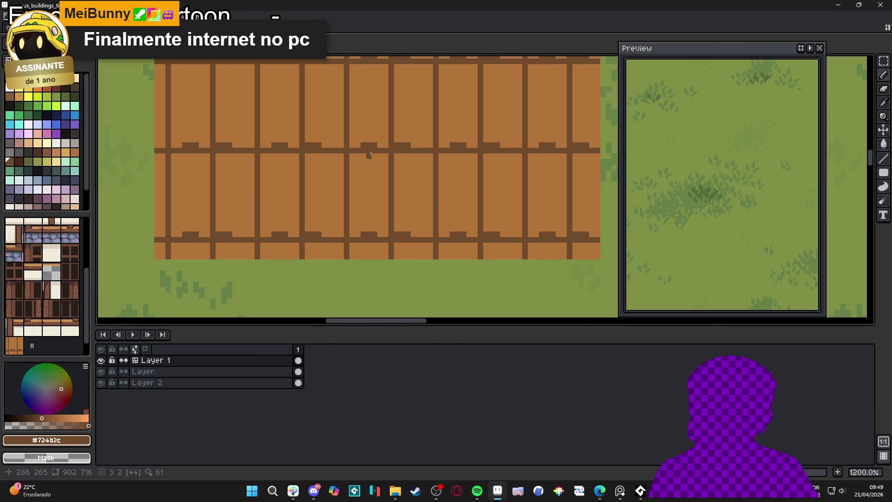
# Step: Pan the Preview to inspect the wooden tiles, then select the light tan highlight colour
pyautogui.moveTo(725, 116)
pyautogui.mouseDown()
pyautogui.moveTo(724, 171)
pyautogui.moveTo(756, 175)
pyautogui.mouseUp()
pyautogui.scroll(-3, 411, 192)
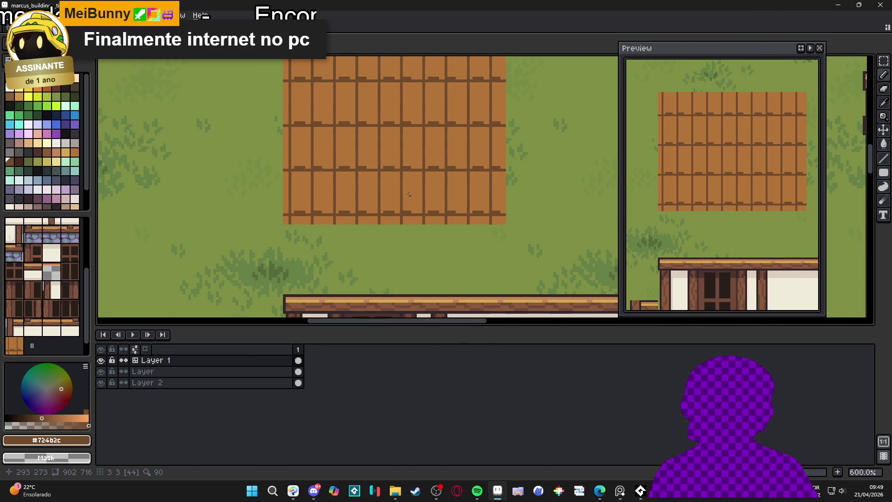
pyautogui.scroll(-1, 405, 220)
pyautogui.scroll(-2, 406, 215)
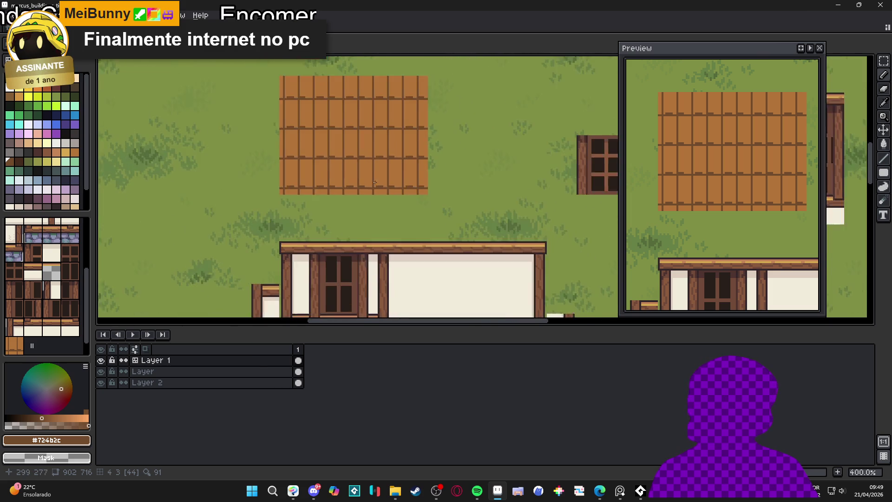
pyautogui.scroll(6, 355, 178)
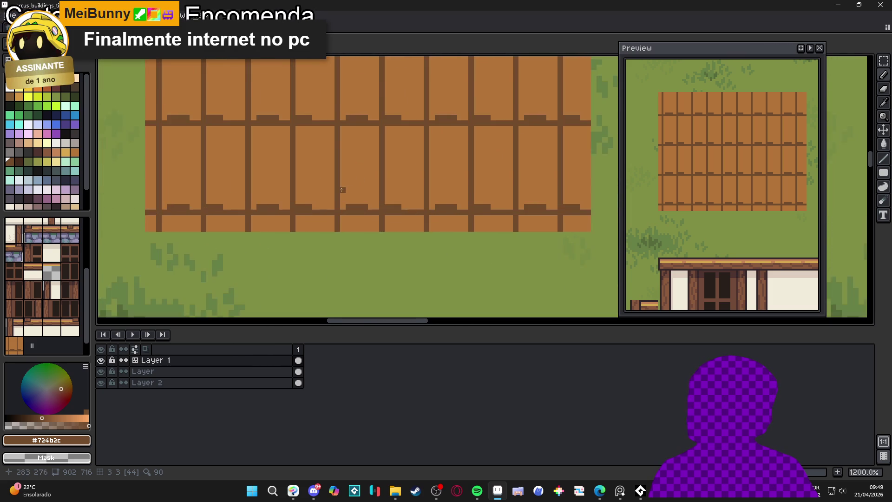
pyautogui.scroll(-3, 341, 134)
pyautogui.scroll(1, 330, 142)
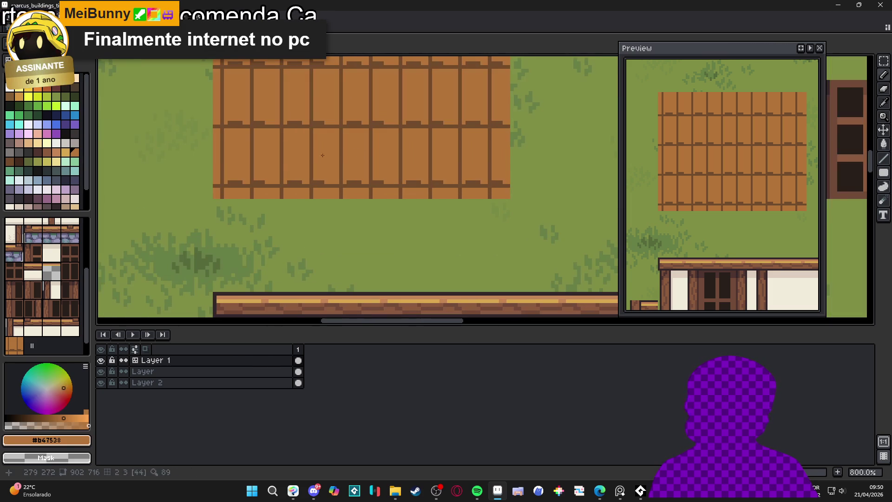
pyautogui.click(69, 153)
pyautogui.scroll(3, 347, 160)
# Step: Pencil a light tan highlight shape on a plank, undoing a stray pixel
pyautogui.moveTo(393, 203)
pyautogui.mouseDown()
pyautogui.moveTo(379, 197)
pyautogui.moveTo(397, 210)
pyautogui.moveTo(374, 189)
pyautogui.moveTo(381, 157)
pyautogui.mouseUp()
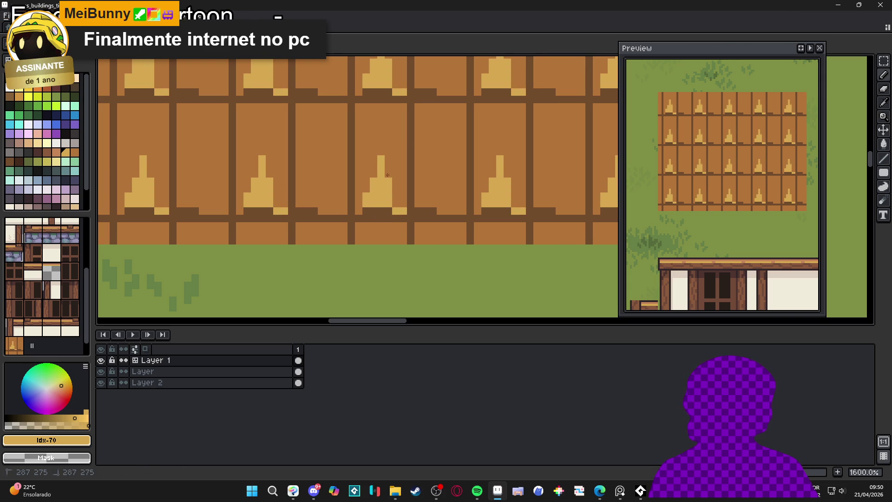
pyautogui.scroll(-3, 388, 166)
pyautogui.scroll(3, 384, 165)
pyautogui.click(383, 164)
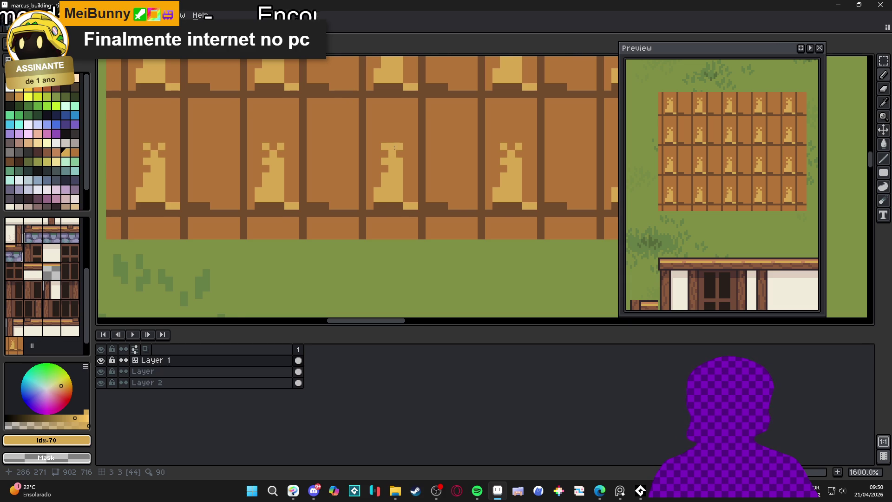
pyautogui.scroll(-3, 394, 148)
pyautogui.scroll(2, 395, 168)
pyautogui.hotkey('ctrl', 'z')
# Step: Shade the highlight tip with lower-opacity wood orange, then sample mid tan #c99448
pyautogui.scroll(-2, 397, 187)
pyautogui.scroll(-3, 397, 188)
pyautogui.scroll(10, 398, 196)
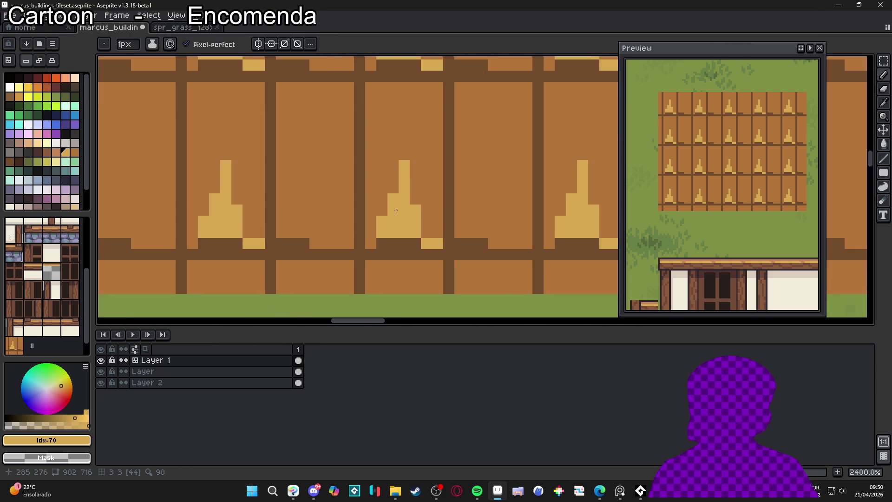
pyautogui.scroll(-1, 400, 204)
pyautogui.keyDown('alt'); pyautogui.click(326, 251); pyautogui.keyUp('alt')
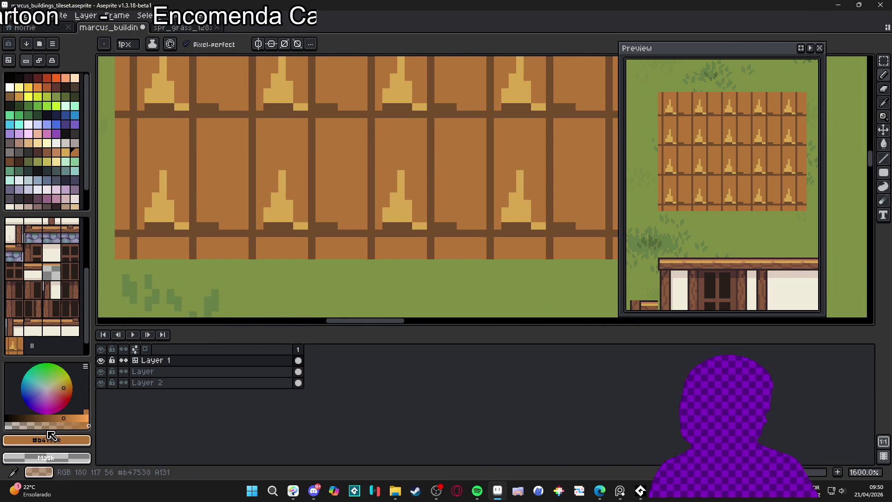
pyautogui.scroll(-1, 56, 291)
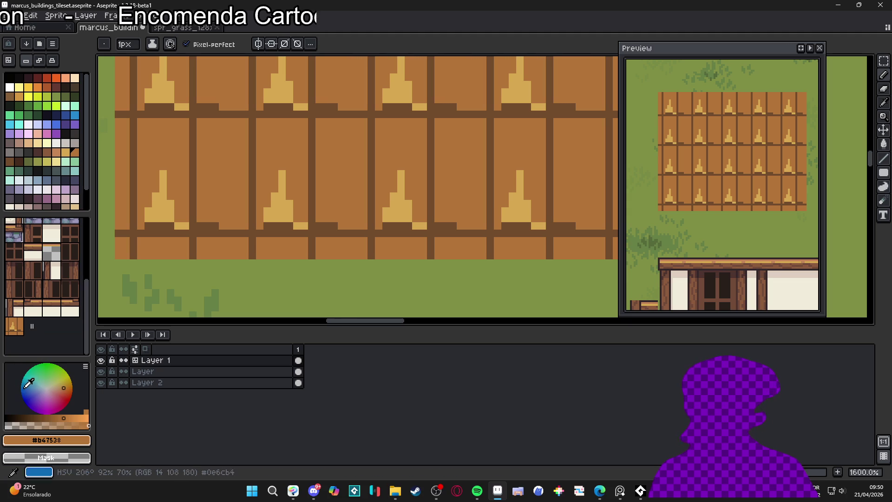
pyautogui.click(37, 426)
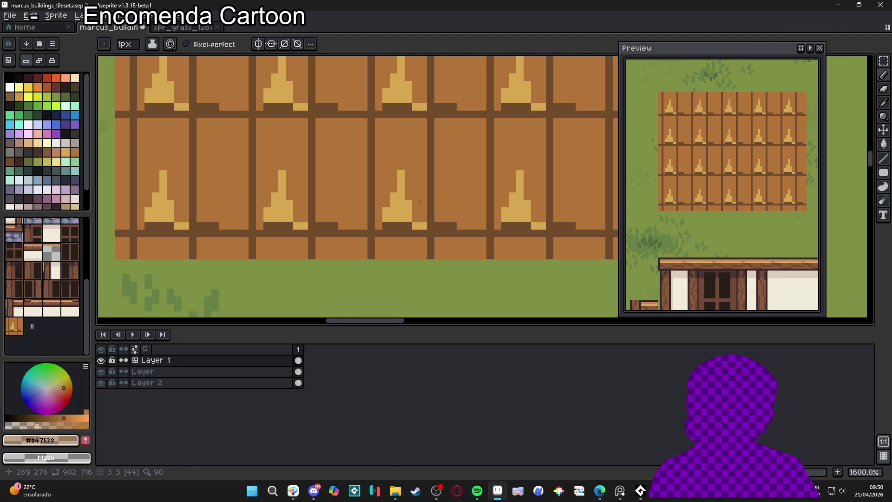
pyautogui.scroll(1, 420, 203)
pyautogui.moveTo(387, 164)
pyautogui.mouseDown()
pyautogui.moveTo(384, 227)
pyautogui.moveTo(365, 231)
pyautogui.moveTo(421, 246)
pyautogui.mouseUp()
pyautogui.keyDown('alt'); pyautogui.click(386, 199); pyautogui.keyUp('alt')
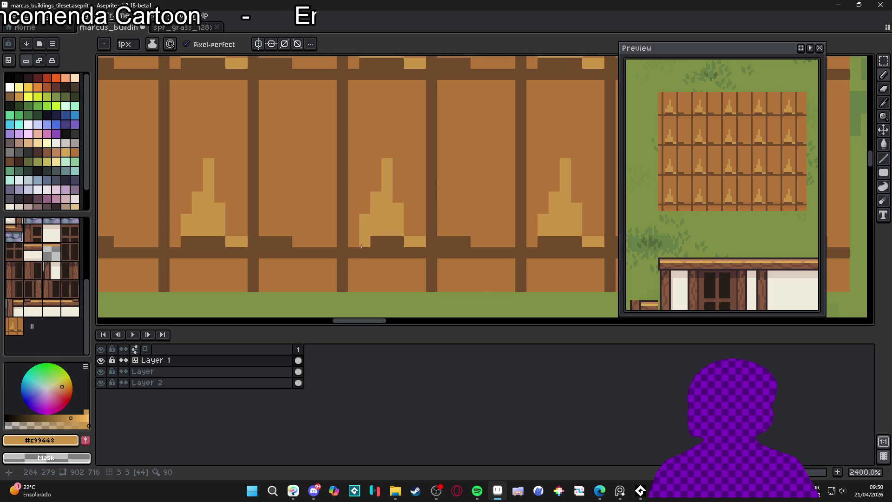
# Step: With dark brown, darken a highlight pixel and paint dark blocks and columns along two plank seams
pyautogui.click(19, 161)
pyautogui.click(400, 239)
pyautogui.scroll(1, 403, 239)
pyautogui.moveTo(374, 253); pyautogui.dragTo(338, 245)
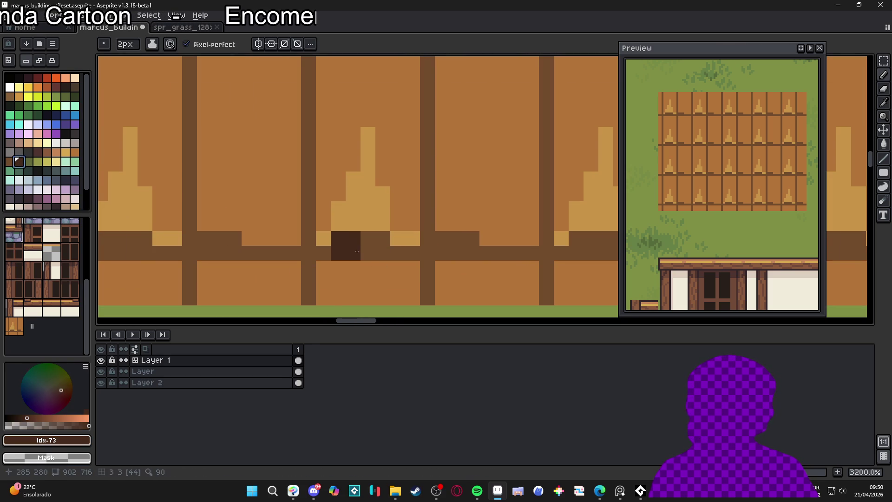
pyautogui.click(413, 253)
pyautogui.moveTo(415, 255); pyautogui.dragTo(428, 218)
pyautogui.click(416, 252)
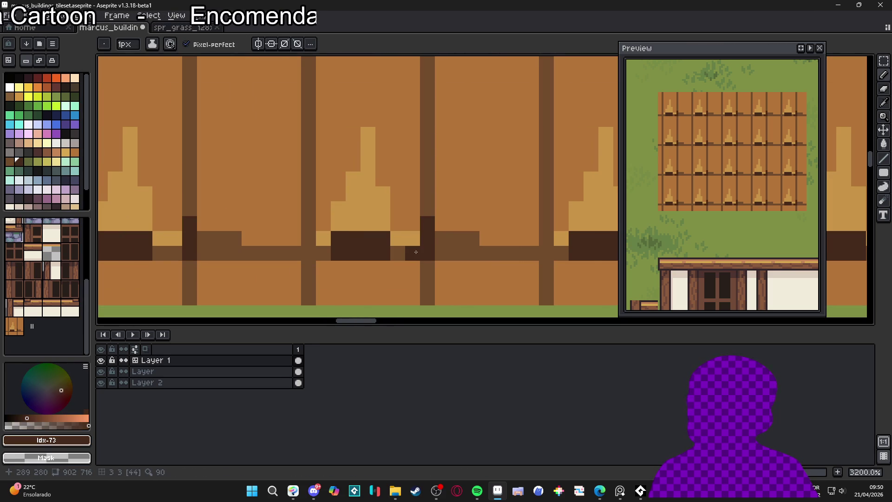
pyautogui.moveTo(320, 244); pyautogui.dragTo(303, 265)
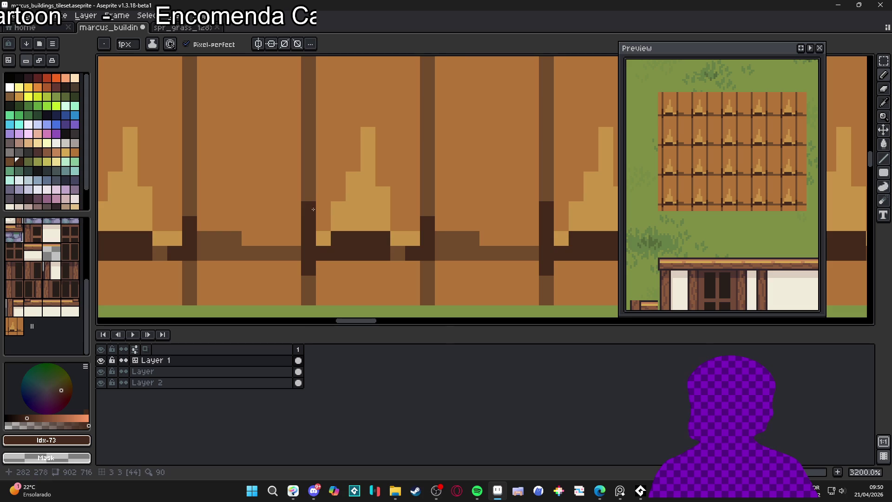
# Step: Eyedrop the darkest floor brown and add two dark pixels to the floor tile
pyautogui.scroll(-4, 311, 197)
pyautogui.scroll(1, 323, 241)
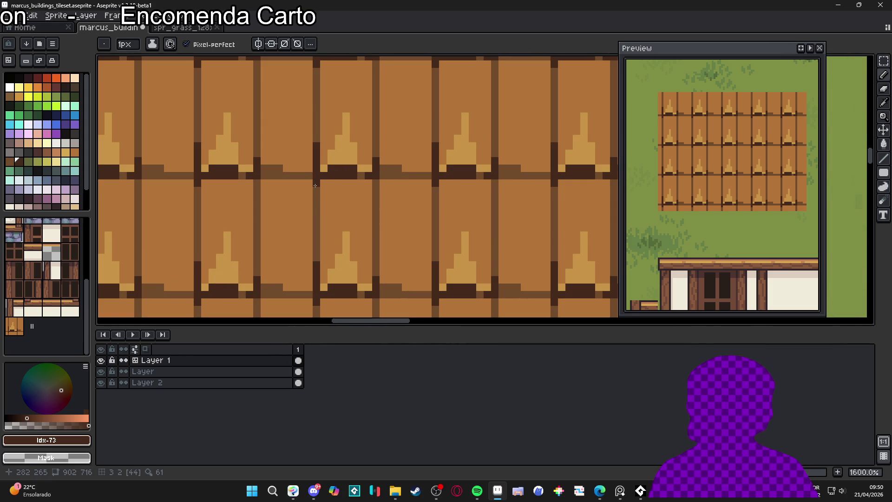
pyautogui.scroll(-5, 315, 185)
pyautogui.scroll(-1, 384, 159)
pyautogui.scroll(1, 361, 166)
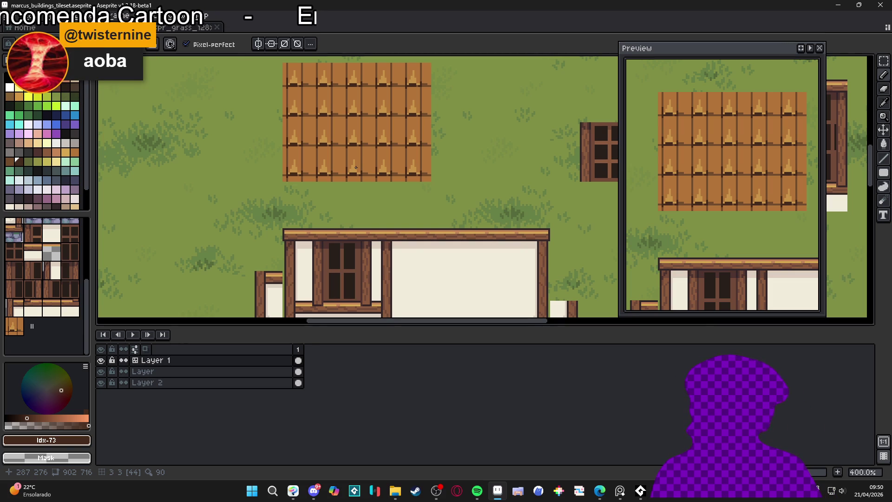
pyautogui.scroll(5, 358, 156)
pyautogui.keyDown('alt'); pyautogui.click(349, 144); pyautogui.keyUp('alt')
pyautogui.keyDown('alt'); pyautogui.click(346, 132); pyautogui.keyUp('alt')
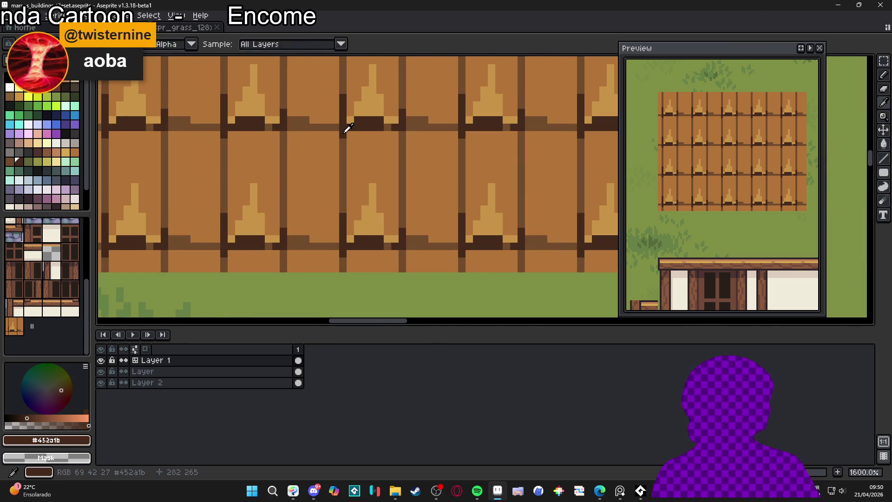
pyautogui.click(334, 125)
pyautogui.click(306, 119)
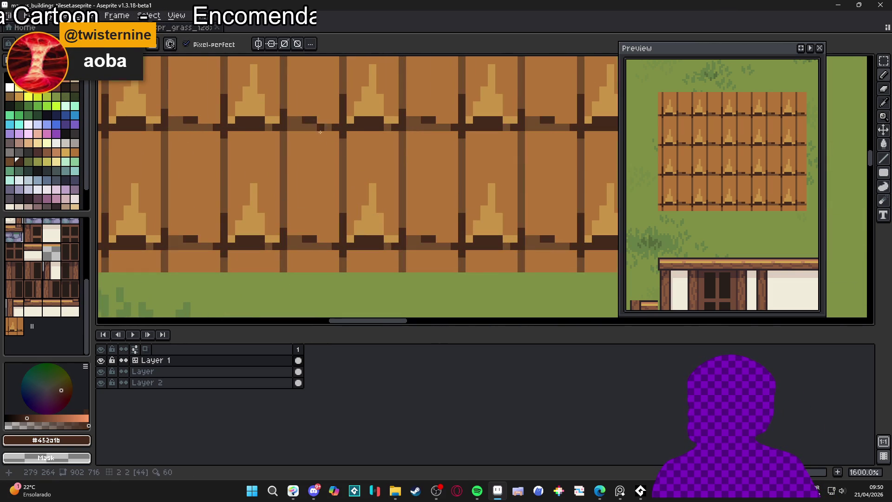
# Step: Sample the seam brown #724b2c, finally settling on the mid plank brown #9a6434
pyautogui.scroll(-4, 326, 139)
pyautogui.scroll(3, 345, 171)
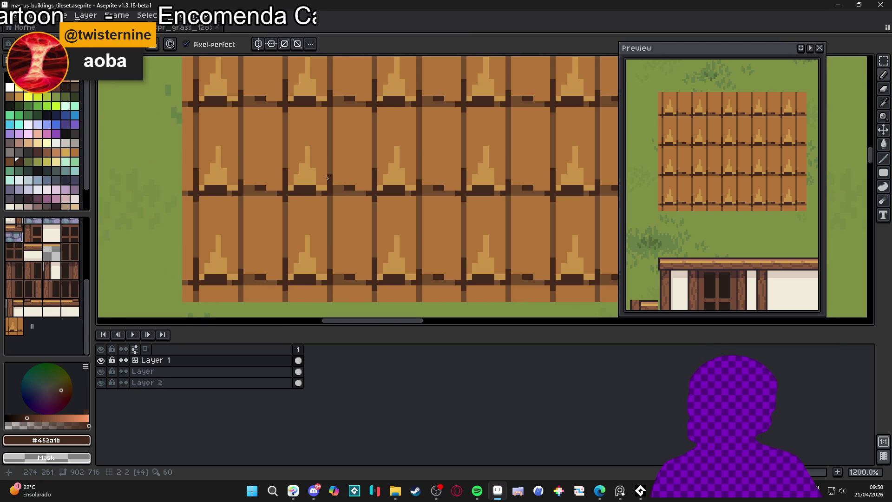
pyautogui.keyDown('alt'); pyautogui.click(341, 176); pyautogui.keyUp('alt')
pyautogui.scroll(-4, 336, 182)
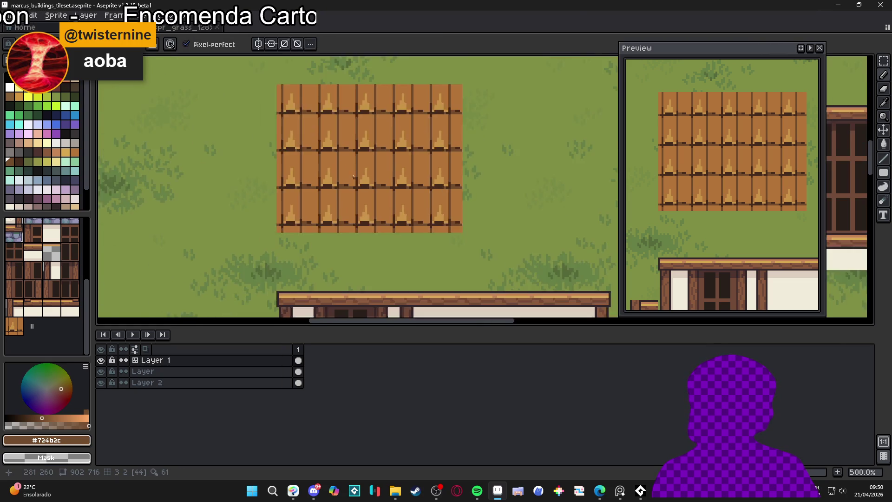
pyautogui.scroll(4, 339, 154)
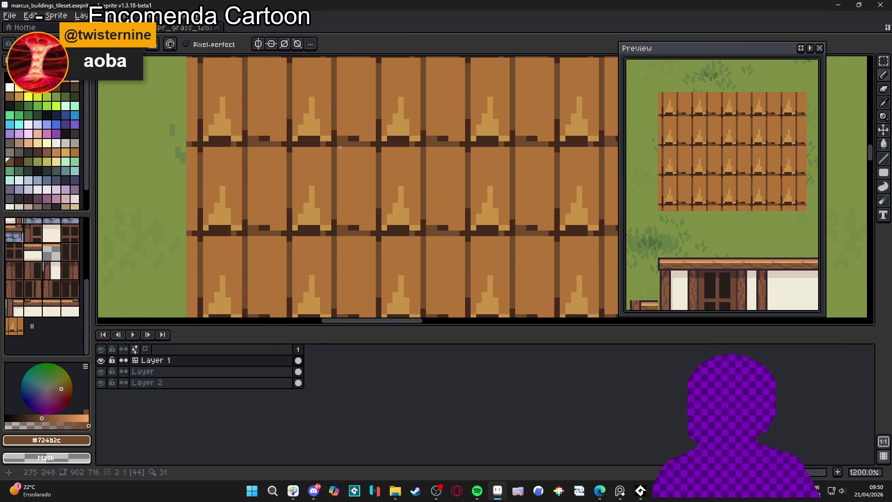
pyautogui.scroll(-3, 388, 177)
pyautogui.moveTo(388, 177); pyautogui.dragTo(384, 177)
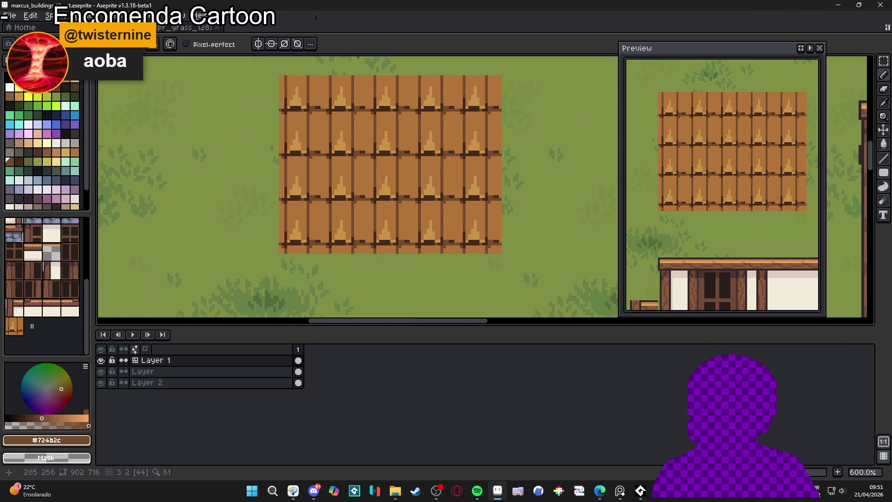
pyautogui.scroll(4, 372, 186)
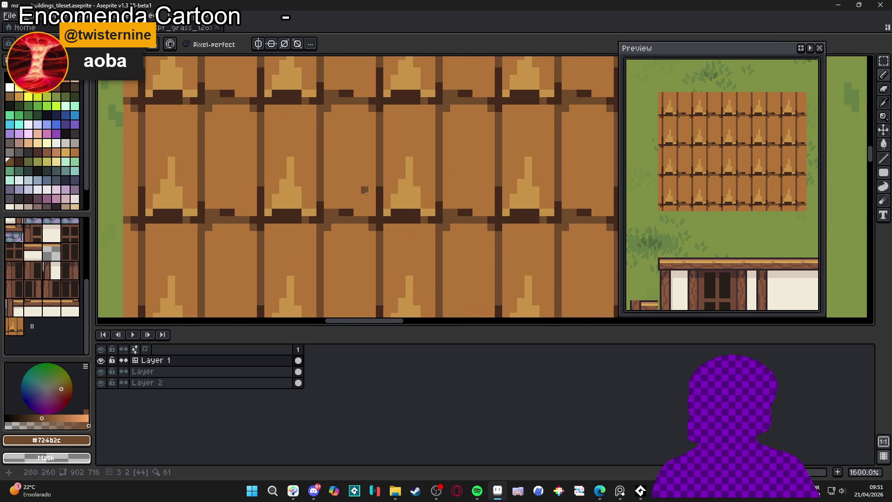
pyautogui.scroll(-1, 366, 199)
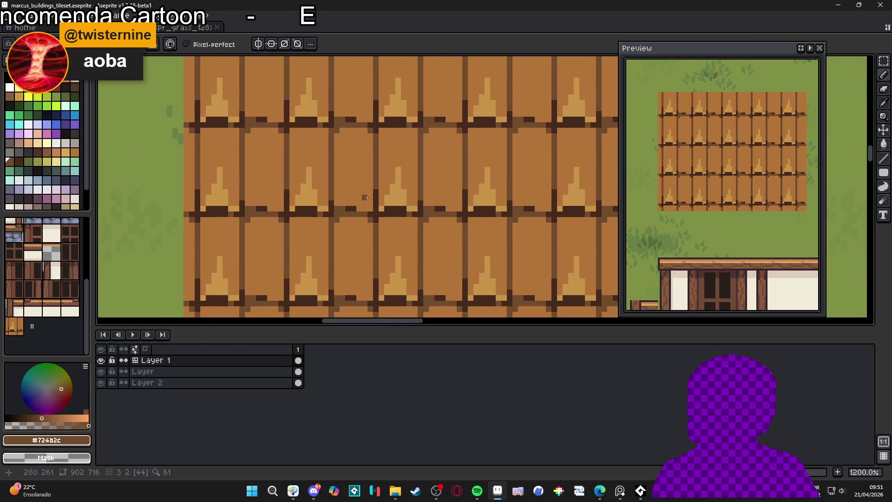
pyautogui.scroll(1, 382, 196)
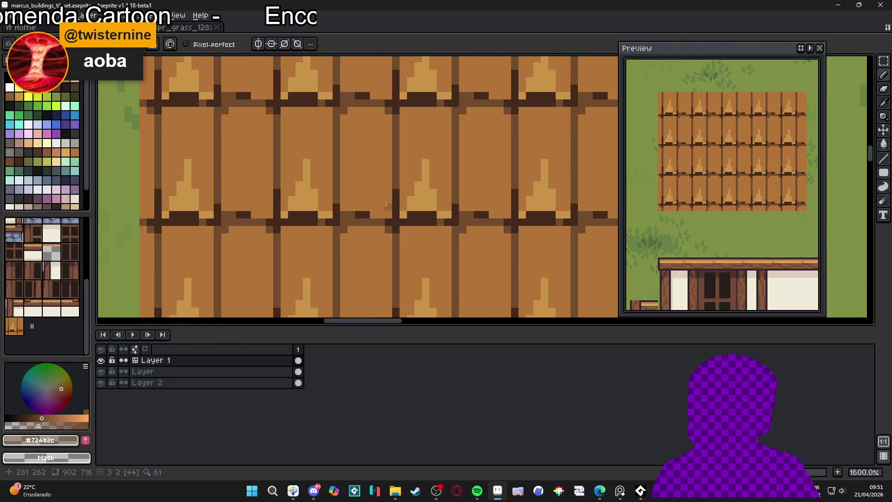
pyautogui.keyDown('alt'); pyautogui.click(387, 205); pyautogui.keyUp('alt')
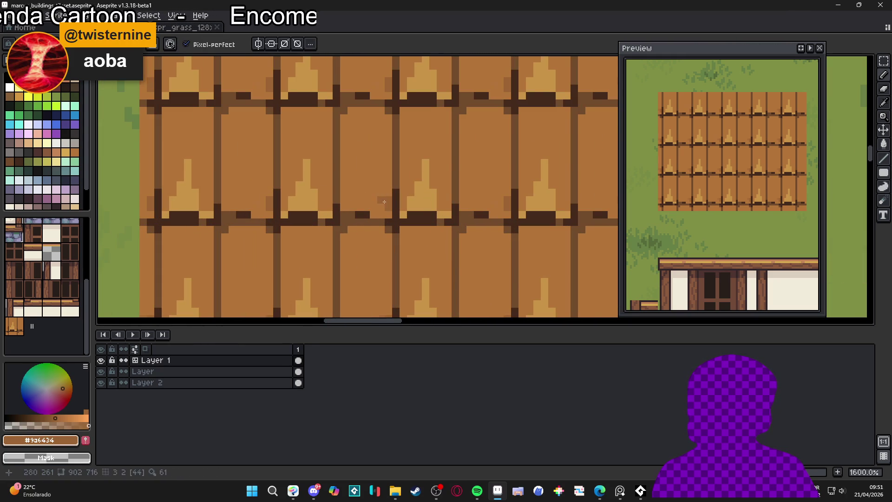
# Step: Draw three vertical shading lines down neighbouring planks
pyautogui.scroll(-3, 344, 200)
pyautogui.scroll(3, 344, 203)
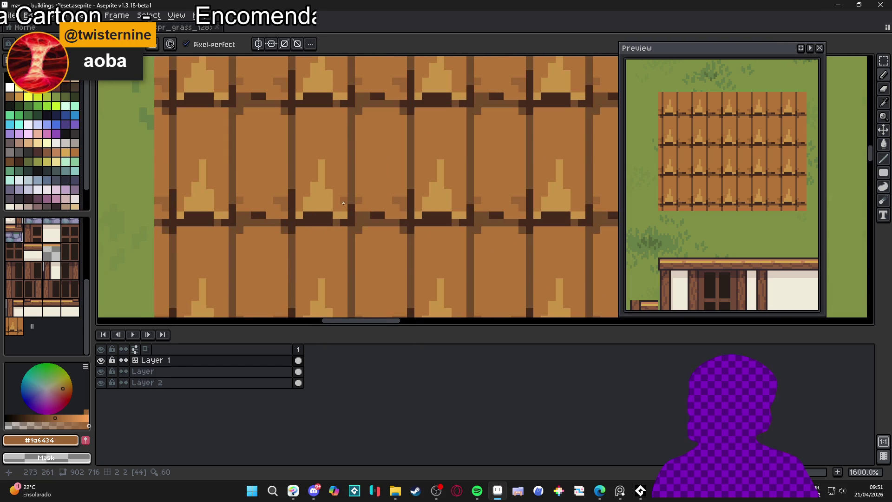
pyautogui.scroll(-1, 338, 208)
pyautogui.scroll(1, 318, 210)
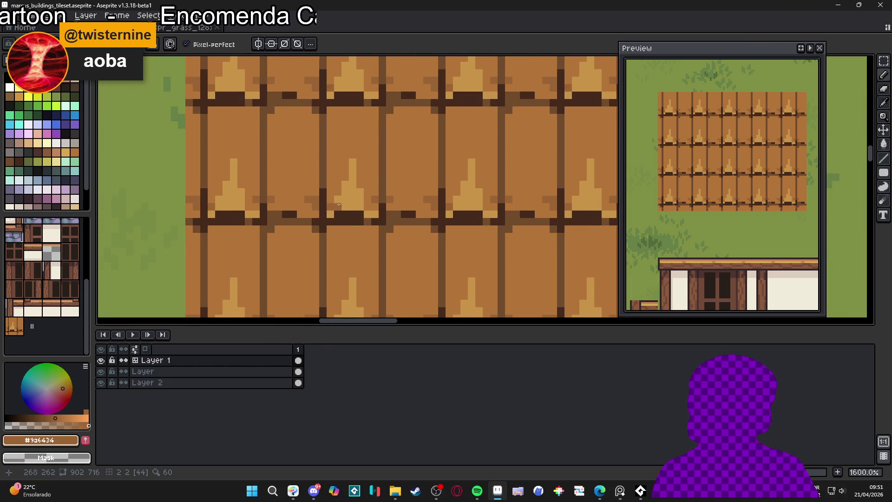
pyautogui.scroll(-3, 325, 207)
pyautogui.scroll(2, 377, 167)
pyautogui.moveTo(366, 145); pyautogui.dragTo(365, 209)
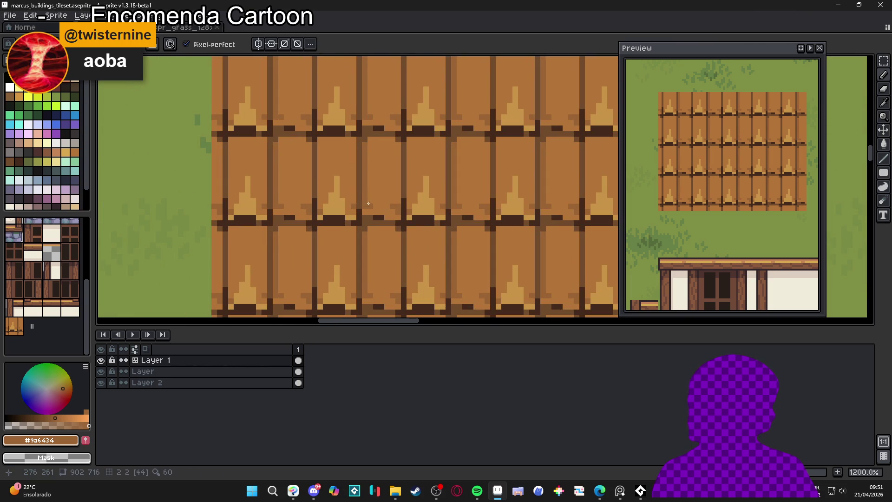
pyautogui.moveTo(398, 143); pyautogui.dragTo(394, 200)
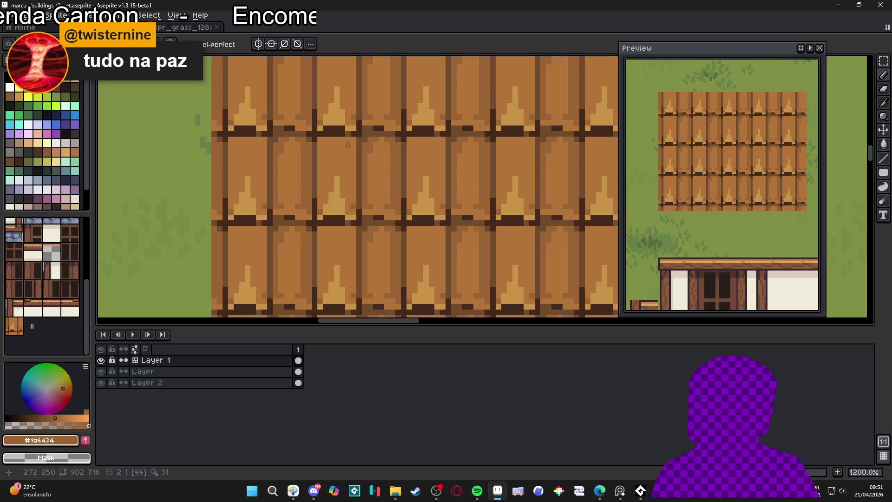
pyautogui.moveTo(352, 139); pyautogui.dragTo(351, 203)
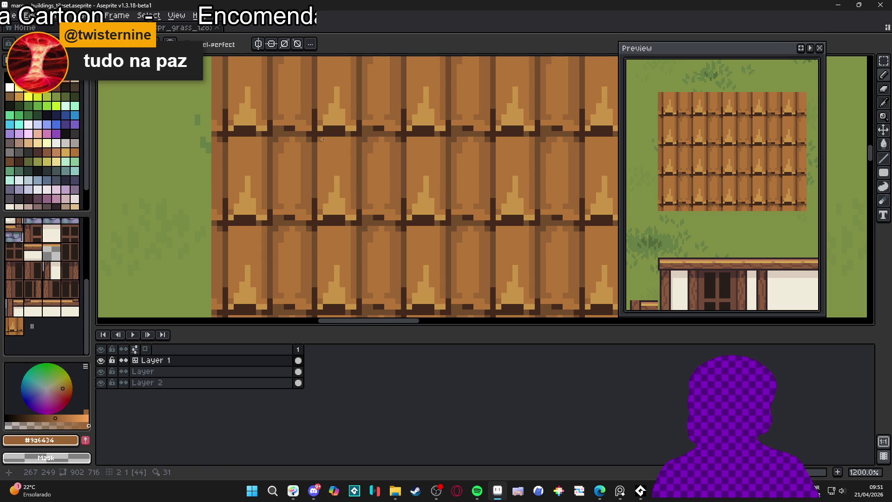
# Step: Sample the light, mid and dark plank browns, then draw a dark line along a plank seam
pyautogui.keyDown('alt'); pyautogui.click(326, 201); pyautogui.keyUp('alt')
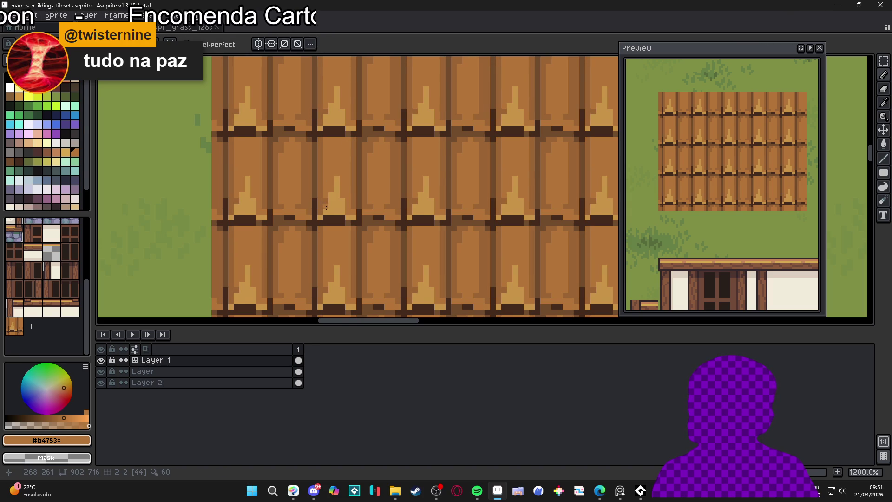
pyautogui.keyDown('alt'); pyautogui.click(331, 194); pyautogui.keyUp('alt')
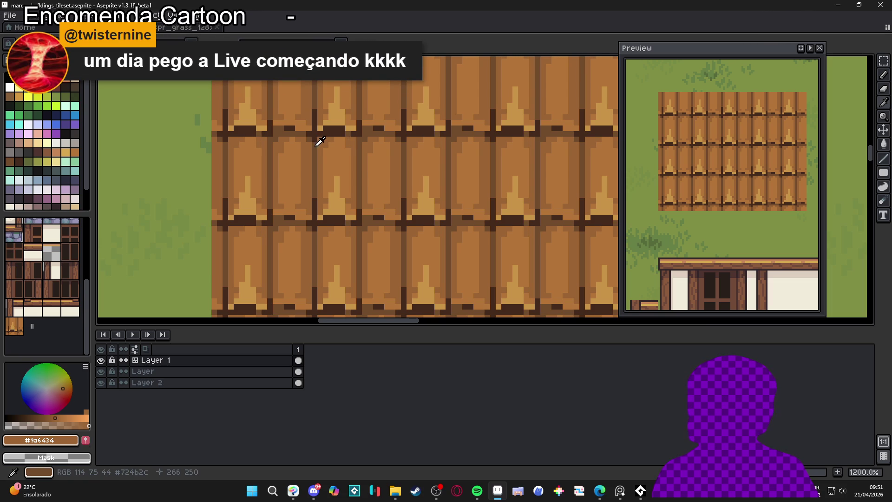
pyautogui.keyDown('alt'); pyautogui.click(319, 136); pyautogui.keyUp('alt')
pyautogui.scroll(3, 353, 137)
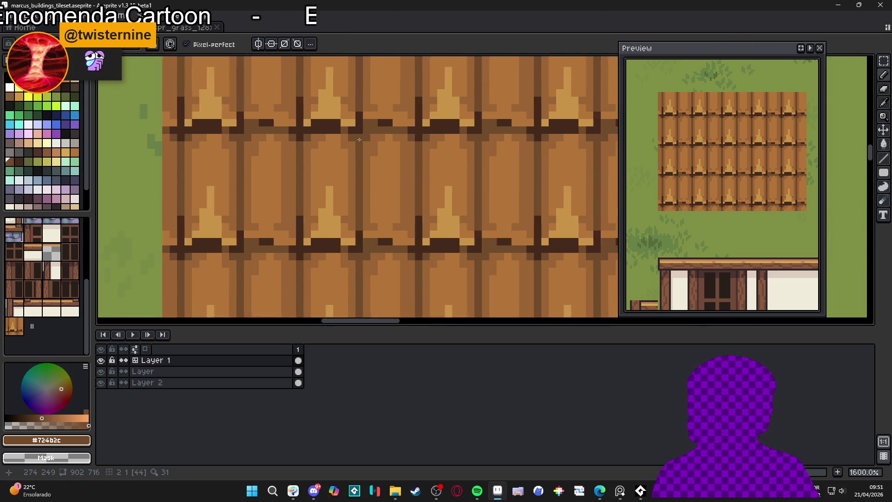
pyautogui.keyDown('alt'); pyautogui.click(363, 126); pyautogui.keyUp('alt')
pyautogui.moveTo(363, 126); pyautogui.dragTo(359, 148)
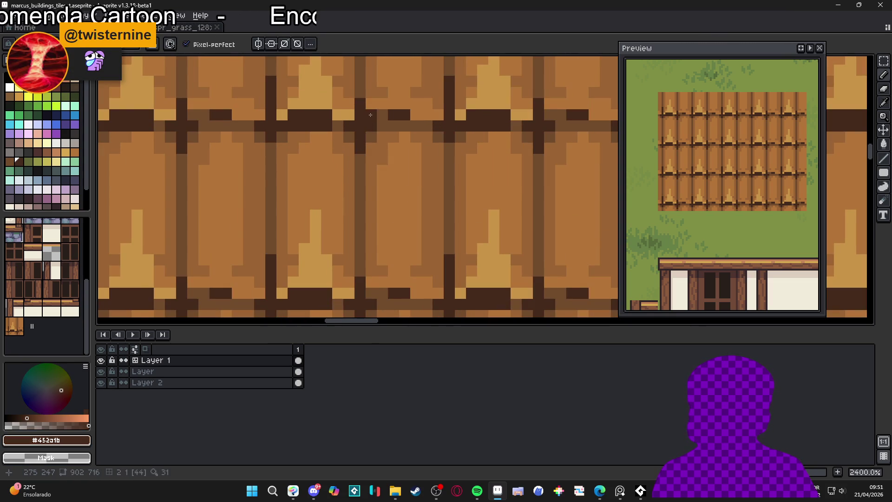
# Step: Eyedrop the medium plank brown, then the light tan of the plank highlights
pyautogui.scroll(-5, 368, 124)
pyautogui.scroll(-2, 390, 152)
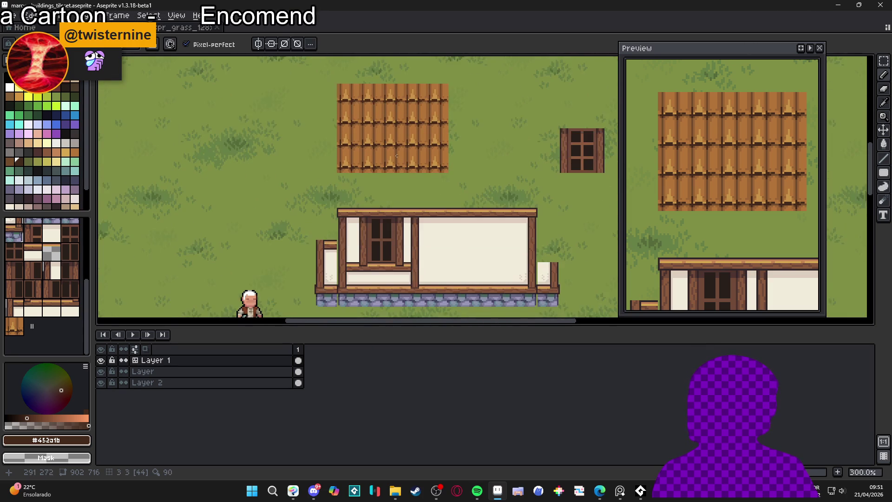
pyautogui.scroll(1, 406, 175)
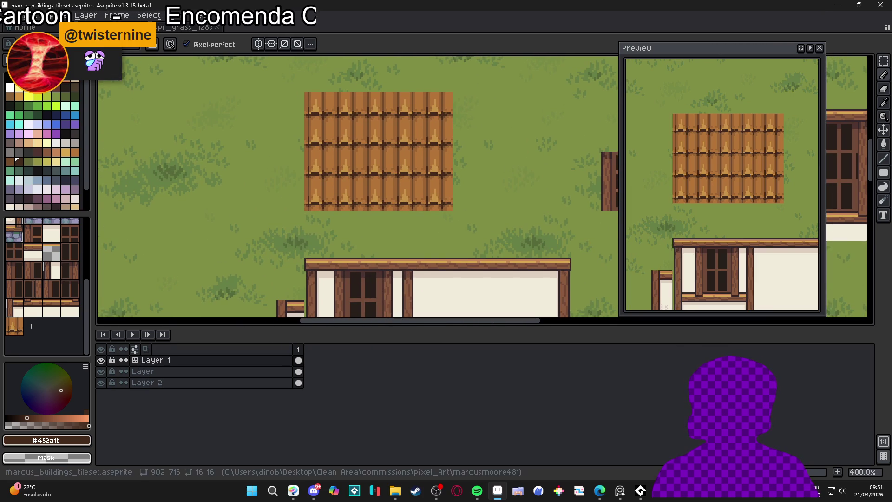
pyautogui.scroll(6, 410, 219)
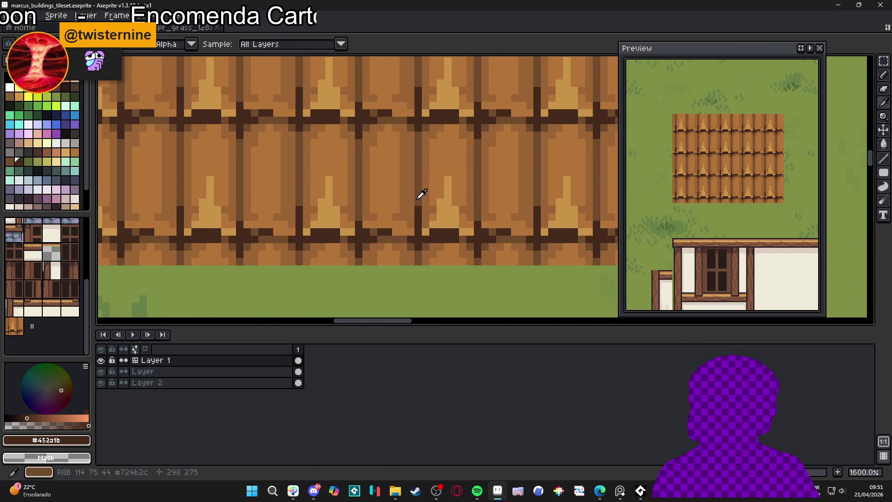
pyautogui.keyDown('alt'); pyautogui.click(406, 213); pyautogui.keyUp('alt')
pyautogui.scroll(-3, 411, 210)
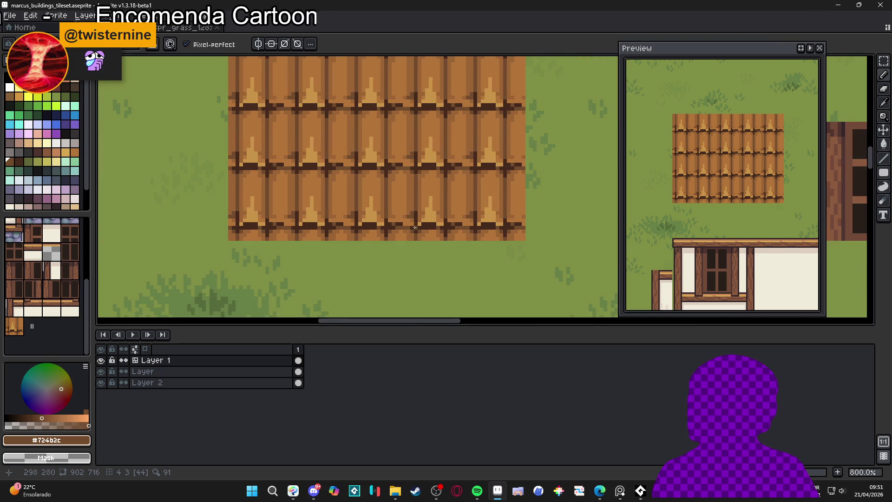
pyautogui.scroll(3, 401, 223)
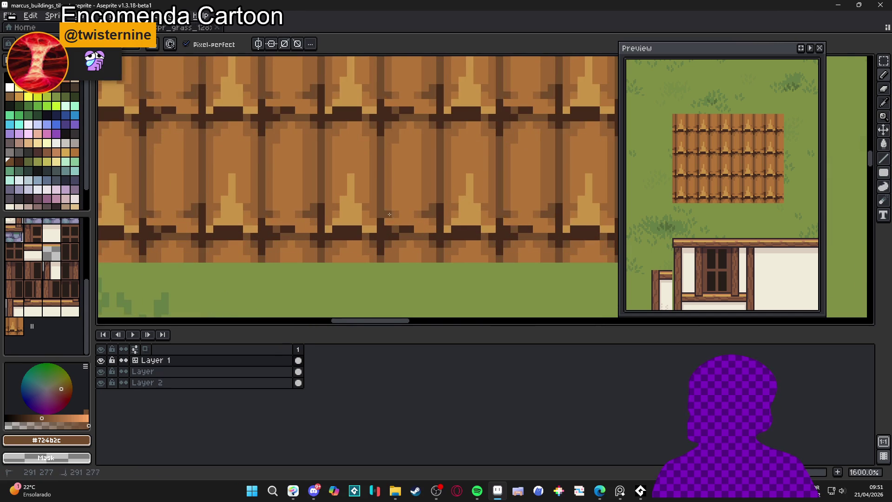
pyautogui.scroll(-3, 401, 227)
pyautogui.scroll(2, 372, 223)
pyautogui.scroll(1, 416, 207)
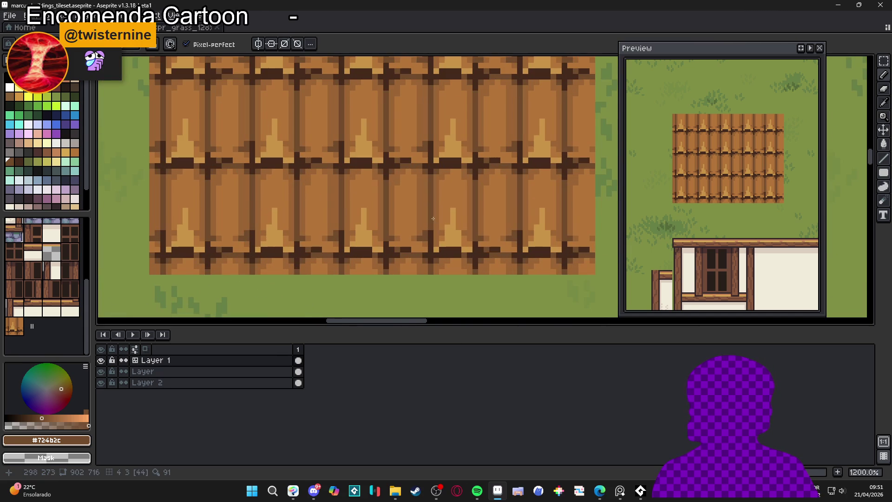
pyautogui.keyDown('alt'); pyautogui.click(454, 225); pyautogui.keyUp('alt')
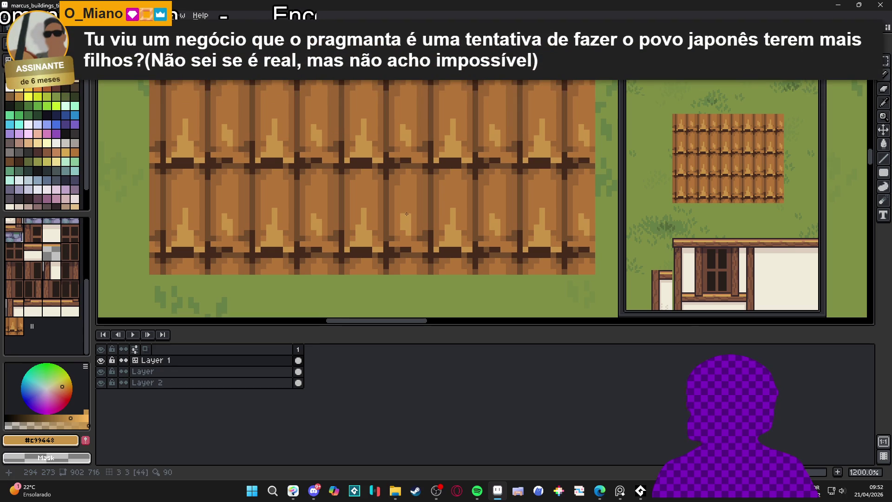
pyautogui.moveTo(401, 244)
pyautogui.mouseDown()
pyautogui.moveTo(413, 244)
pyautogui.moveTo(376, 239)
pyautogui.moveTo(370, 228)
pyautogui.mouseUp()
pyautogui.scroll(-6, 407, 205)
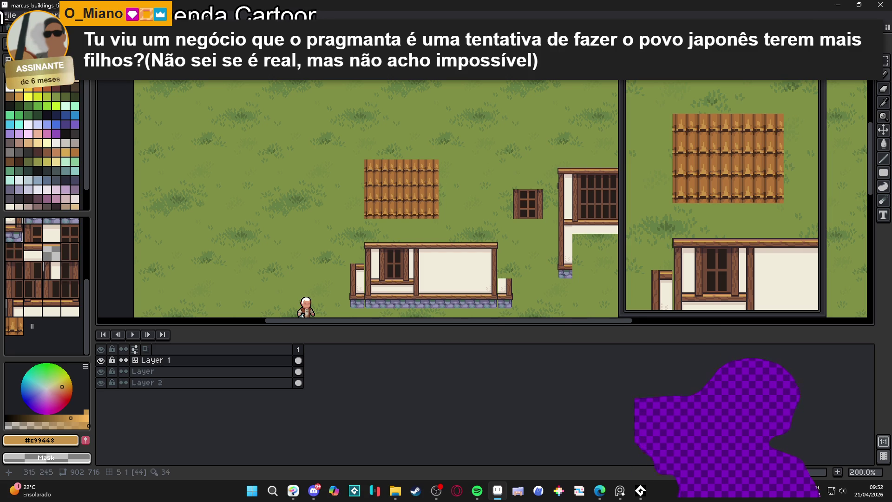
pyautogui.scroll(3, 388, 199)
pyautogui.scroll(-1, 388, 200)
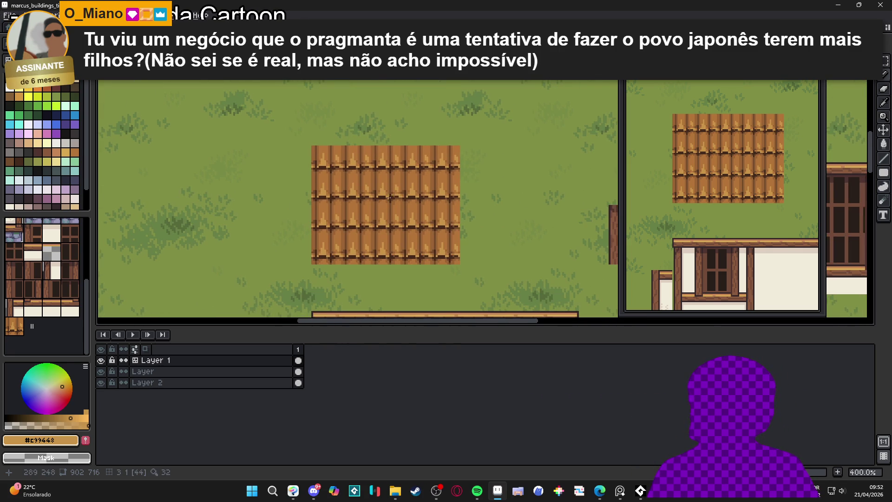
pyautogui.scroll(-2, 390, 196)
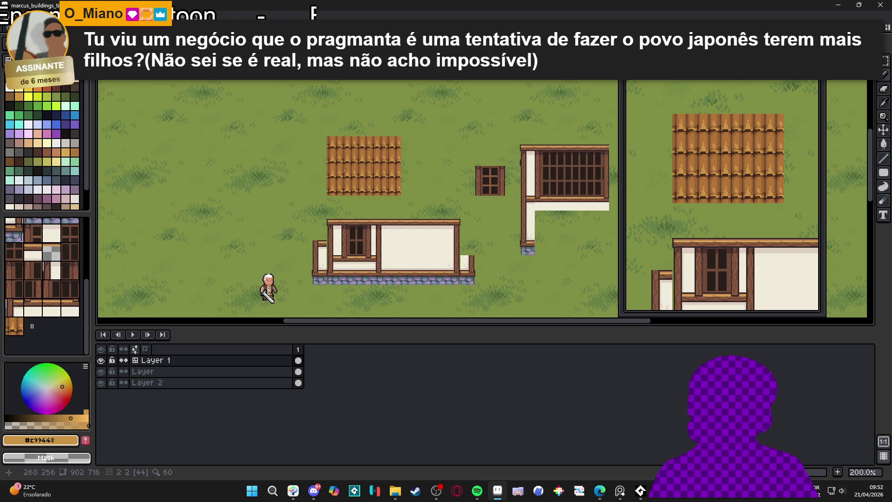
pyautogui.scroll(2, 346, 171)
pyautogui.scroll(-2, 353, 172)
pyautogui.scroll(3, 364, 175)
pyautogui.hotkey('ctrl', 'z')
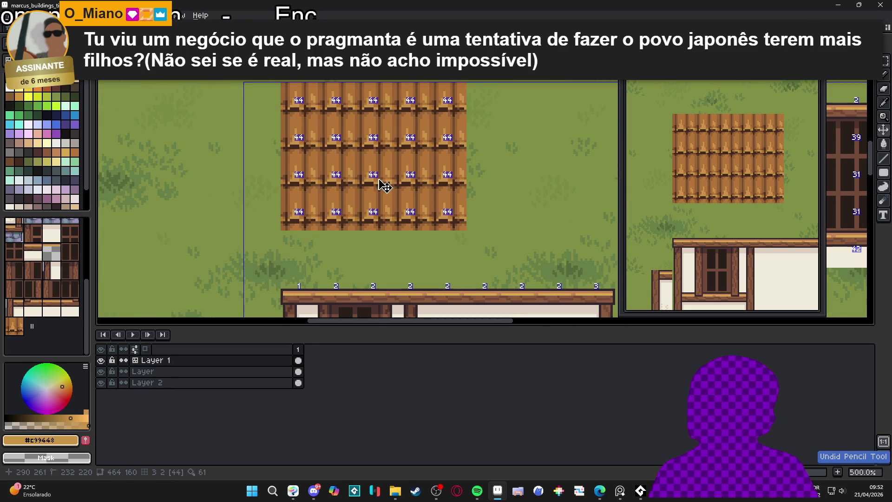
# Step: Undo the last stroke, sample the light plank brown and touch up a plank pixel
pyautogui.hotkey('ctrl', 'z')
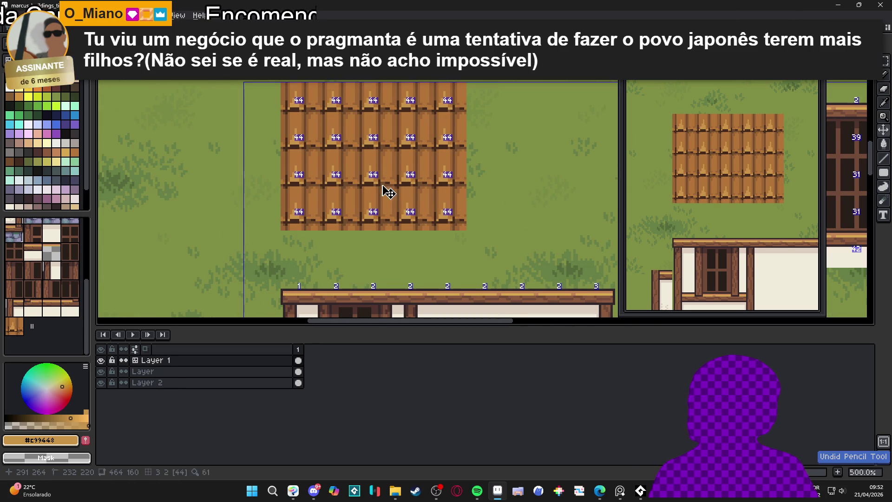
pyautogui.scroll(1, 362, 165)
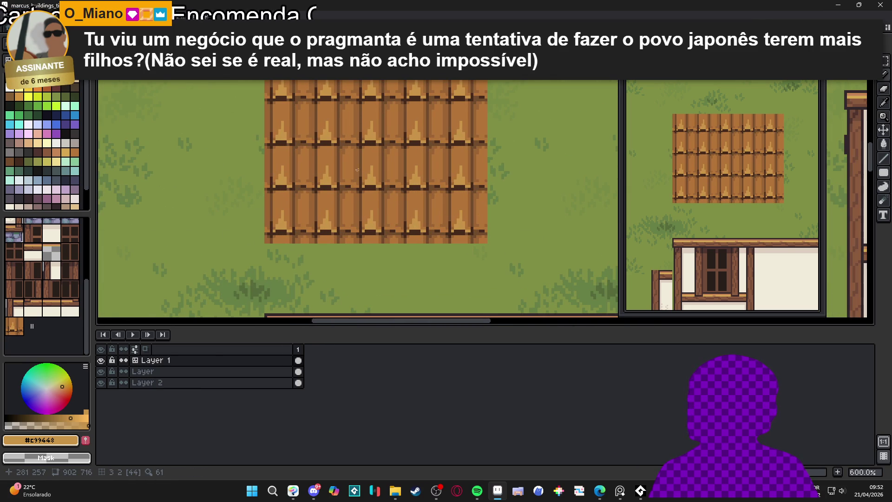
pyautogui.scroll(3, 353, 165)
pyautogui.keyDown('alt'); pyautogui.click(341, 148); pyautogui.keyUp('alt')
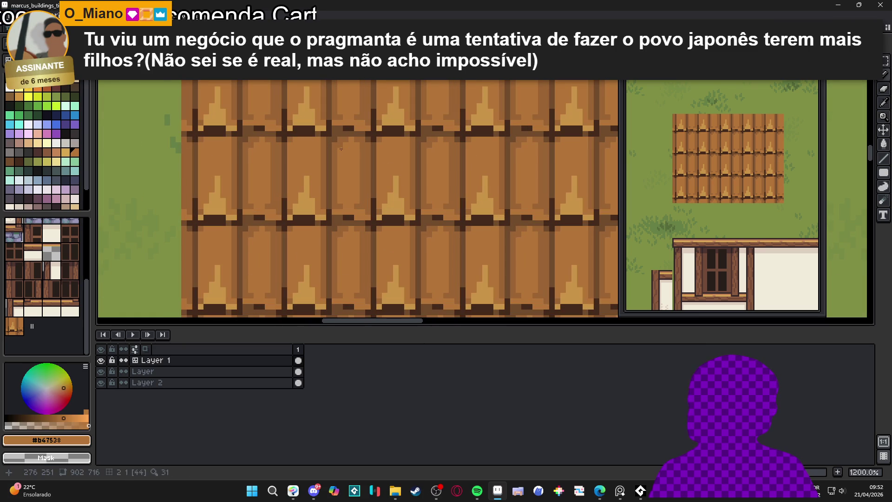
pyautogui.click(346, 138)
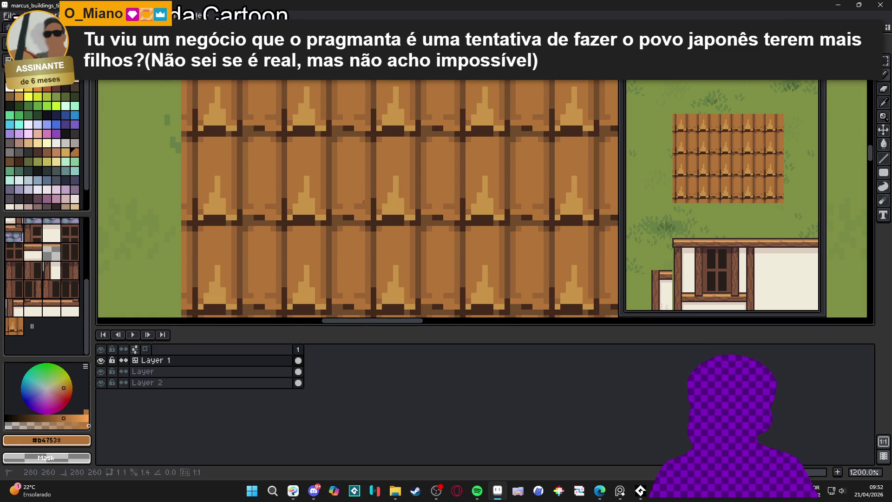
# Step: Draw a short darker-brown vertical line on a plank and recentre the tile block
pyautogui.scroll(1, 364, 194)
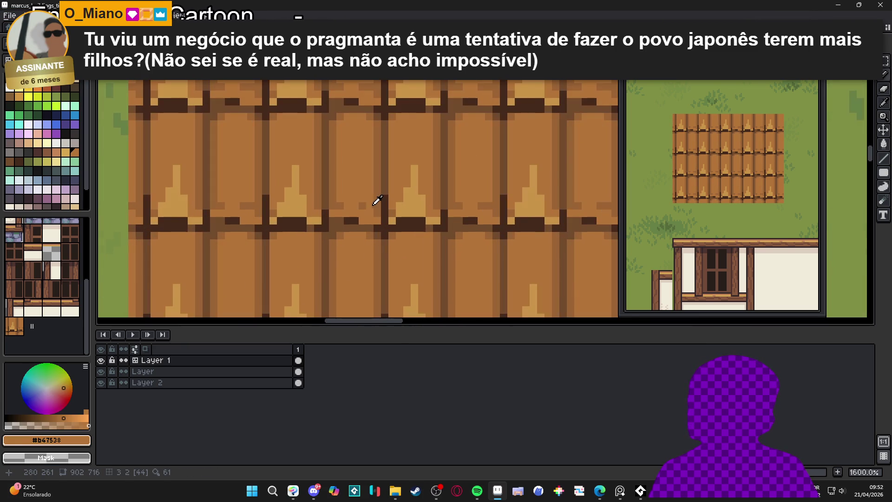
pyautogui.keyDown('alt'); pyautogui.click(371, 202); pyautogui.keyUp('alt')
pyautogui.moveTo(371, 202); pyautogui.dragTo(371, 115)
pyautogui.scroll(-3, 365, 171)
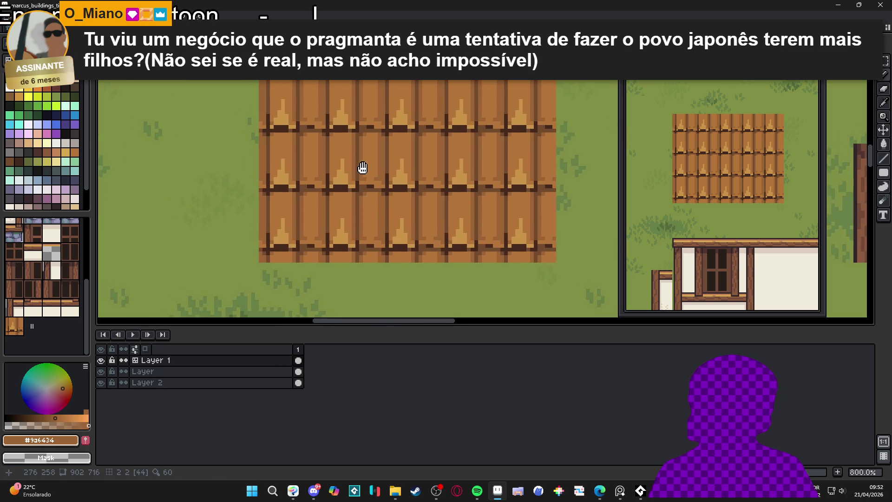
pyautogui.moveTo(365, 171); pyautogui.dragTo(370, 174)
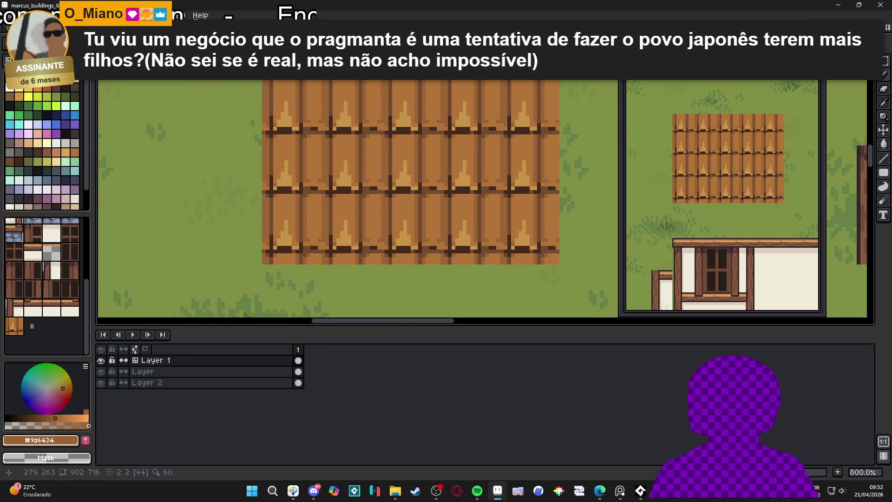
# Step: Cover the light triangle highlights with base brown #b47538 and pick up the seam brown
pyautogui.scroll(1, 379, 187)
pyautogui.keyDown('alt'); pyautogui.click(341, 183); pyautogui.keyUp('alt')
pyautogui.moveTo(336, 185)
pyautogui.mouseDown()
pyautogui.moveTo(327, 156)
pyautogui.moveTo(335, 171)
pyautogui.mouseUp()
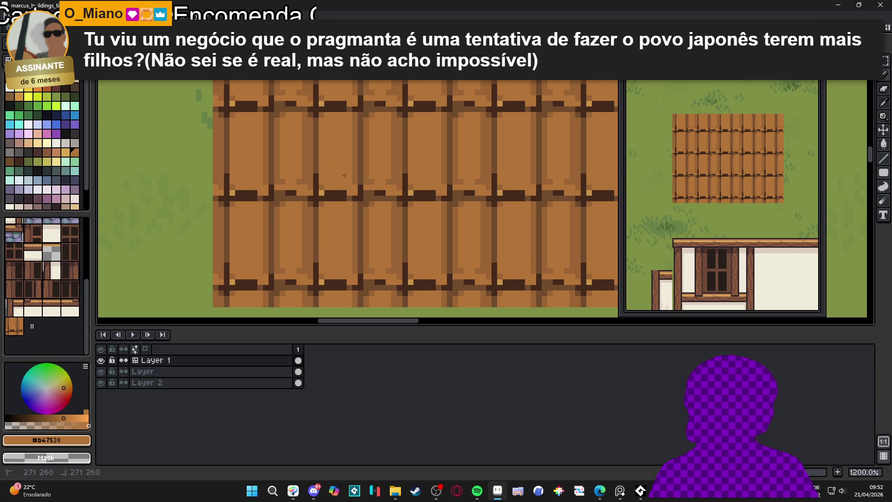
pyautogui.keyDown('alt'); pyautogui.click(322, 181); pyautogui.keyUp('alt')
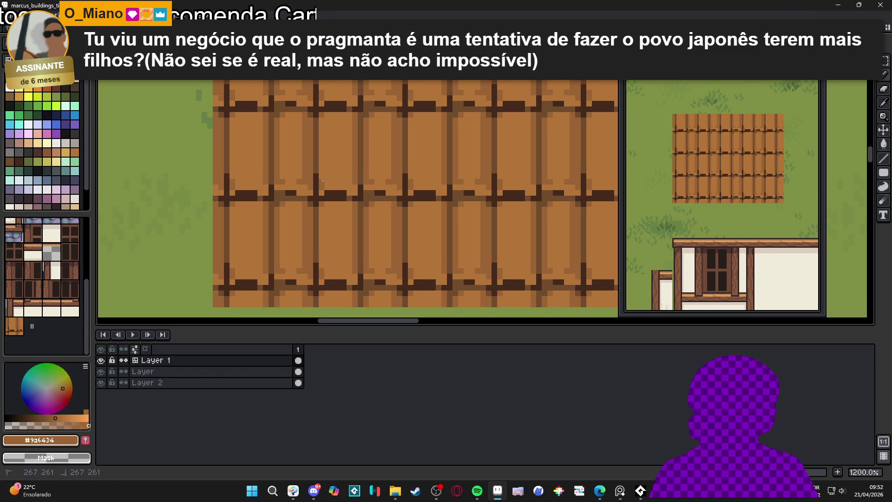
pyautogui.scroll(-1, 316, 177)
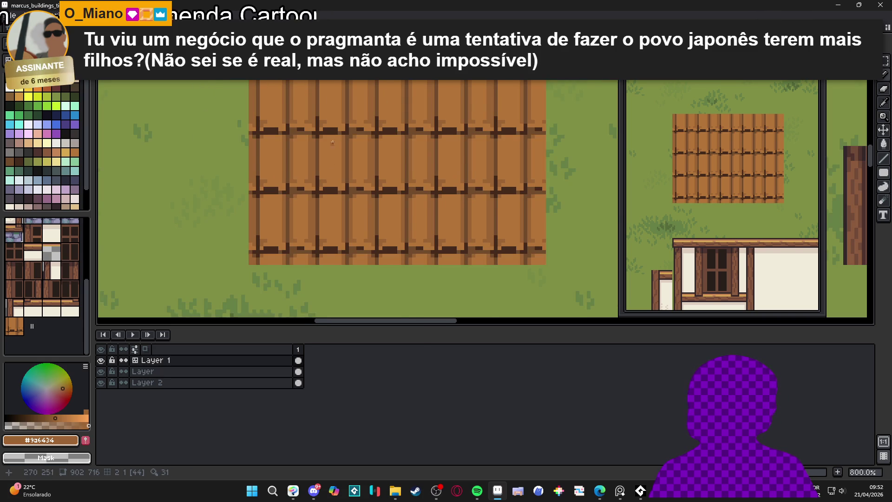
pyautogui.scroll(1, 343, 137)
pyautogui.scroll(-1, 345, 137)
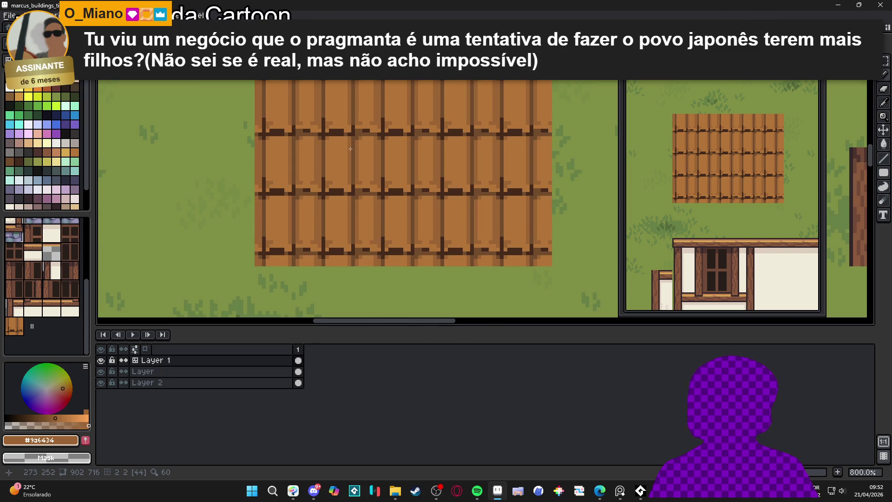
pyautogui.scroll(1, 333, 178)
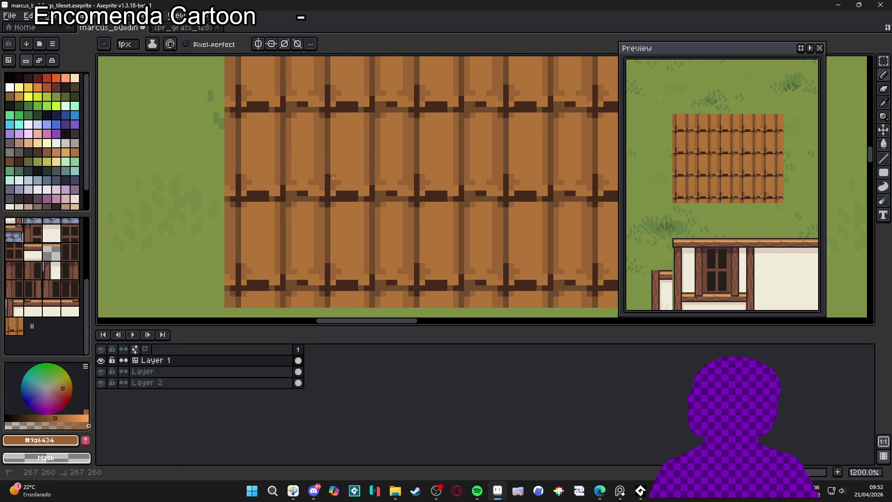
# Step: Draw #9a6434 vertical strokes down three planks, repeated by tiled mode across the map
pyautogui.moveTo(338, 117); pyautogui.dragTo(339, 178)
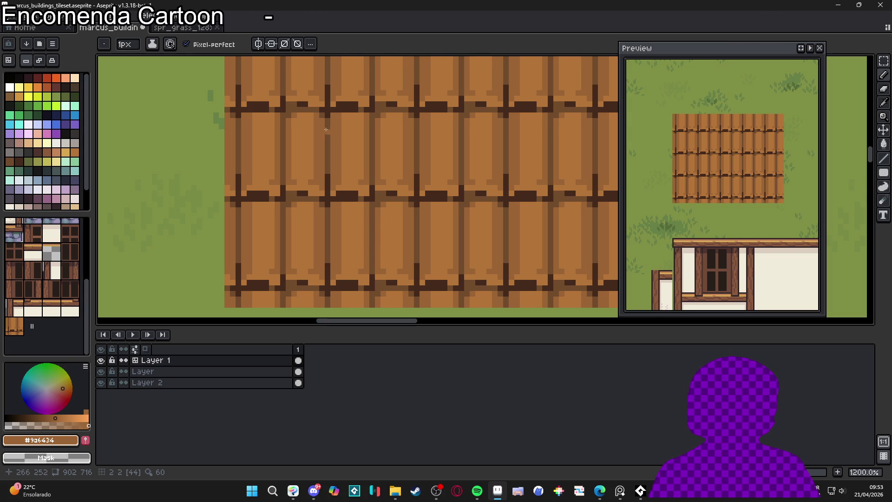
pyautogui.moveTo(380, 120); pyautogui.dragTo(385, 185)
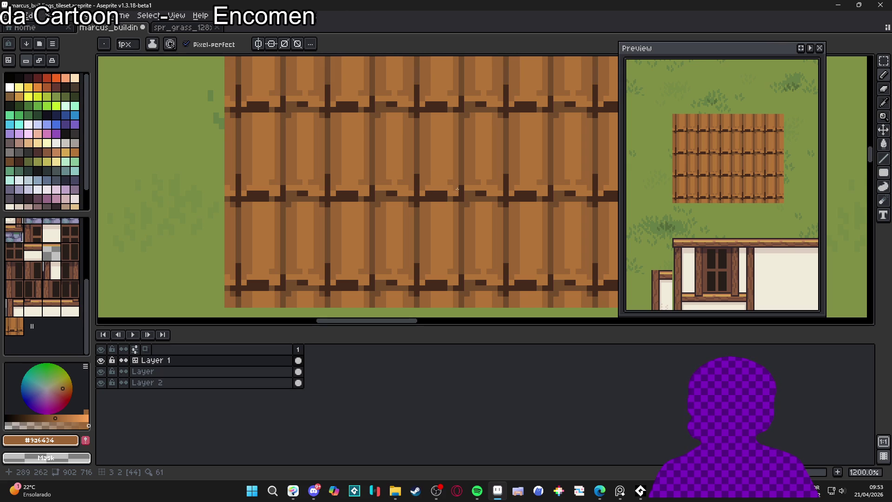
pyautogui.scroll(-3, 450, 186)
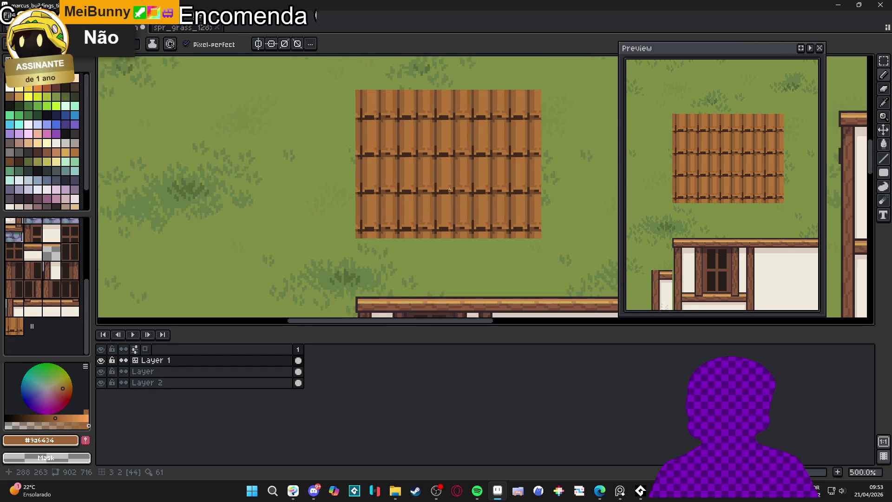
pyautogui.scroll(3, 450, 186)
pyautogui.moveTo(451, 182)
pyautogui.mouseDown()
pyautogui.moveTo(451, 126)
pyautogui.moveTo(447, 153)
pyautogui.mouseUp()
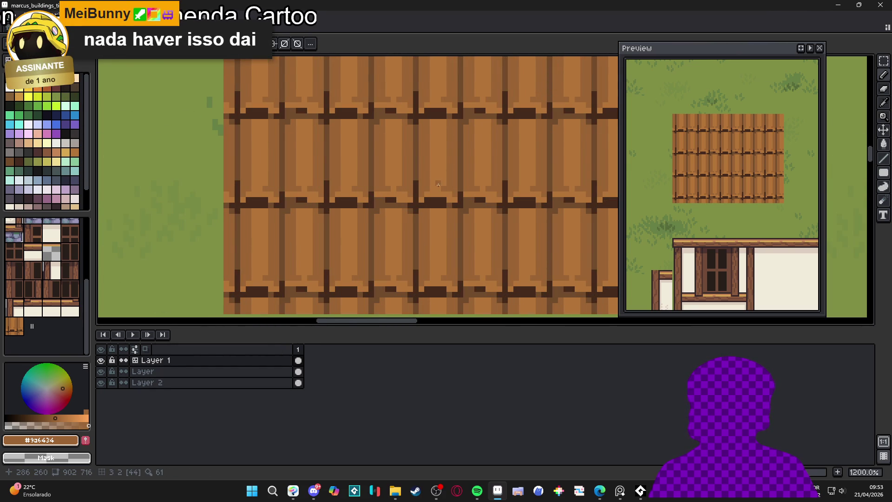
pyautogui.scroll(-3, 439, 185)
pyautogui.scroll(-3, 445, 214)
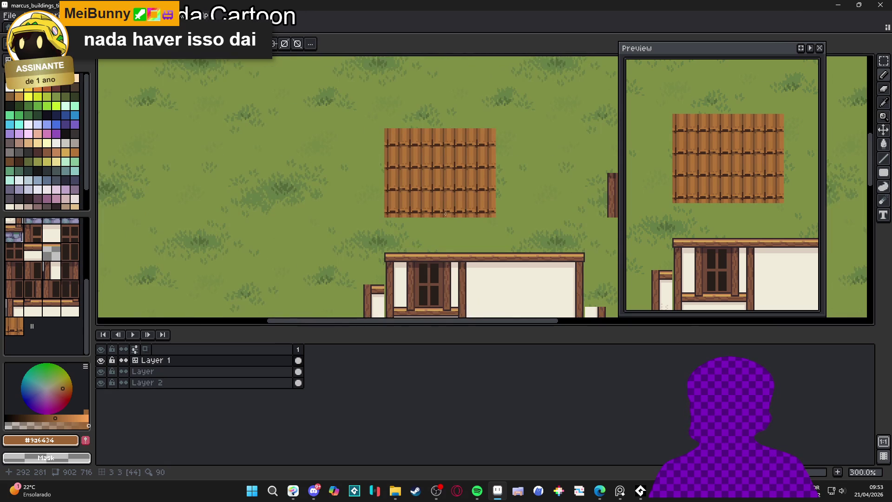
pyautogui.moveTo(438, 205); pyautogui.dragTo(431, 162)
pyautogui.scroll(2, 422, 162)
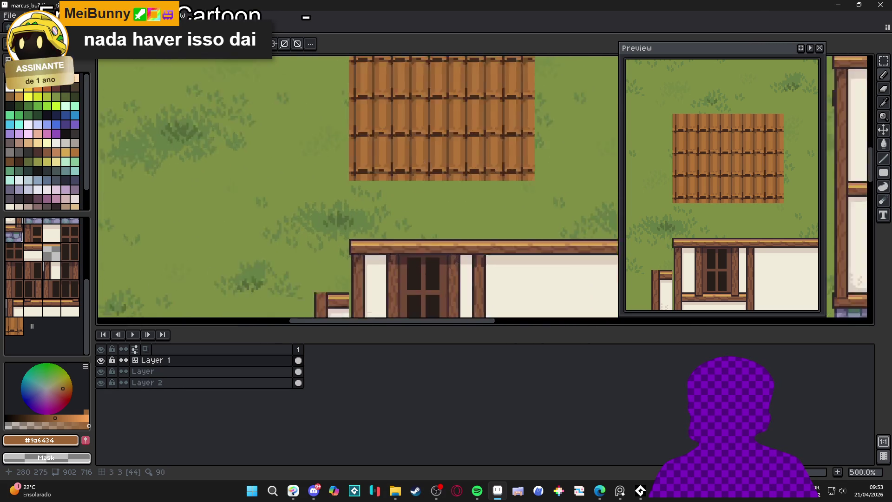
pyautogui.scroll(5, 423, 162)
# Step: Pencil light tan #d6a851 (palette index 70) highlight strips and pixels onto the planks
pyautogui.click(69, 154)
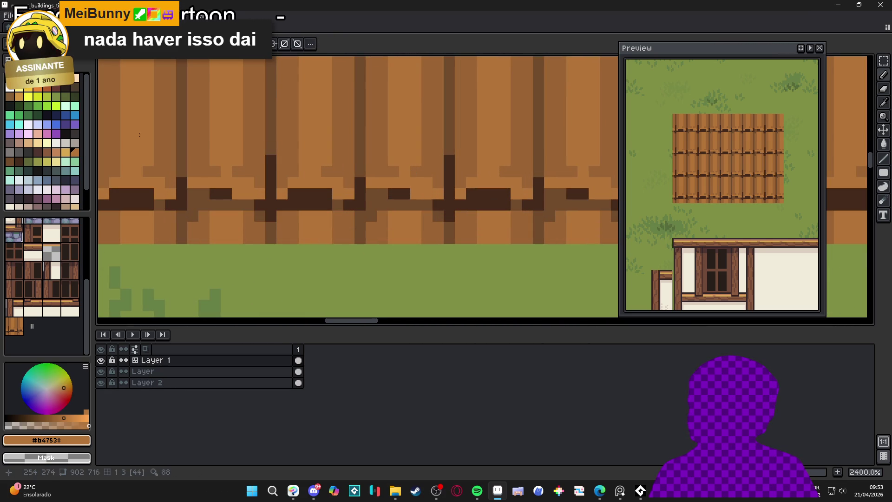
pyautogui.click(69, 155)
pyautogui.moveTo(393, 182); pyautogui.dragTo(411, 183)
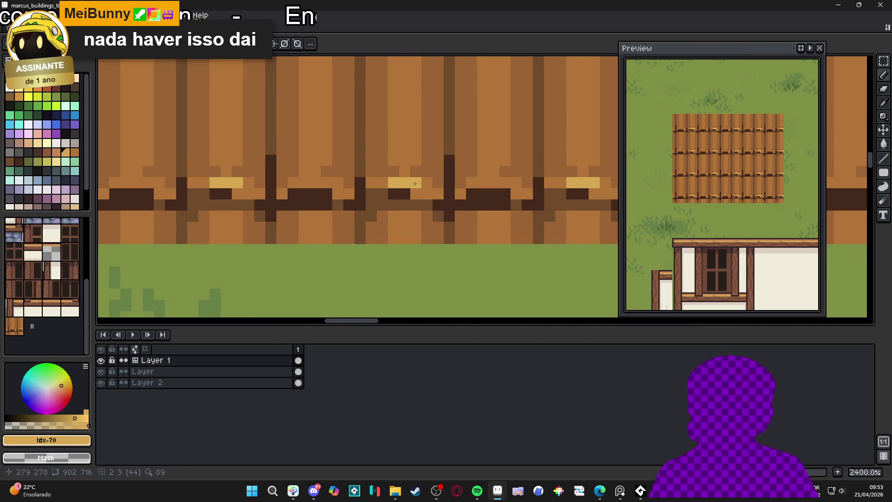
pyautogui.click(404, 160)
pyautogui.moveTo(394, 148)
pyautogui.mouseDown()
pyautogui.moveTo(404, 160)
pyautogui.moveTo(393, 105)
pyautogui.mouseUp()
pyautogui.click(405, 163)
pyautogui.scroll(-7, 400, 109)
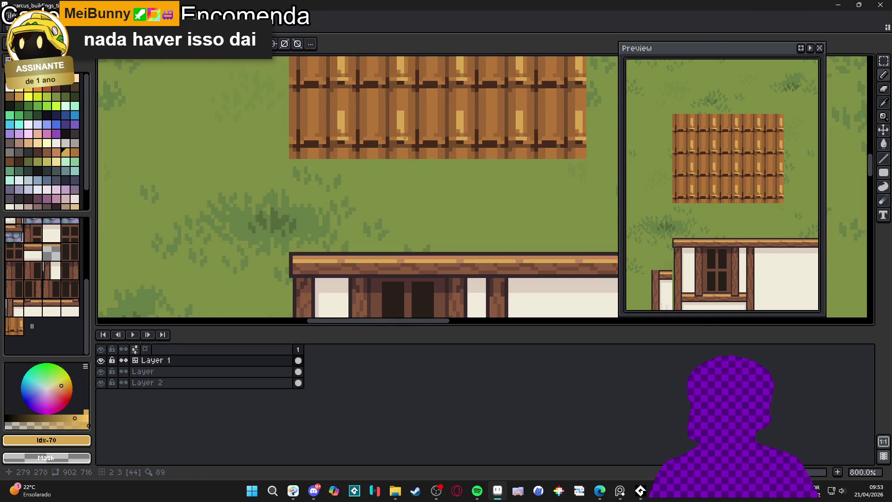
pyautogui.scroll(-3, 388, 156)
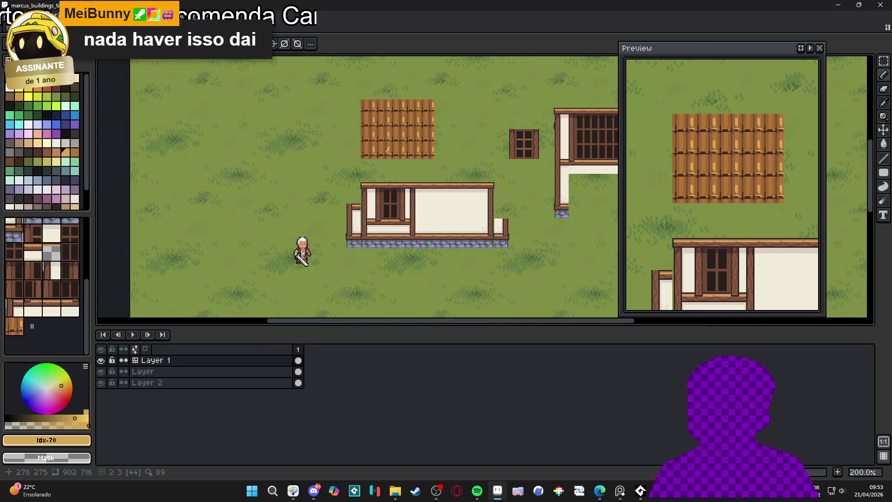
pyautogui.scroll(3, 389, 151)
pyautogui.scroll(4, 390, 151)
pyautogui.moveTo(362, 155)
pyautogui.mouseDown()
pyautogui.moveTo(355, 160)
pyautogui.moveTo(358, 120)
pyautogui.mouseUp()
# Step: Paint softer tan highlights up the plank columns and along the bottom row, using the base brown at lower opacity
pyautogui.scroll(-1, 362, 129)
pyautogui.scroll(1, 362, 129)
pyautogui.keyDown('alt'); pyautogui.click(362, 129); pyautogui.keyUp('alt')
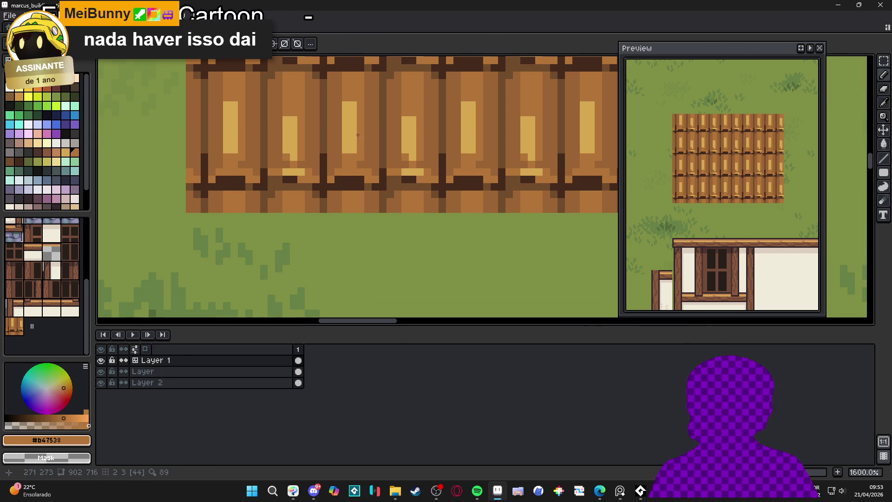
pyautogui.moveTo(88, 426); pyautogui.dragTo(41, 426)
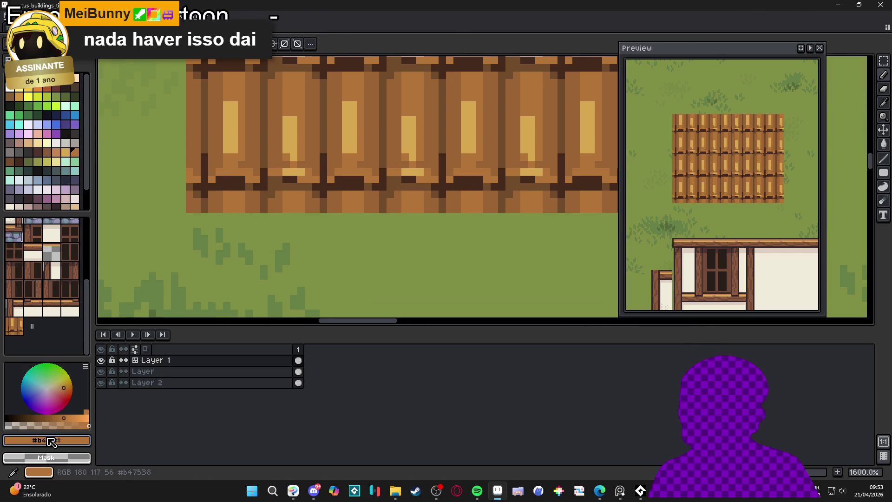
pyautogui.scroll(1, 274, 231)
pyautogui.hscroll(-1, 274, 231)
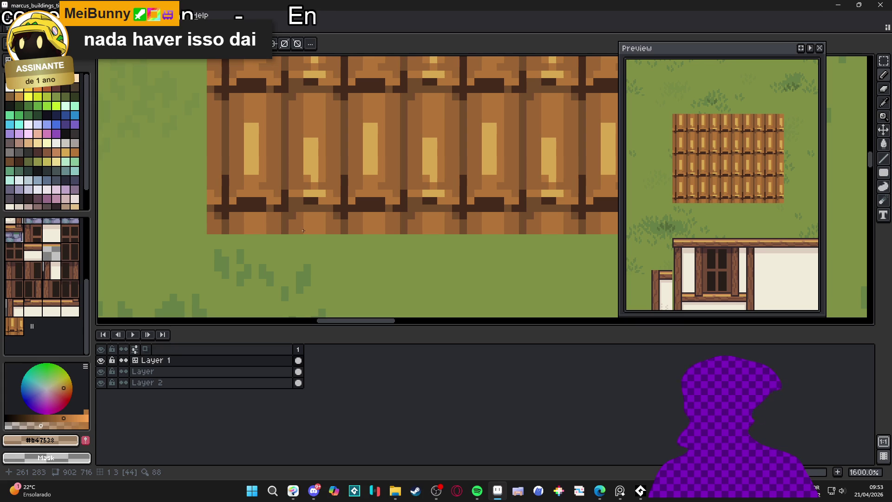
pyautogui.scroll(2, 343, 188)
pyautogui.moveTo(368, 114); pyautogui.dragTo(373, 183)
pyautogui.moveTo(289, 198); pyautogui.dragTo(284, 138)
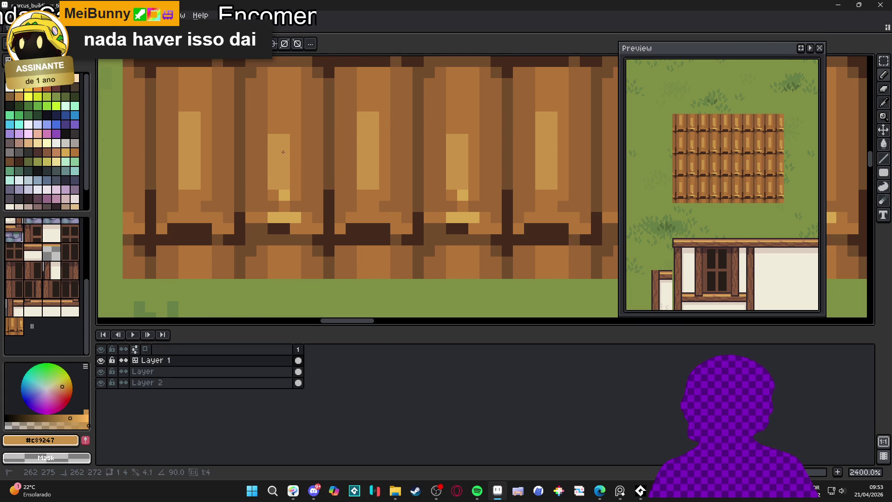
pyautogui.click(285, 195)
pyautogui.moveTo(274, 217); pyautogui.dragTo(291, 218)
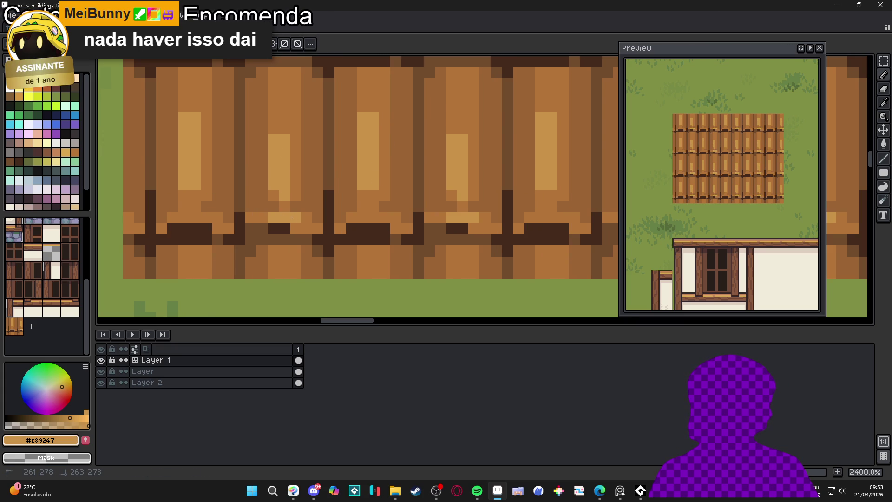
pyautogui.moveTo(274, 135); pyautogui.dragTo(280, 121)
pyautogui.click(287, 109)
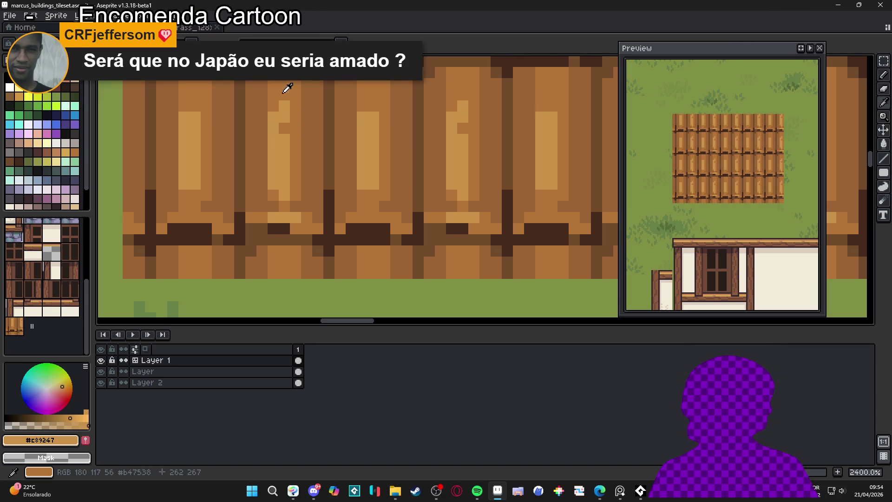
# Step: Darken a few light plank pixels with base brown, then brighten the plank bottom in tan, undoing stray strokes
pyautogui.keyDown('alt'); pyautogui.click(363, 206); pyautogui.keyUp('alt')
pyautogui.click(363, 186)
pyautogui.click(360, 136)
pyautogui.scroll(-5, 369, 117)
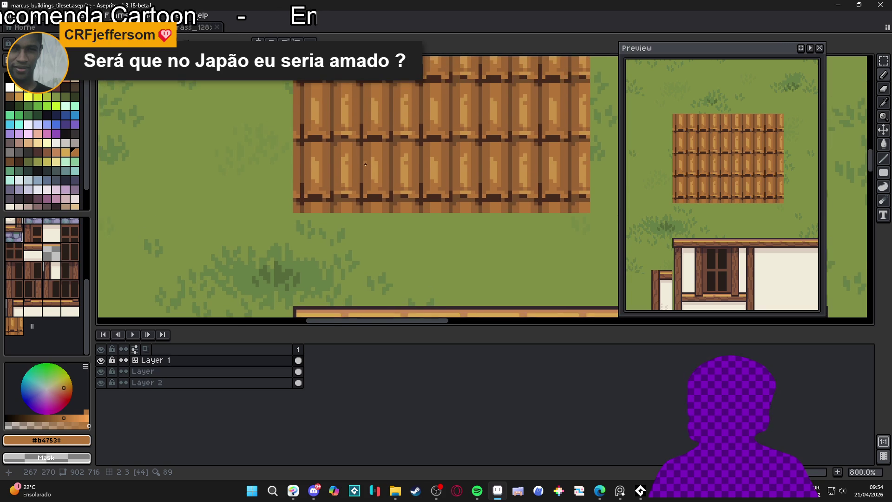
pyautogui.scroll(3, 370, 176)
pyautogui.keyDown('alt'); pyautogui.click(379, 183); pyautogui.keyUp('alt')
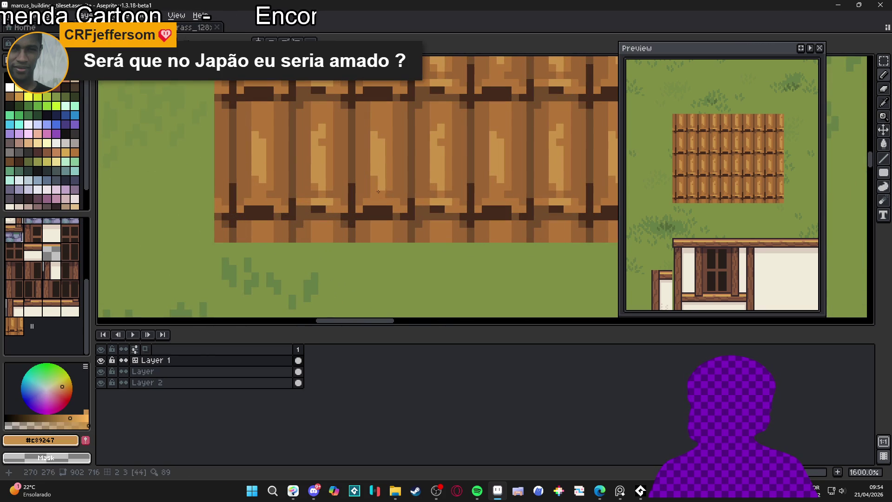
pyautogui.moveTo(377, 204); pyautogui.dragTo(397, 210)
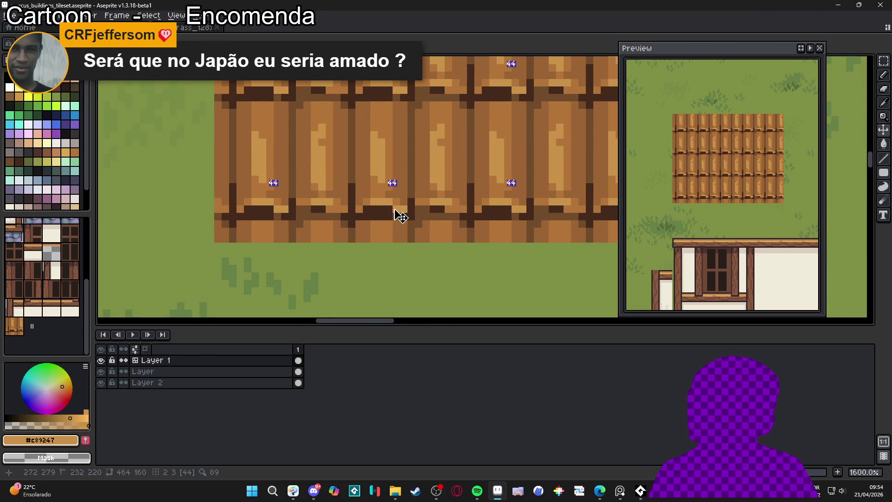
pyautogui.hotkey('ctrl', 'z')
pyautogui.click(399, 210)
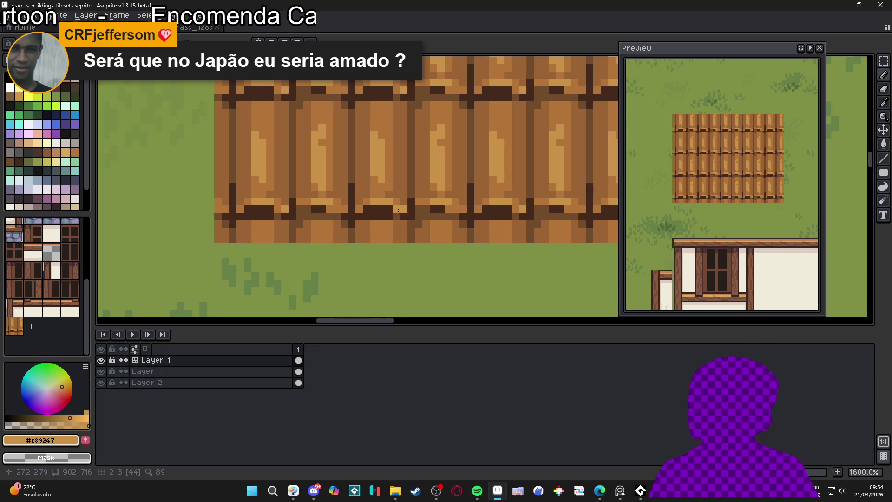
pyautogui.click(458, 208)
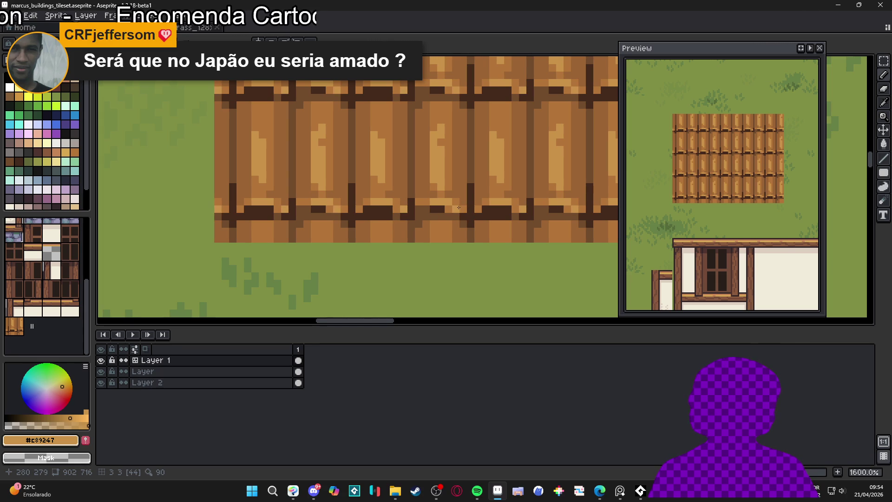
pyautogui.hotkey('ctrl', 'z')
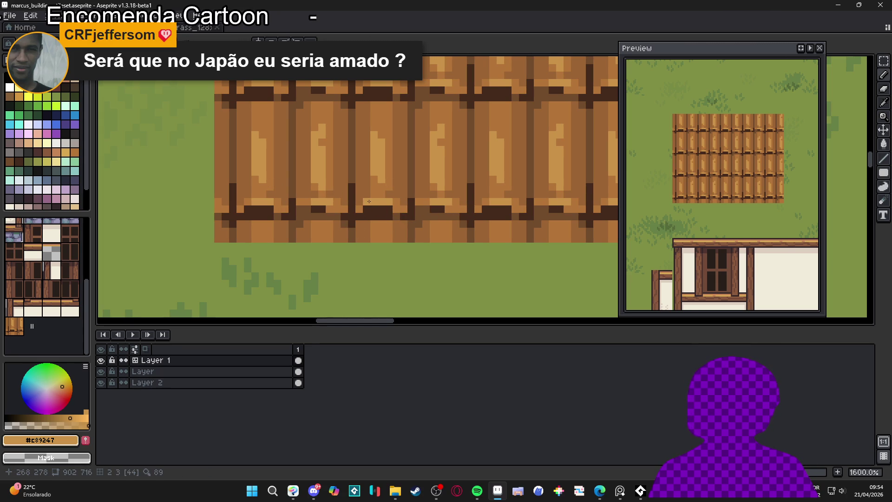
# Step: Paint mid-brown and darker brown shading strokes up and down a plank
pyautogui.scroll(-3, 373, 201)
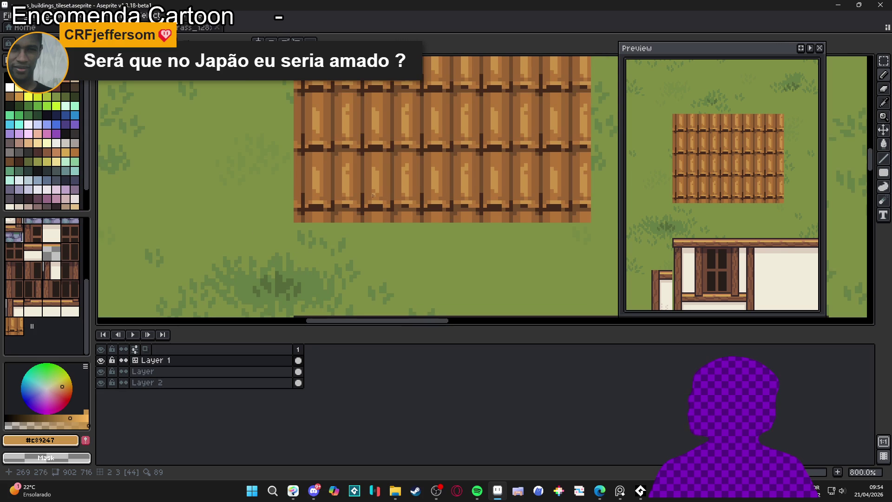
pyautogui.scroll(3, 315, 161)
pyautogui.keyDown('alt'); pyautogui.click(383, 178); pyautogui.keyUp('alt')
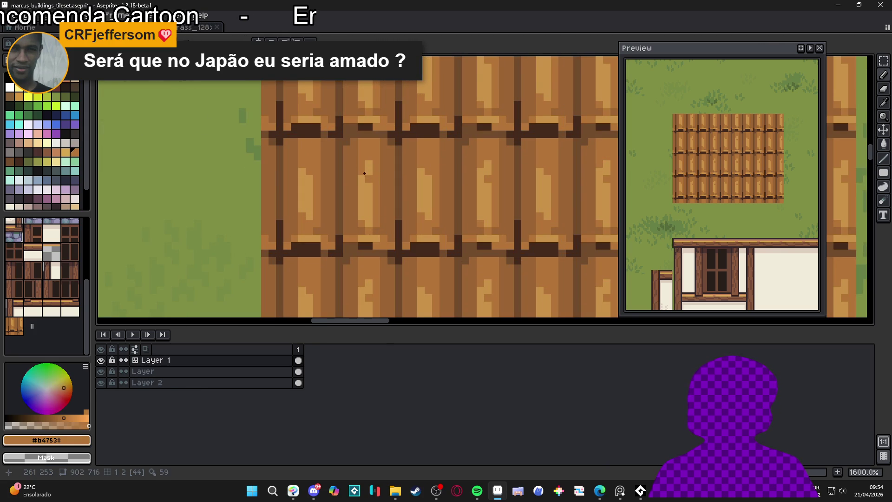
pyautogui.keyDown('alt'); pyautogui.click(374, 166); pyautogui.keyUp('alt')
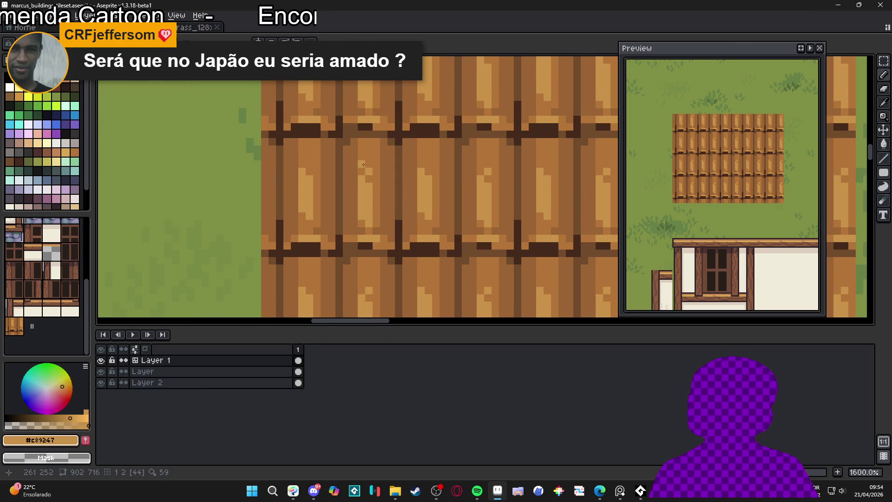
pyautogui.scroll(-3, 376, 192)
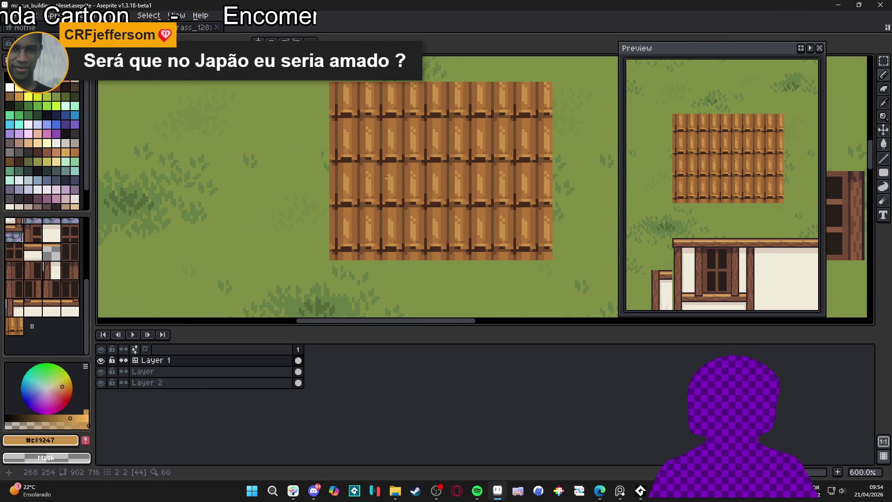
pyautogui.scroll(6, 386, 179)
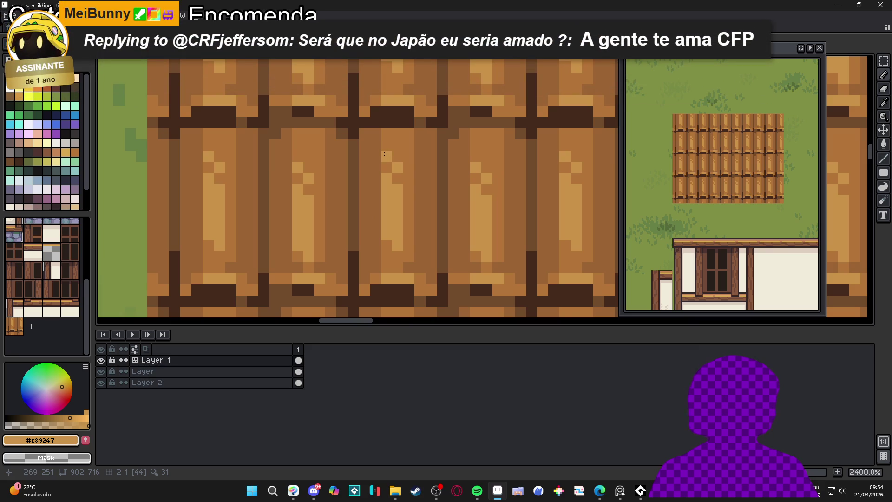
pyautogui.scroll(-4, 386, 158)
pyautogui.scroll(-1, 395, 186)
pyautogui.scroll(3, 409, 204)
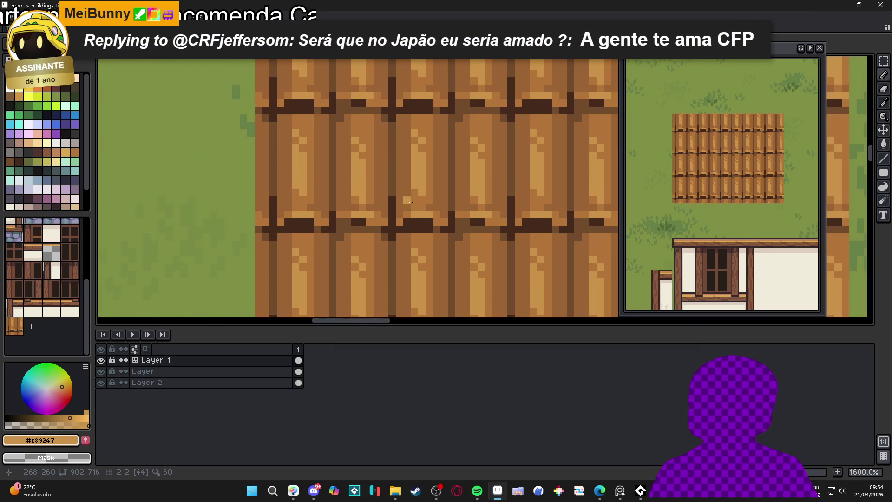
pyautogui.scroll(-2, 422, 203)
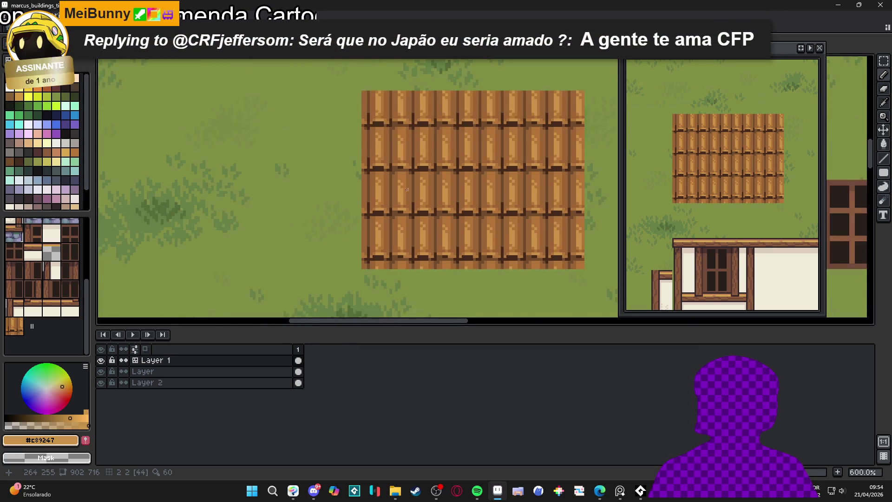
pyautogui.scroll(3, 437, 186)
pyautogui.keyDown('alt'); pyautogui.click(442, 181); pyautogui.keyUp('alt')
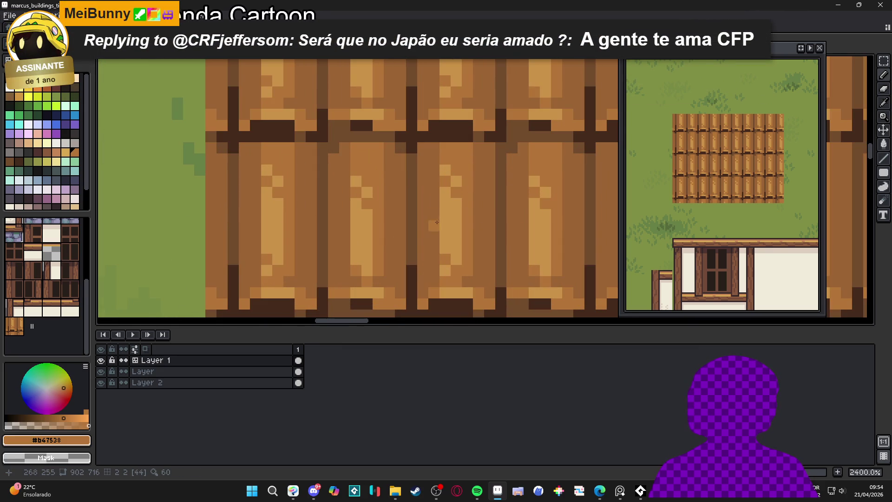
pyautogui.moveTo(437, 267); pyautogui.dragTo(432, 151)
pyautogui.keyDown('alt'); pyautogui.click(435, 270); pyautogui.keyUp('alt')
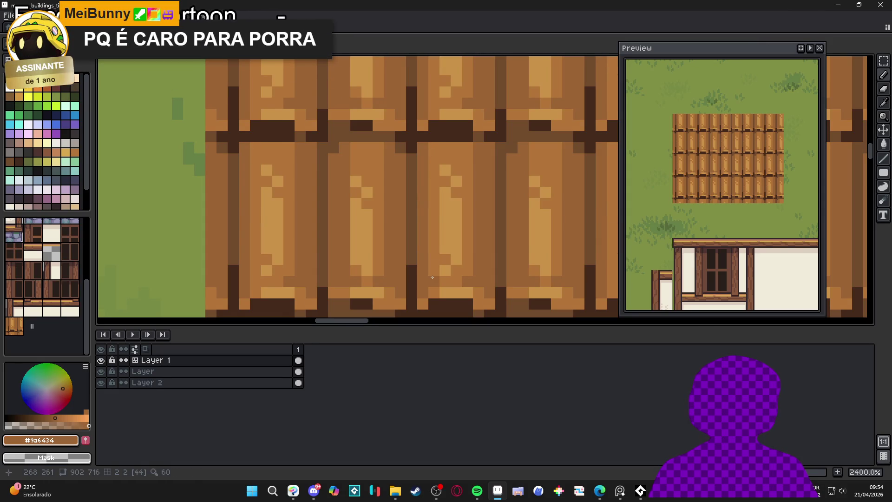
pyautogui.moveTo(436, 270); pyautogui.dragTo(434, 219)
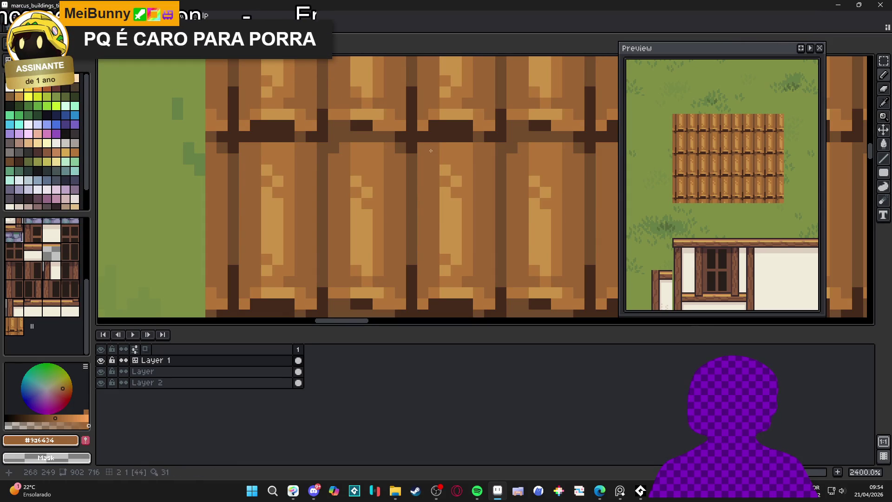
pyautogui.keyDown('alt'); pyautogui.click(412, 167); pyautogui.keyUp('alt')
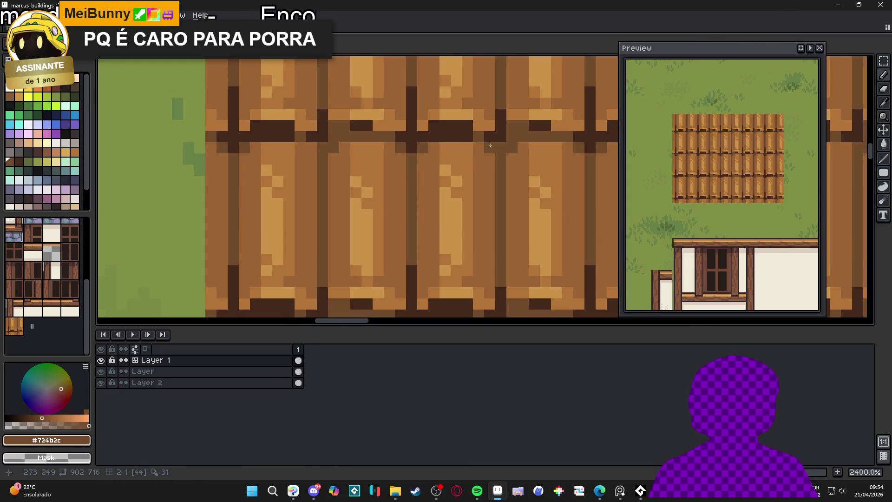
# Step: Pan toward the house and sample the darkest seam, mid and darker plank browns
pyautogui.scroll(-5, 483, 158)
pyautogui.scroll(-3, 508, 202)
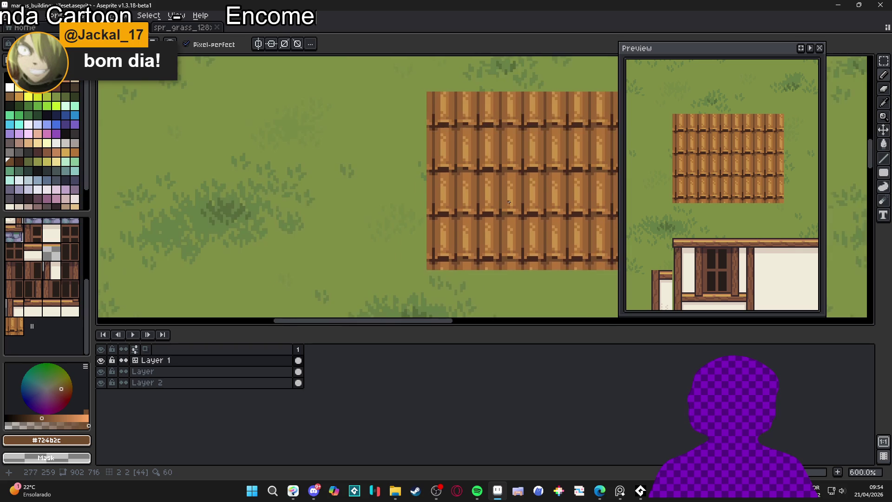
pyautogui.scroll(-1, 469, 201)
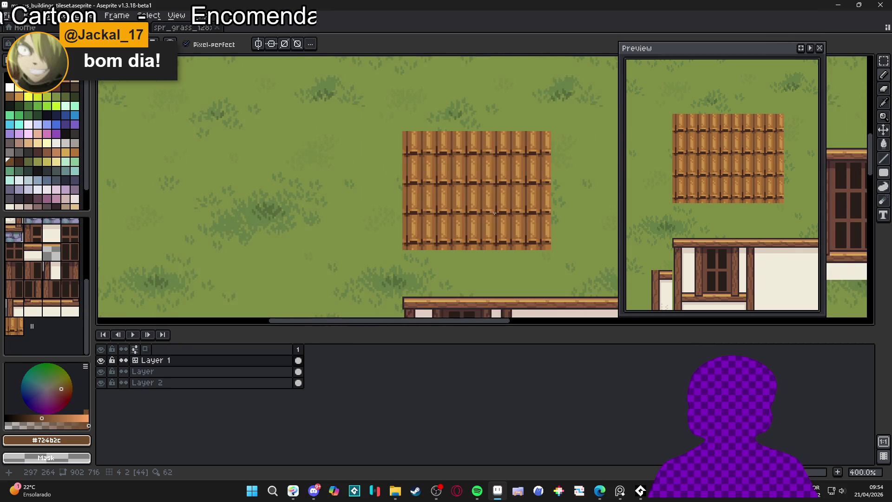
pyautogui.moveTo(491, 212); pyautogui.dragTo(462, 217)
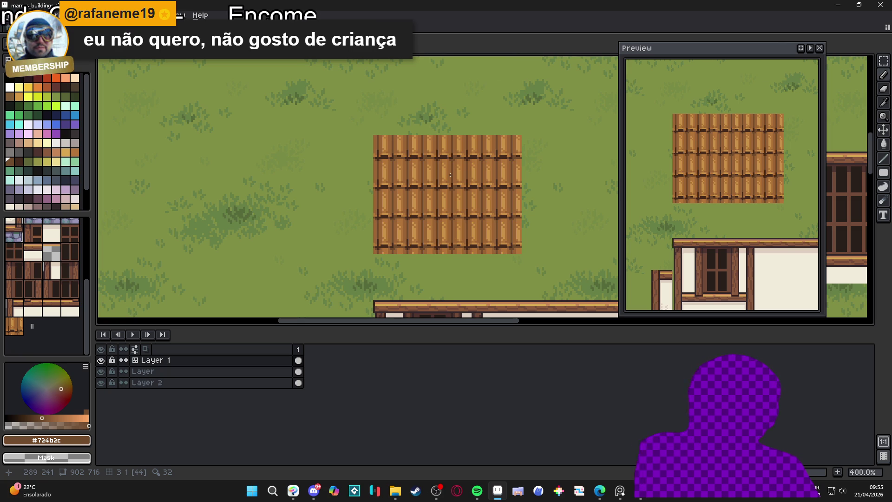
pyautogui.scroll(6, 436, 183)
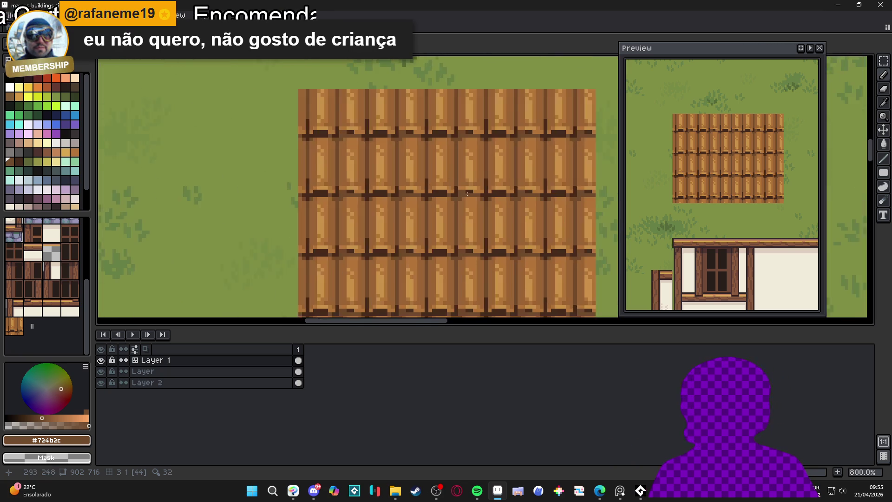
pyautogui.keyDown('alt'); pyautogui.click(436, 184); pyautogui.keyUp('alt')
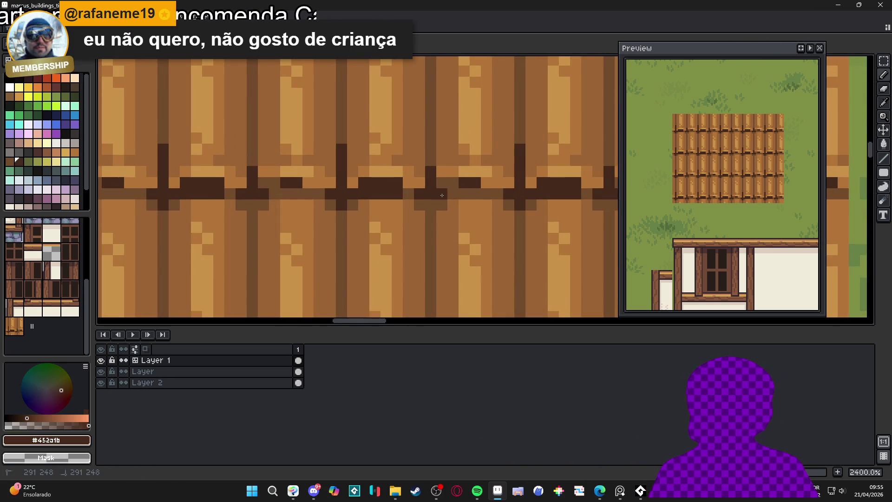
pyautogui.scroll(-6, 442, 195)
pyautogui.scroll(4, 447, 197)
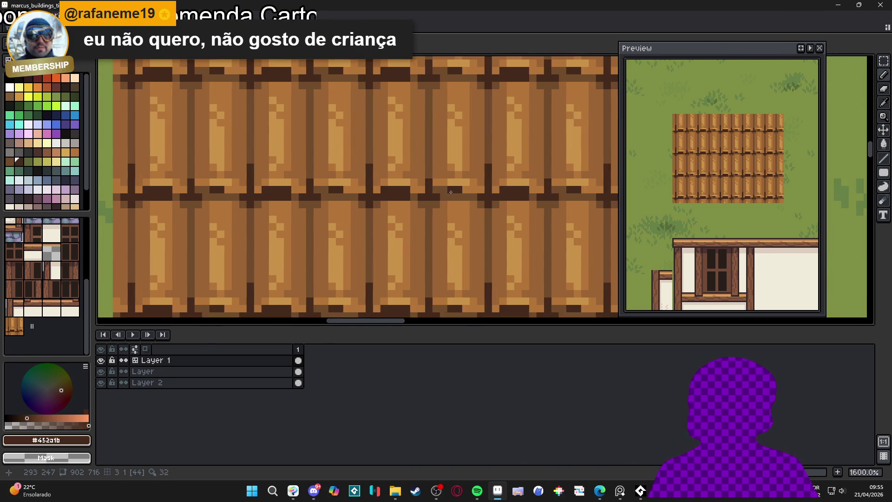
pyautogui.scroll(-6, 445, 193)
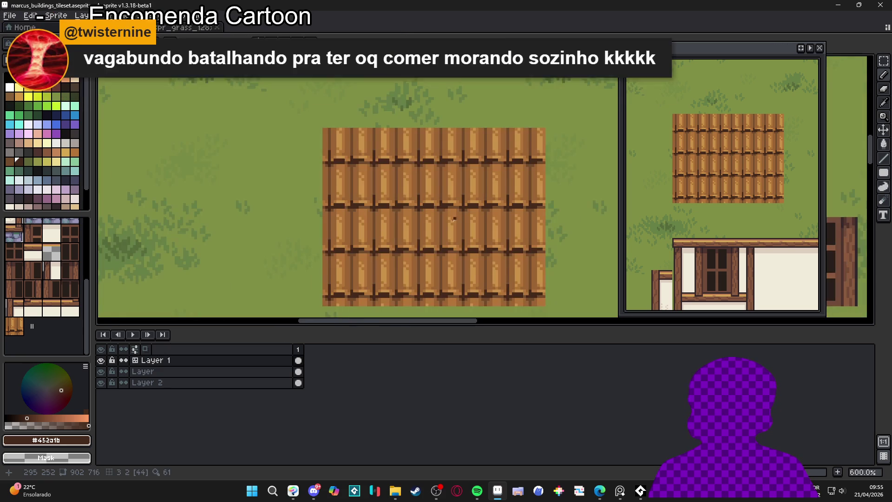
pyautogui.scroll(4, 441, 207)
pyautogui.scroll(2, 441, 208)
pyautogui.keyDown('alt'); pyautogui.click(460, 182); pyautogui.keyUp('alt')
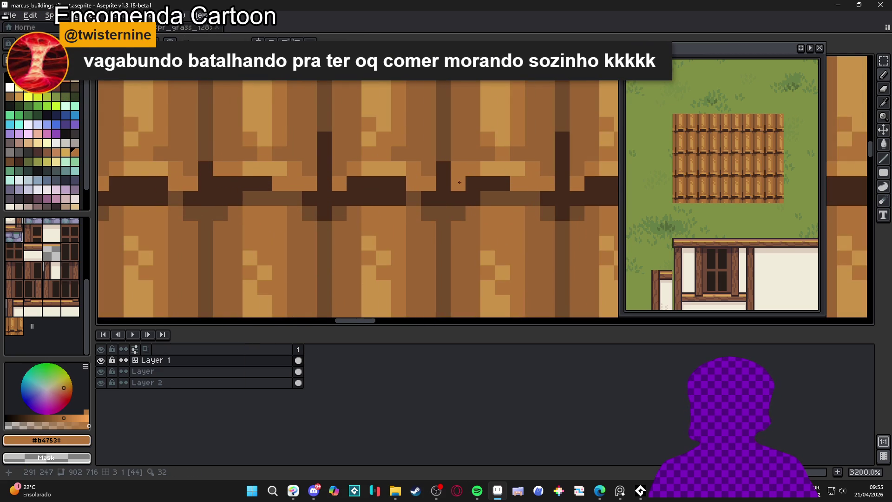
pyautogui.keyDown('alt'); pyautogui.click(459, 154); pyautogui.keyUp('alt')
# Step: Undo the last few test pencil strokes on the planks
pyautogui.scroll(-1, 461, 186)
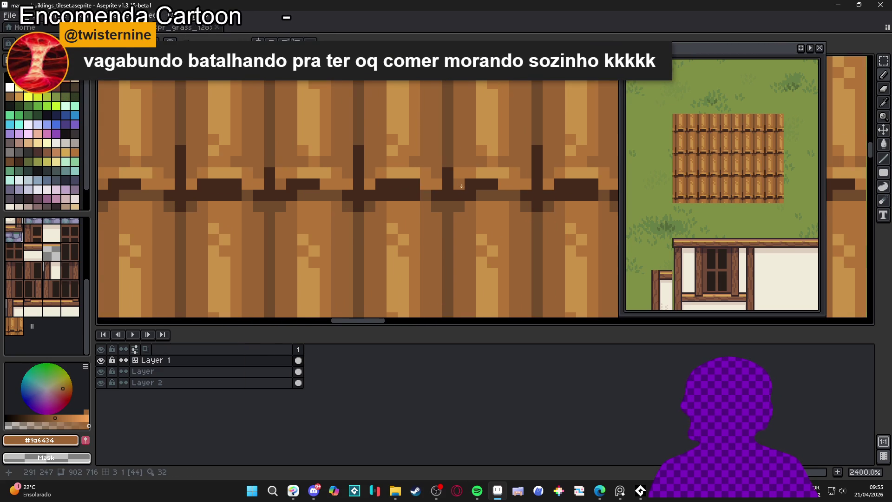
pyautogui.scroll(-5, 469, 219)
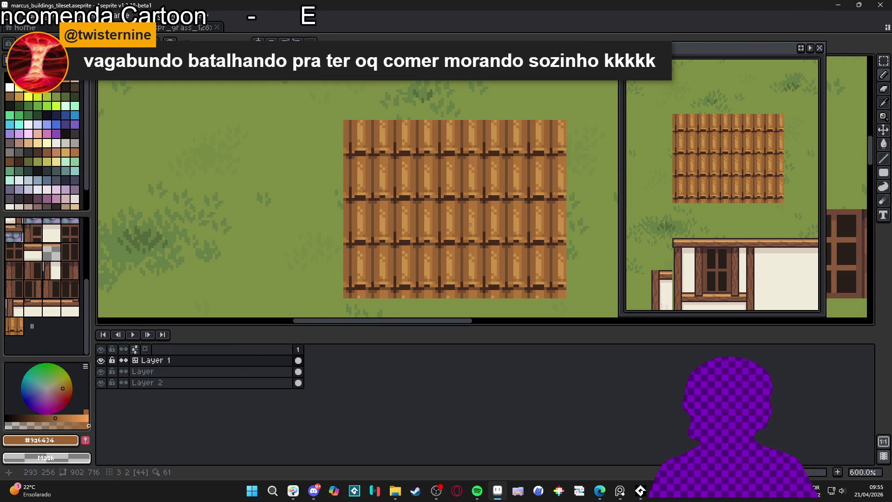
pyautogui.hotkey('ctrl', 'y')
pyautogui.hotkey('ctrl', 'z')
pyautogui.hotkey('ctrl', 'y')
pyautogui.hotkey('ctrl', 'z')
pyautogui.scroll(-1, 484, 216)
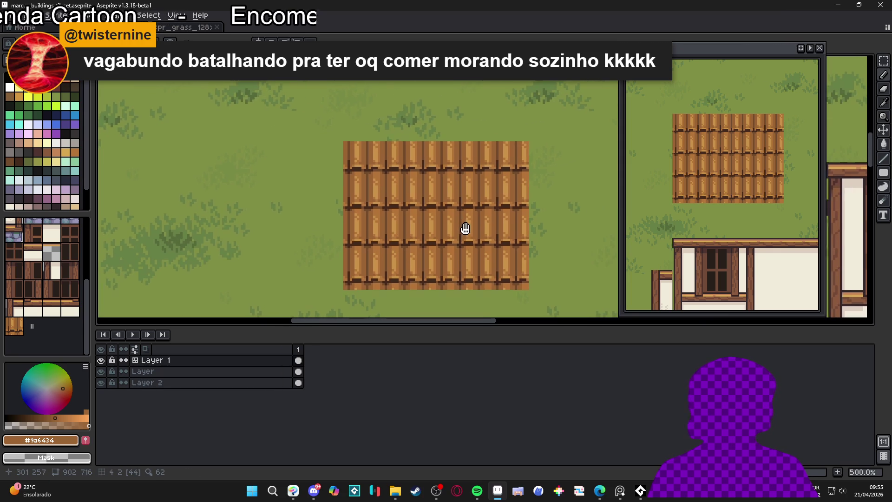
pyautogui.scroll(-1, 493, 218)
pyautogui.scroll(-1, 497, 199)
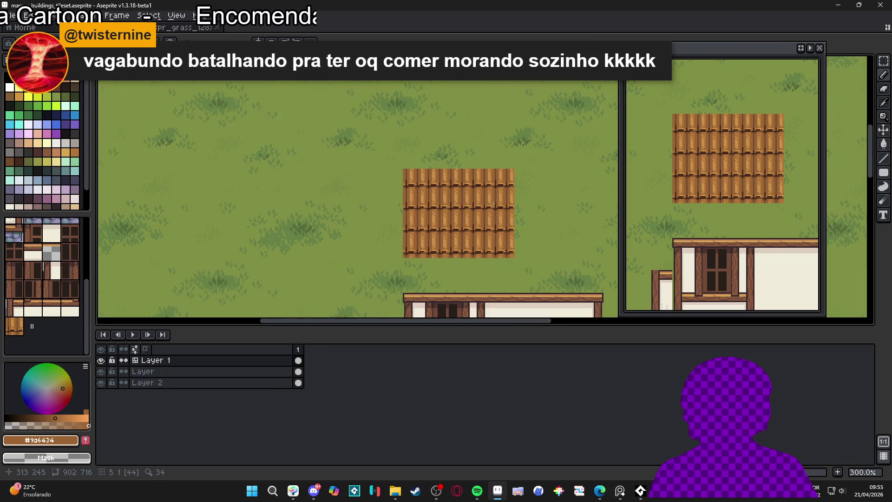
pyautogui.scroll(-2, 455, 228)
pyautogui.scroll(2, 467, 230)
# Step: Stamp a plank floor tile from the tileset onto the map, then turn on the tile grid
pyautogui.moveTo(465, 223); pyautogui.dragTo(461, 172)
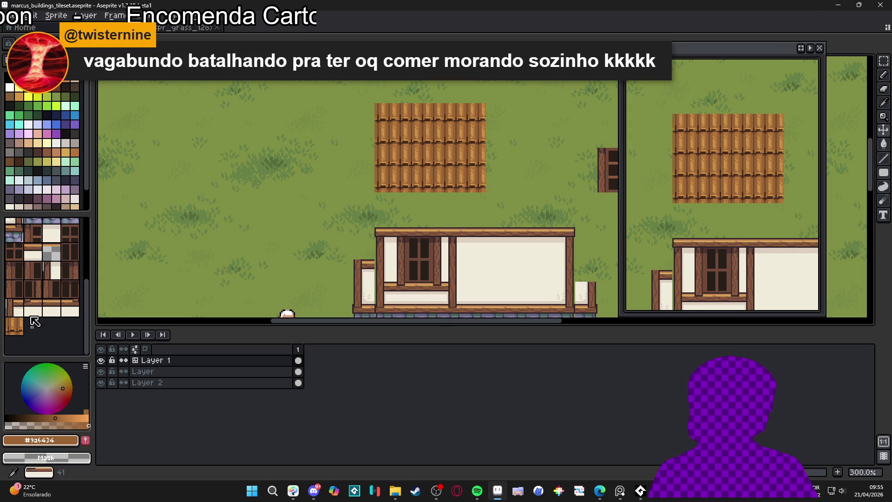
pyautogui.click(15, 325)
pyautogui.click(387, 203)
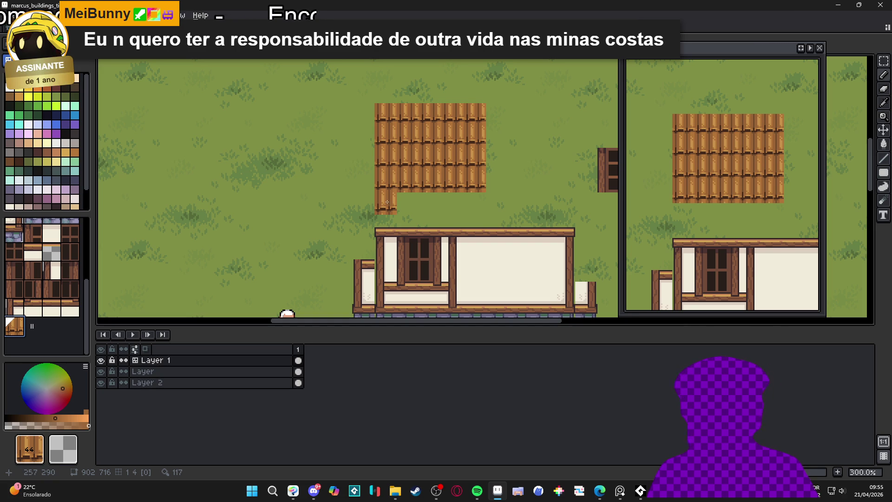
pyautogui.press('m')
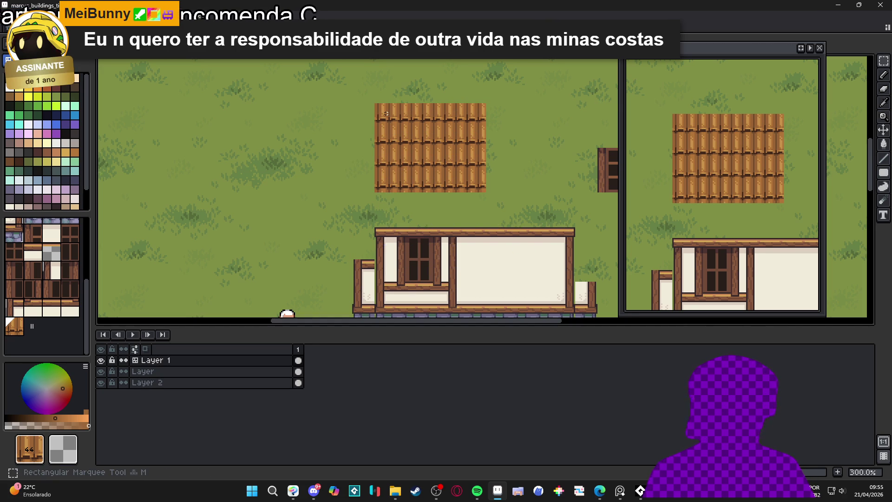
pyautogui.hotkey('ctrl', "'")
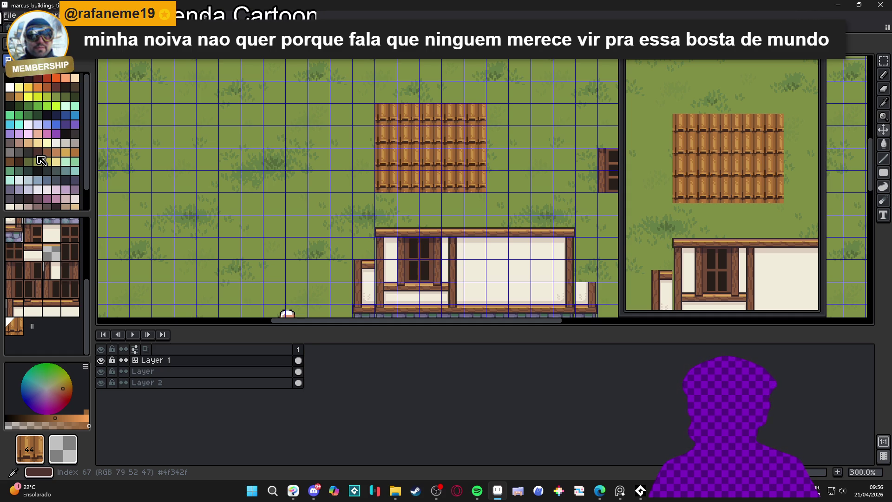
# Step: Choose dark brown palette index 67 and undo the last two eraser strokes at the plank crossings
pyautogui.click(39, 157)
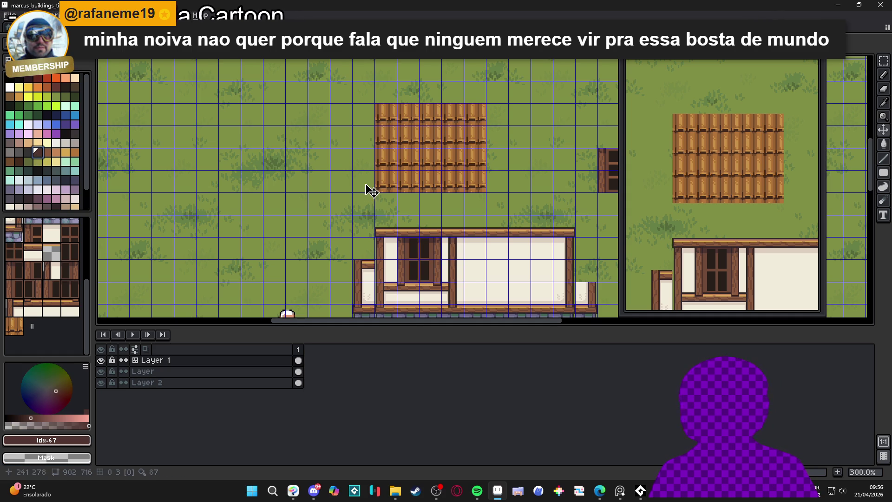
pyautogui.scroll(2, 364, 191)
pyautogui.scroll(4, 395, 199)
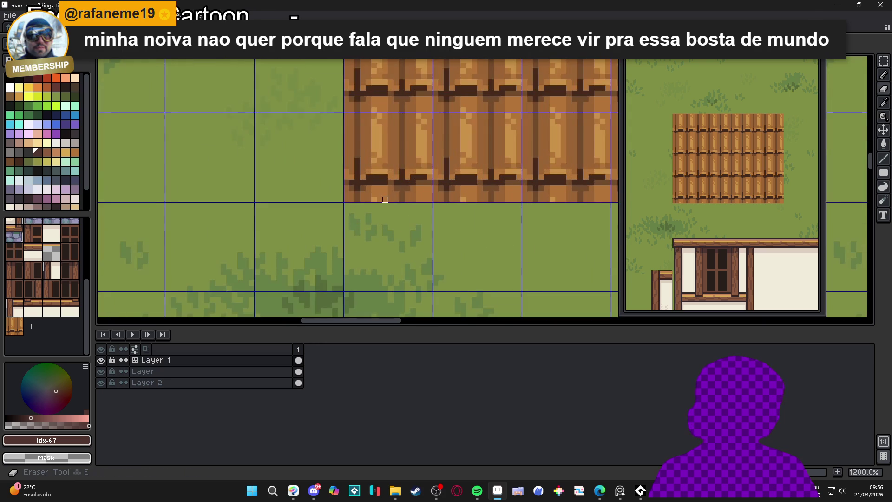
pyautogui.moveTo(382, 185)
pyautogui.mouseDown()
pyautogui.moveTo(351, 197)
pyautogui.moveTo(428, 195)
pyautogui.mouseUp()
pyautogui.scroll(-4, 427, 197)
pyautogui.hotkey('ctrl', 'z')
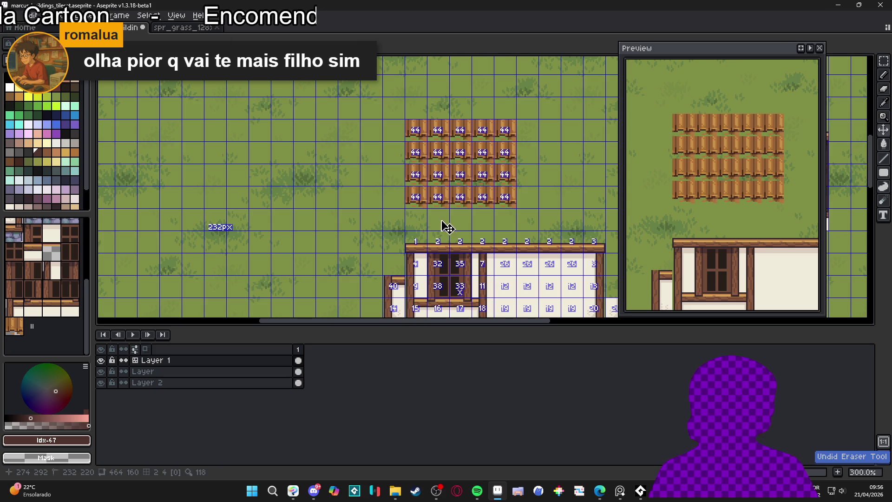
pyautogui.hotkey('ctrl', 'z')
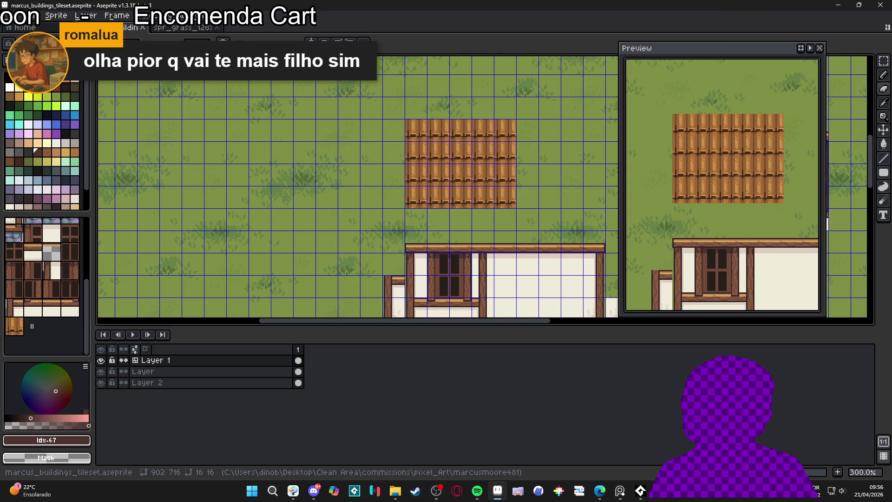
# Step: Erase leftover brown plank pixels below the planks back to grass
pyautogui.scroll(4, 409, 207)
pyautogui.scroll(3, 456, 203)
pyautogui.moveTo(395, 189); pyautogui.dragTo(469, 199)
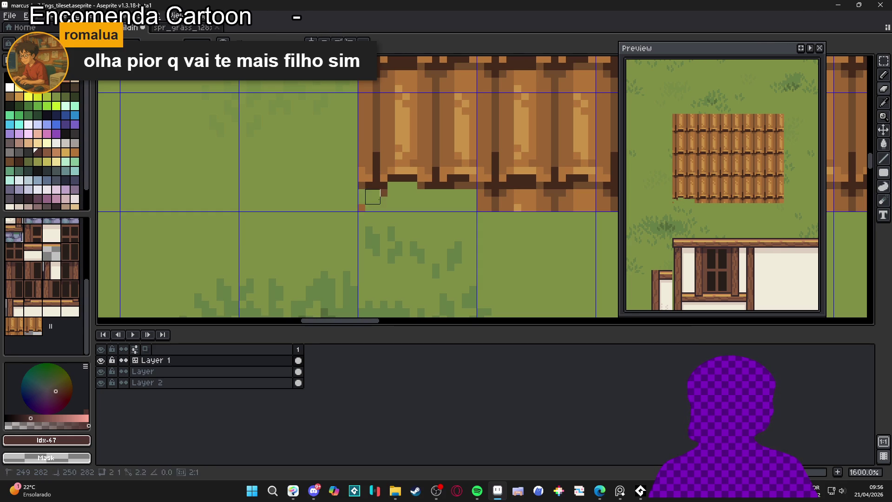
pyautogui.click(365, 201)
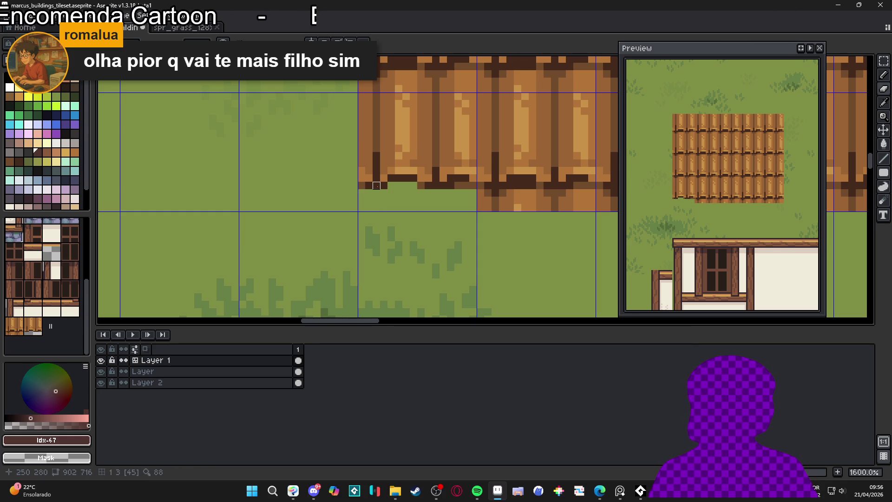
pyautogui.scroll(-6, 377, 185)
pyautogui.scroll(3, 418, 207)
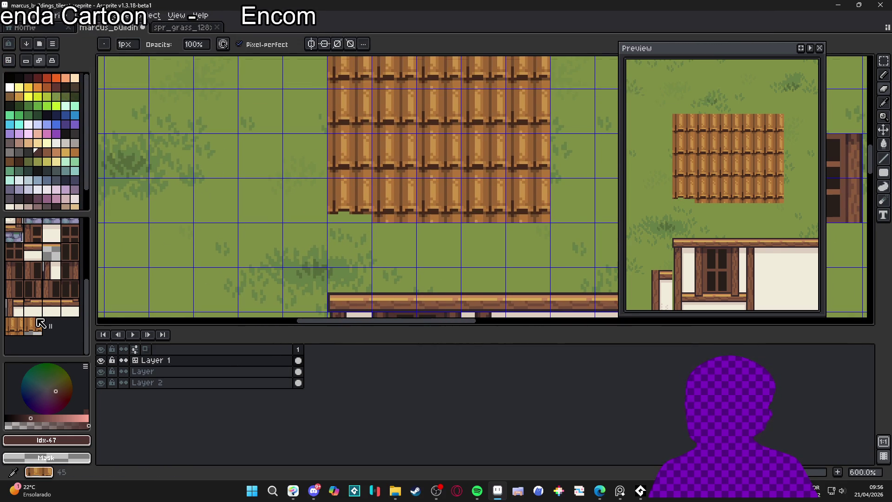
# Step: Repaint the bottom row of plank tiles evenly in tile mode
pyautogui.hotkey('space', 'Tab')
pyautogui.moveTo(378, 218); pyautogui.dragTo(513, 211)
pyautogui.scroll(-3, 465, 223)
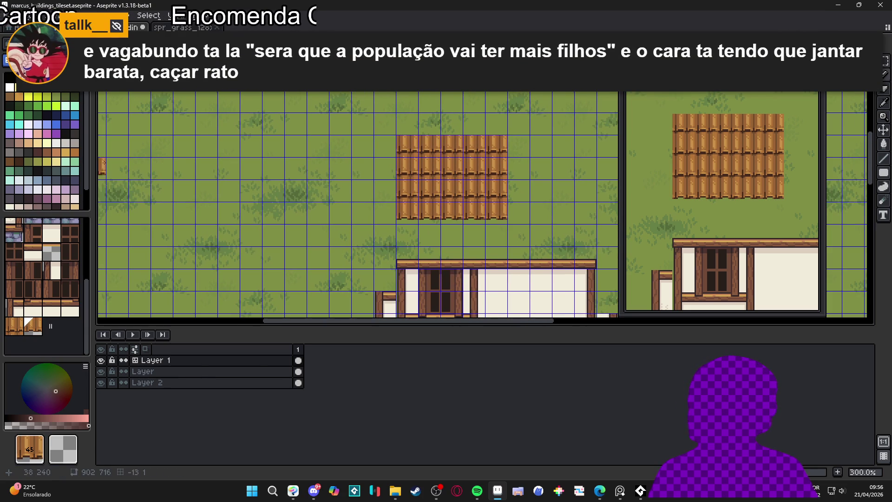
pyautogui.hotkey('space', 'Tab')
pyautogui.hotkey('ctrl', "'")
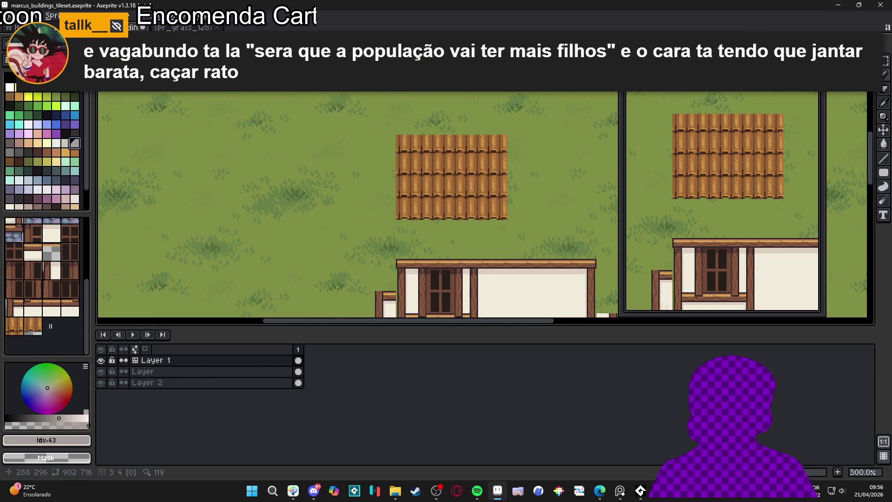
pyautogui.scroll(1, 464, 238)
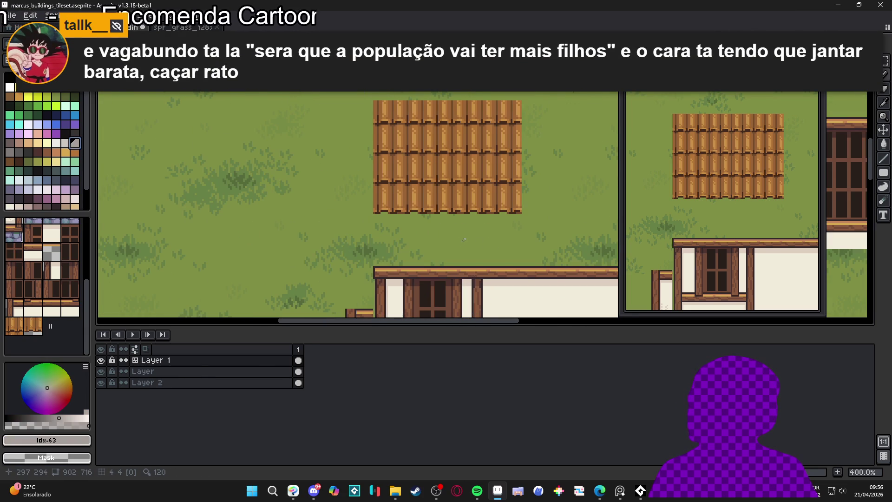
pyautogui.hotkey('ctrl', "'")
# Step: Select the middle plank section and shift it down one pixel
pyautogui.press('m')
pyautogui.scroll(6, 422, 209)
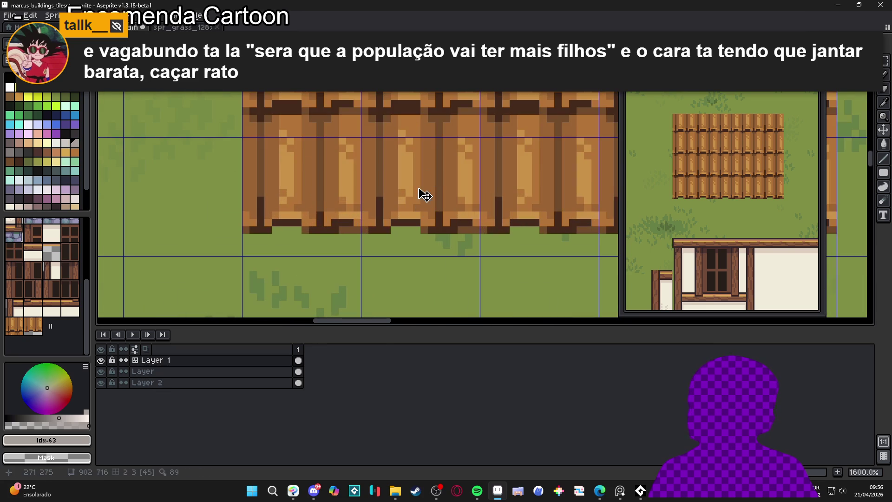
pyautogui.moveTo(439, 157)
pyautogui.mouseDown()
pyautogui.moveTo(408, 207)
pyautogui.moveTo(375, 234)
pyautogui.moveTo(409, 229)
pyautogui.mouseUp()
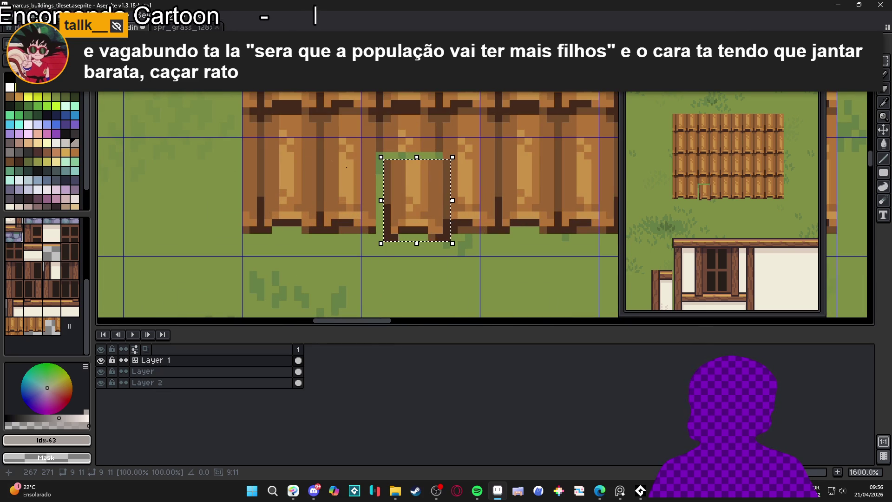
pyautogui.click(376, 200)
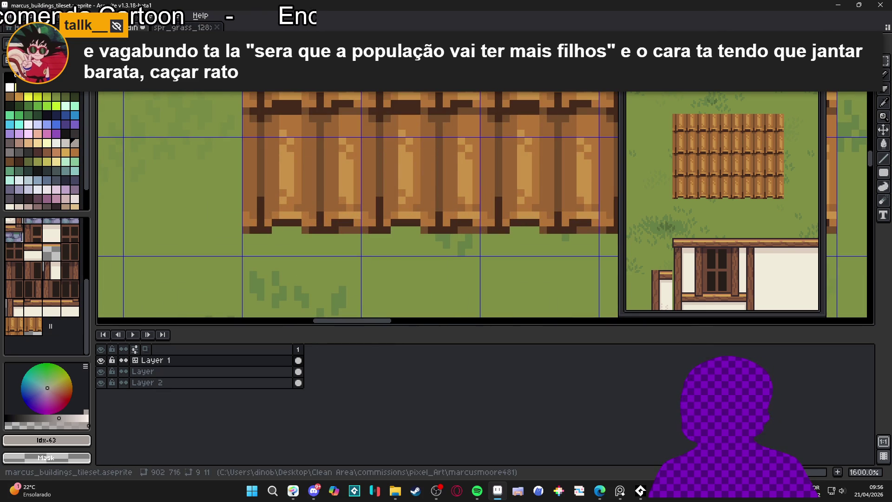
pyautogui.moveTo(439, 238)
pyautogui.mouseDown()
pyautogui.moveTo(393, 155)
pyautogui.moveTo(374, 143)
pyautogui.mouseUp()
pyautogui.moveTo(407, 176); pyautogui.dragTo(409, 183)
pyautogui.hotkey('ctrl', 'd')
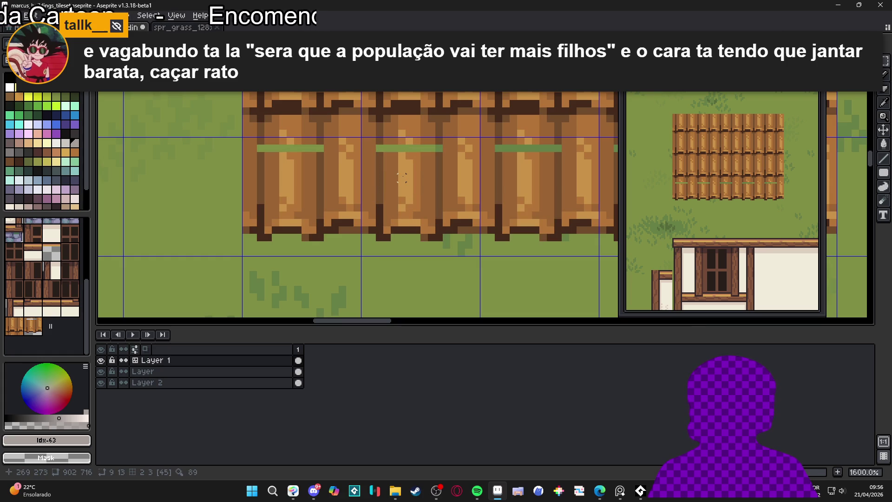
# Step: Fill the green gap pixels across the planks with mid-brown and #b47538 wood
pyautogui.scroll(2, 402, 177)
pyautogui.keyDown('alt'); pyautogui.click(430, 151); pyautogui.keyUp('alt')
pyautogui.moveTo(434, 135); pyautogui.dragTo(443, 135)
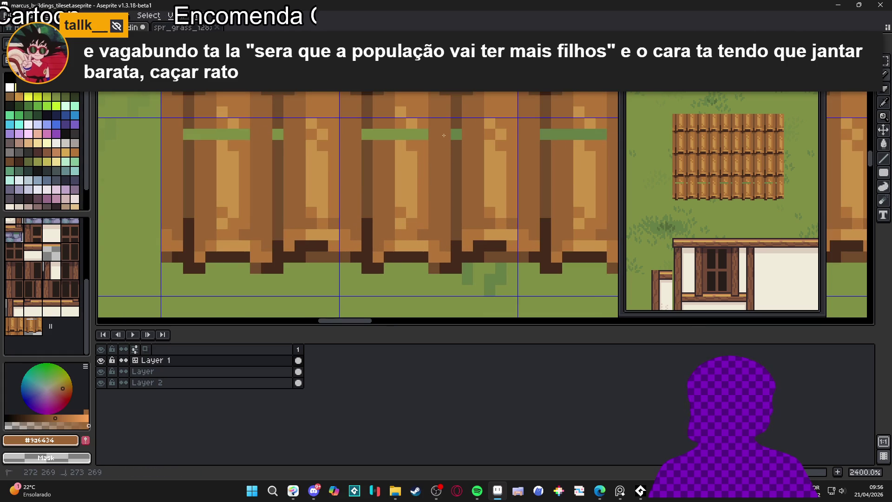
pyautogui.keyDown('alt'); pyautogui.click(445, 136); pyautogui.keyUp('alt')
pyautogui.click(457, 135)
pyautogui.keyDown('alt'); pyautogui.click(412, 135); pyautogui.keyUp('alt')
pyautogui.click(423, 134)
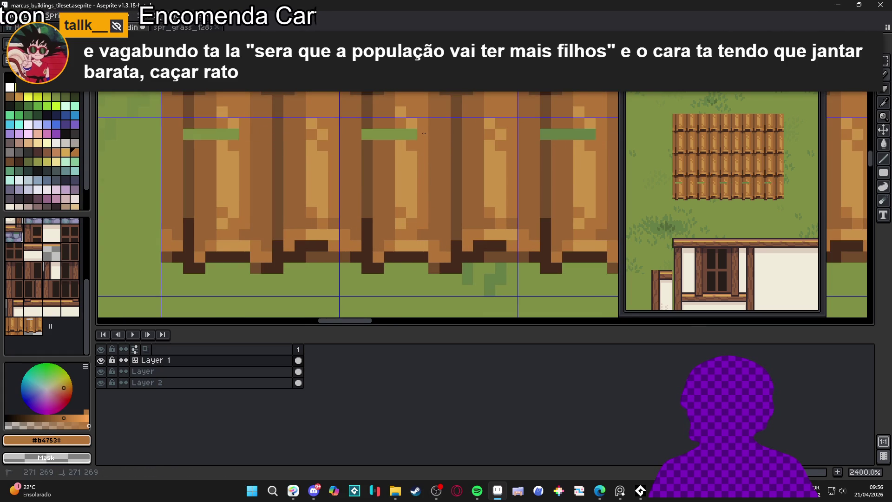
pyautogui.click(412, 134)
pyautogui.click(401, 134)
pyautogui.keyDown('alt'); pyautogui.click(390, 117); pyautogui.keyUp('alt')
pyautogui.click(389, 135)
pyautogui.click(378, 135)
pyautogui.keyDown('alt'); pyautogui.click(367, 123); pyautogui.keyUp('alt')
pyautogui.click(367, 135)
pyautogui.scroll(-4, 408, 166)
pyautogui.scroll(1, 411, 176)
pyautogui.scroll(-2, 421, 192)
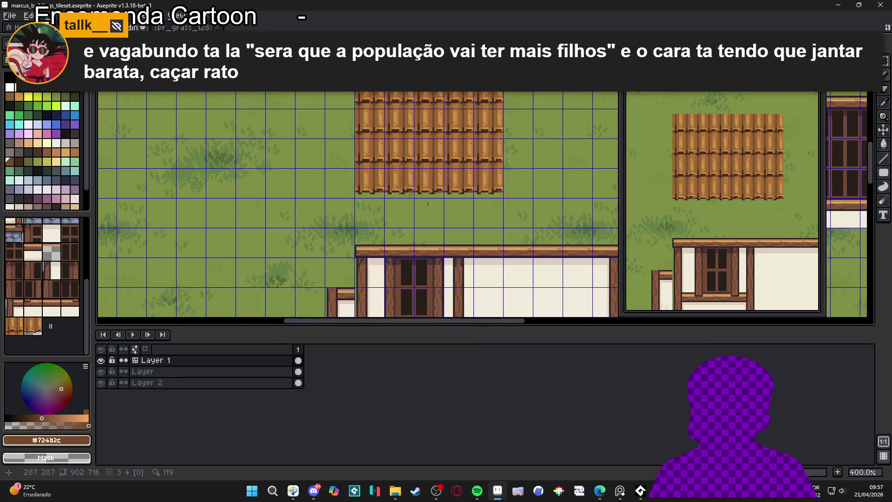
# Step: Check the tile index numbers over the tilemap and save the tileset file with Ctrl+S
pyautogui.scroll(-1, 428, 205)
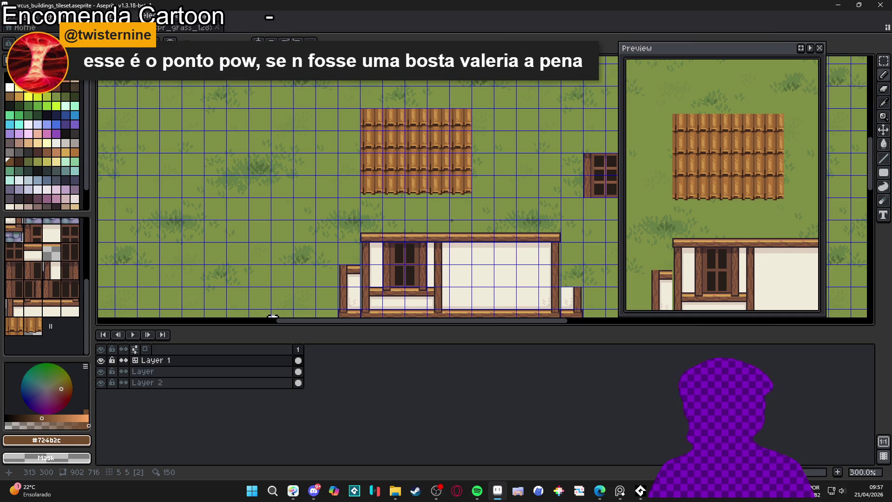
pyautogui.press('Tab')
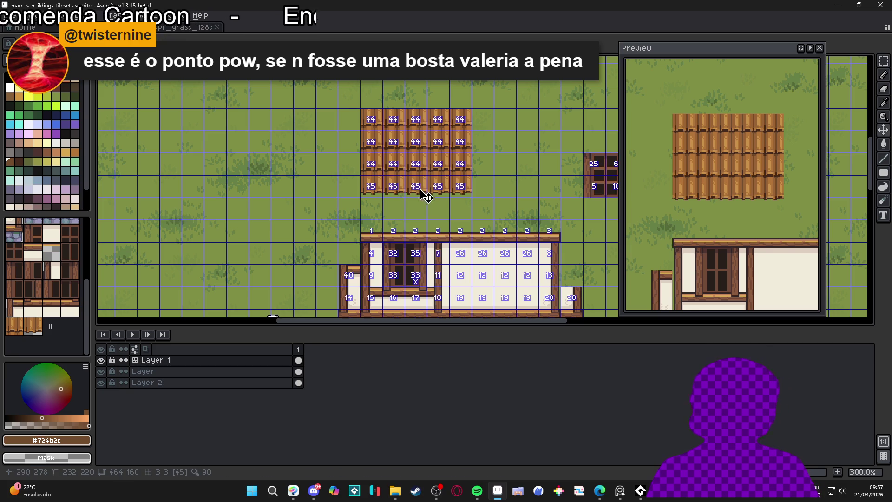
pyautogui.hotkey('ctrl', "'")
pyautogui.press('v')
pyautogui.press('Tab')
pyautogui.press('Tab')
pyautogui.press('Tab')
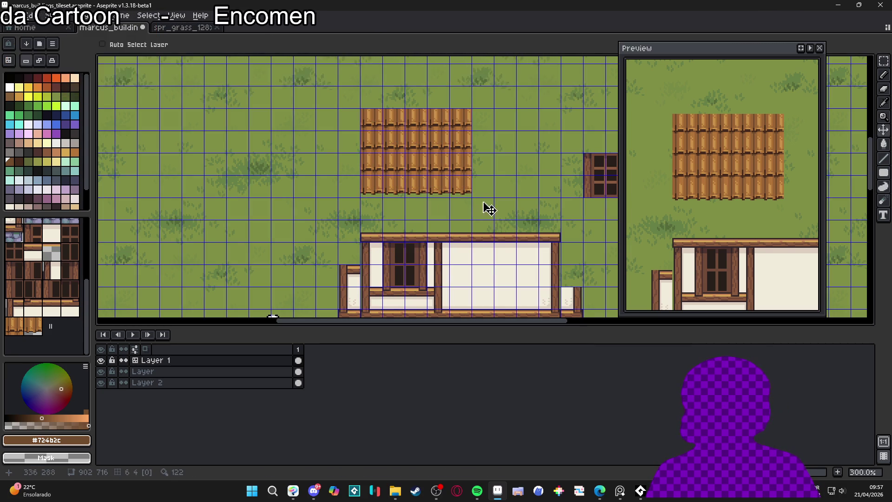
pyautogui.hotkey('ctrl', 's')
pyautogui.hotkey('ctrl', "'")
pyautogui.press('Tab')
pyautogui.press('Tab')
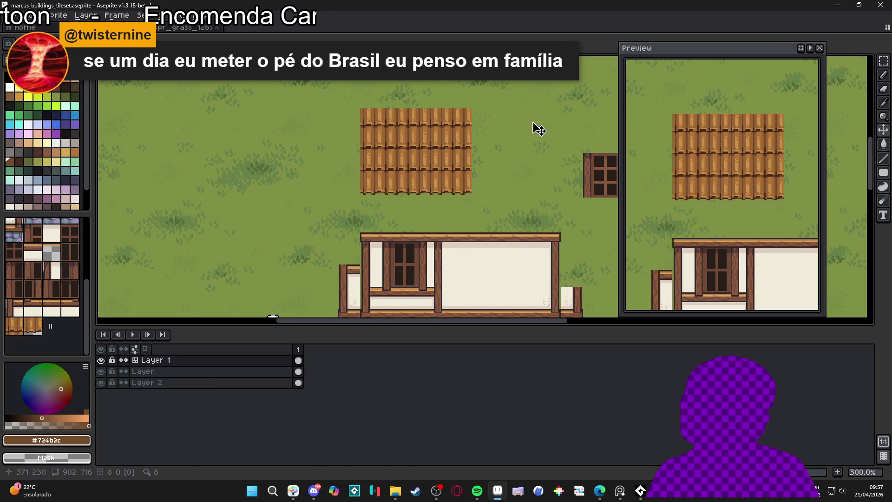
pyautogui.press('Tab')
pyautogui.press('Tab')
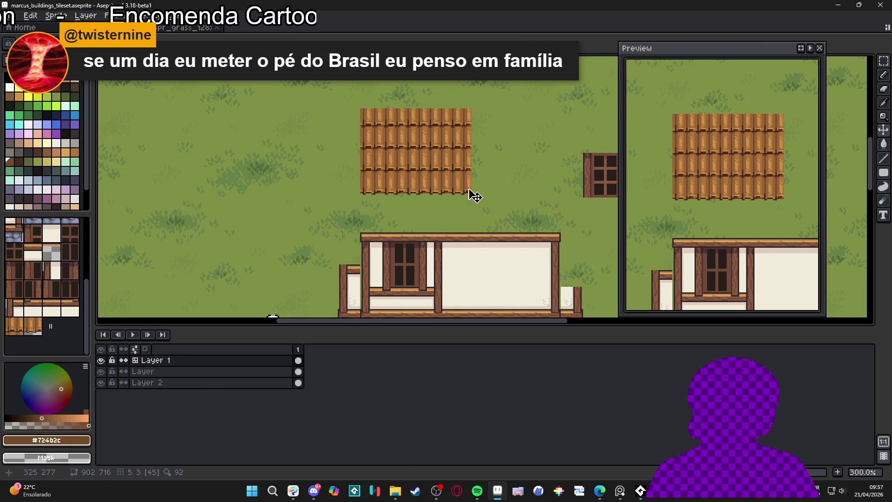
# Step: Pan across the buildings and character to review the map with the tile grid shown
pyautogui.scroll(-1, 474, 195)
pyautogui.scroll(1, 470, 181)
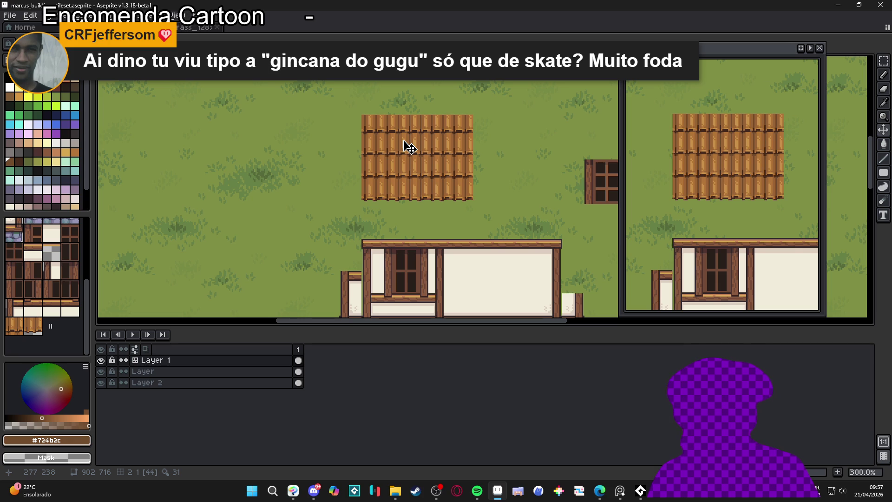
pyautogui.scroll(-1, 444, 173)
pyautogui.moveTo(446, 175); pyautogui.dragTo(392, 144)
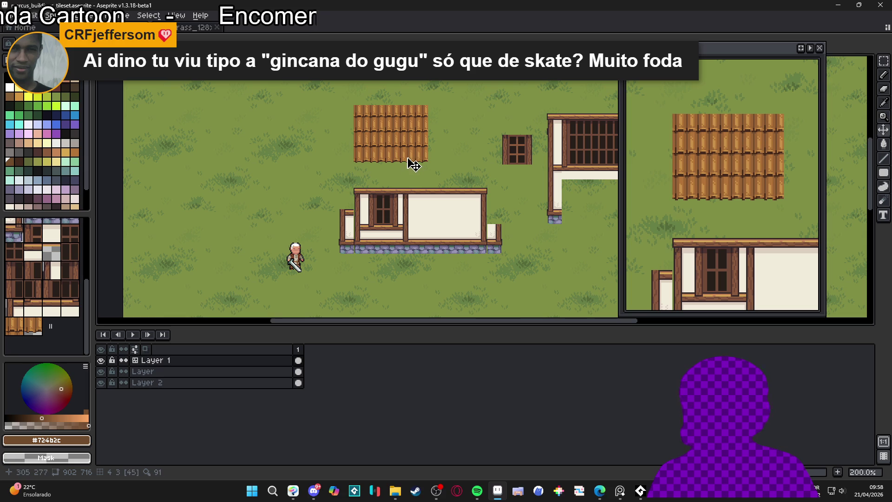
pyautogui.moveTo(409, 155)
pyautogui.mouseDown()
pyautogui.moveTo(405, 175)
pyautogui.moveTo(420, 205)
pyautogui.mouseUp()
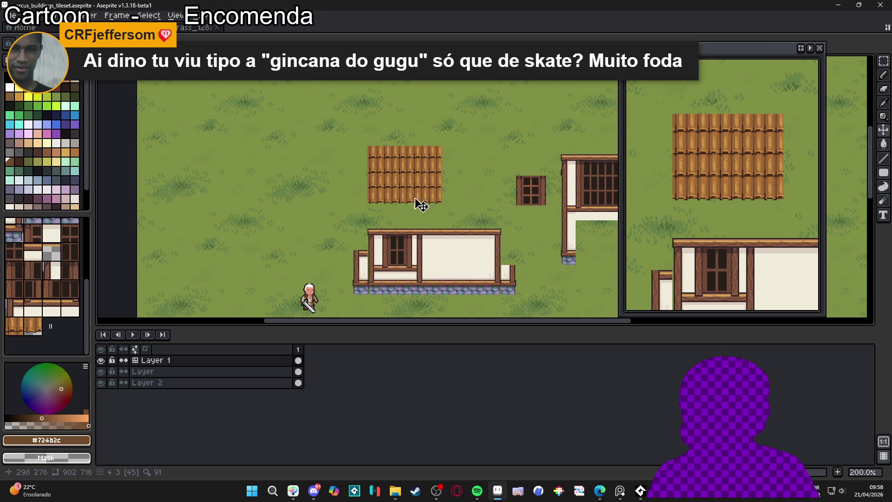
pyautogui.hotkey('ctrl', "'")
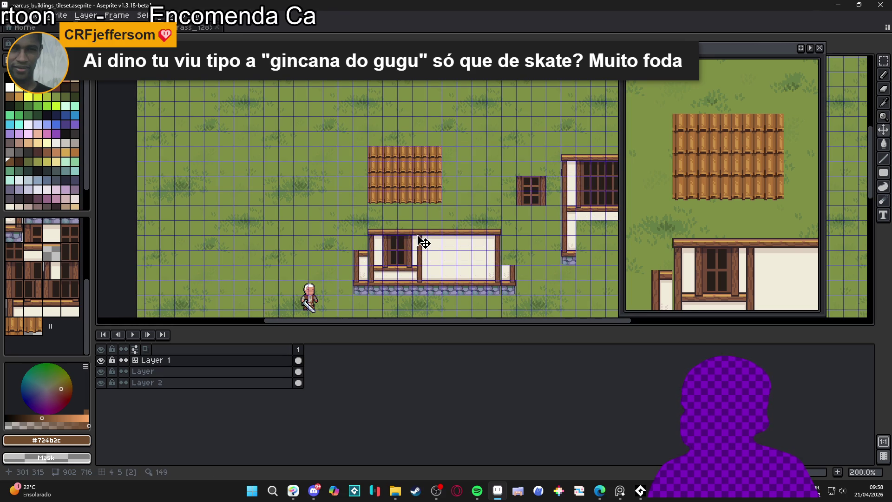
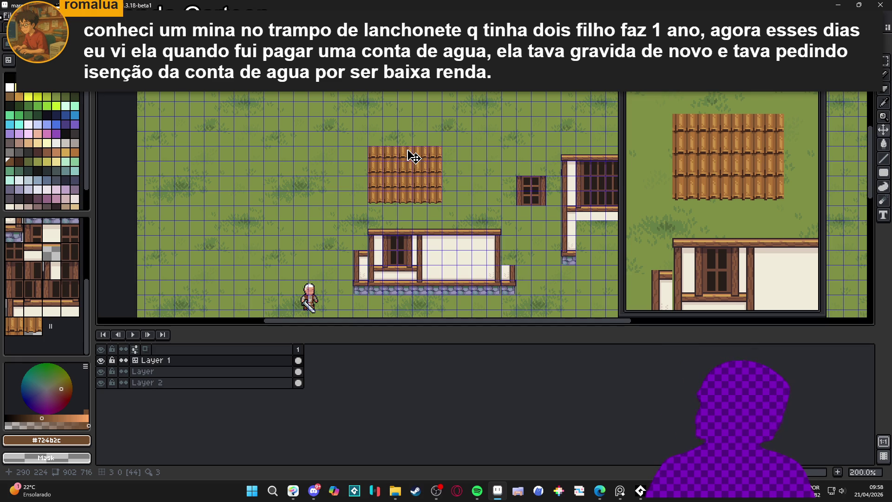
# Step: Toggle the tile grid and tile index numbers to inspect the roof, window and house tiles
pyautogui.hotkey('ctrl', "'")
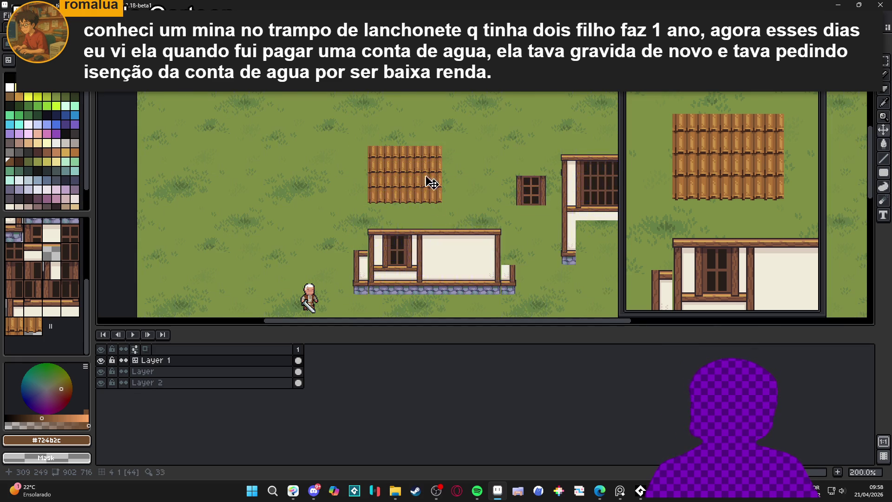
pyautogui.scroll(2, 411, 179)
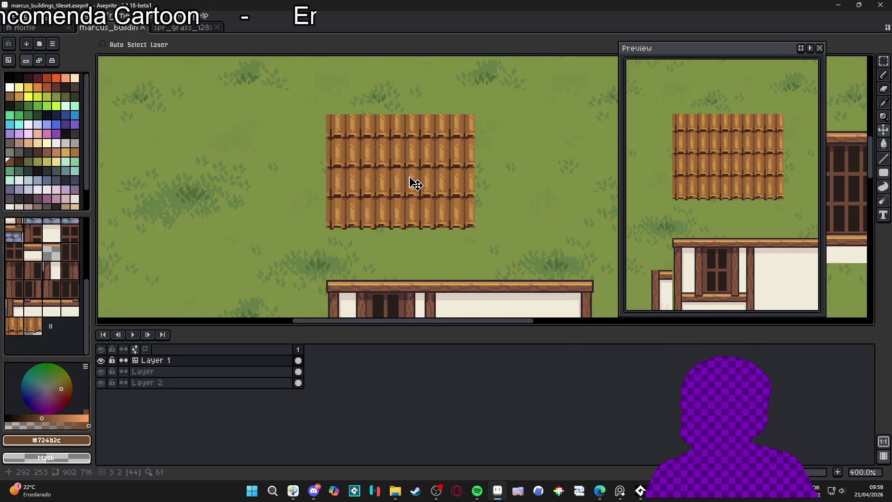
pyautogui.scroll(-1, 412, 183)
pyautogui.press('Tab')
pyautogui.hotkey('ctrl', "'")
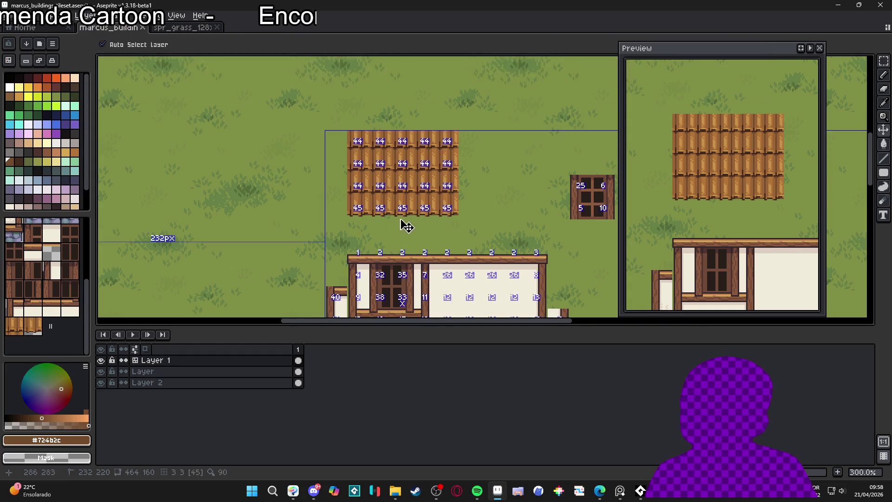
pyautogui.press('Tab')
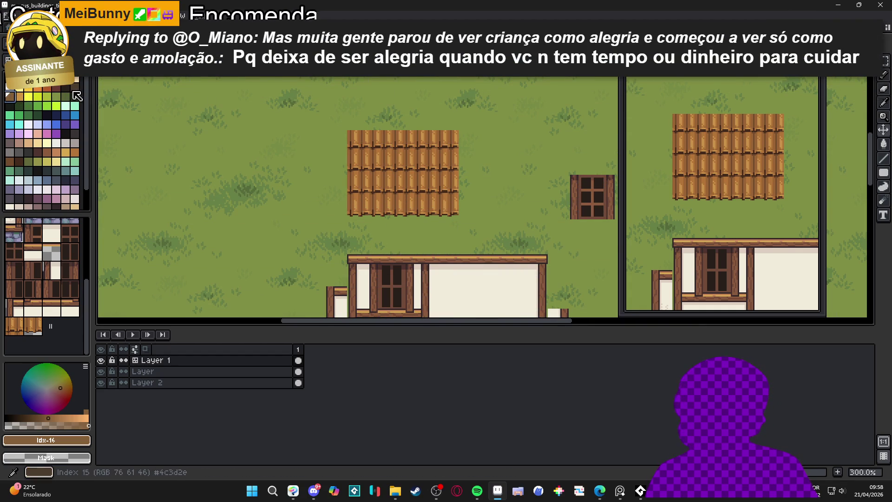
pyautogui.press('Tab')
pyautogui.press('v')
pyautogui.press('Tab')
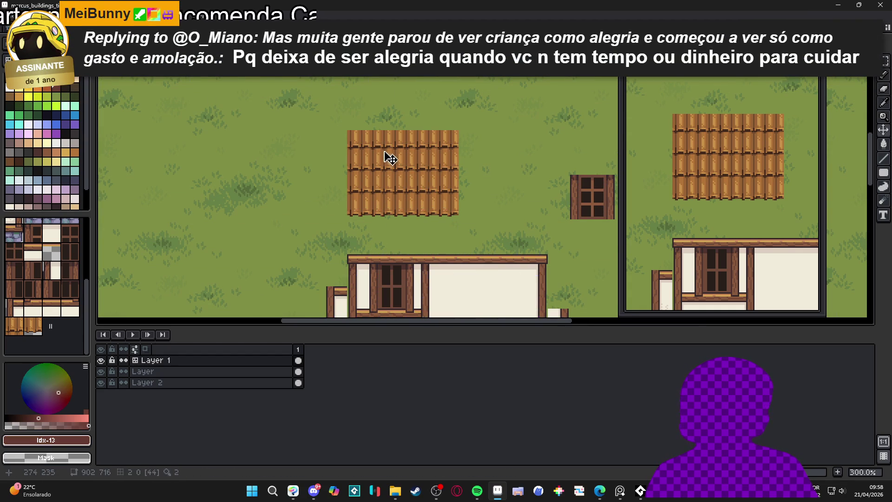
pyautogui.hotkey('ctrl', "'")
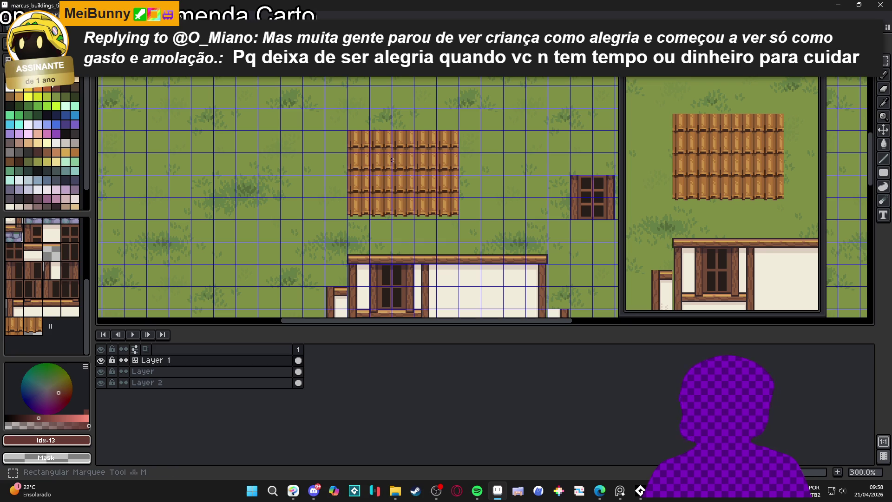
pyautogui.press('Tab')
pyautogui.press('Tab')
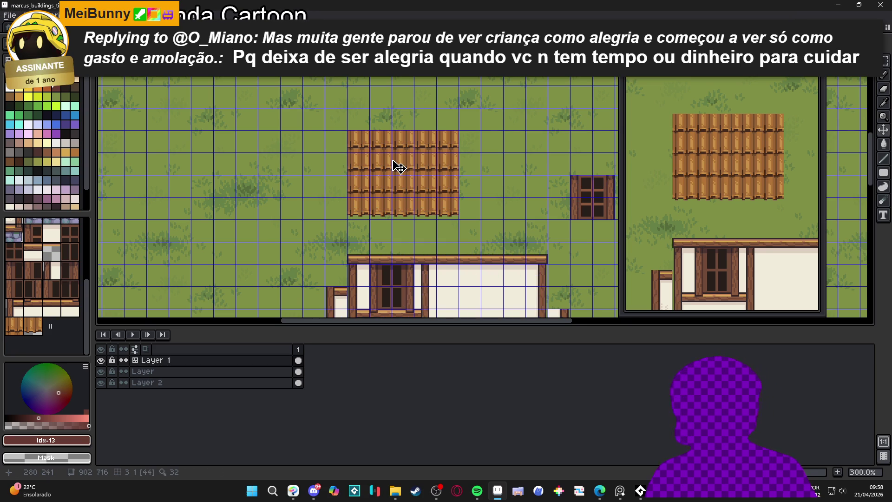
# Step: Save the building tileset with Ctrl+S and recheck the tile grid overlay
pyautogui.hotkey('ctrl', 's')
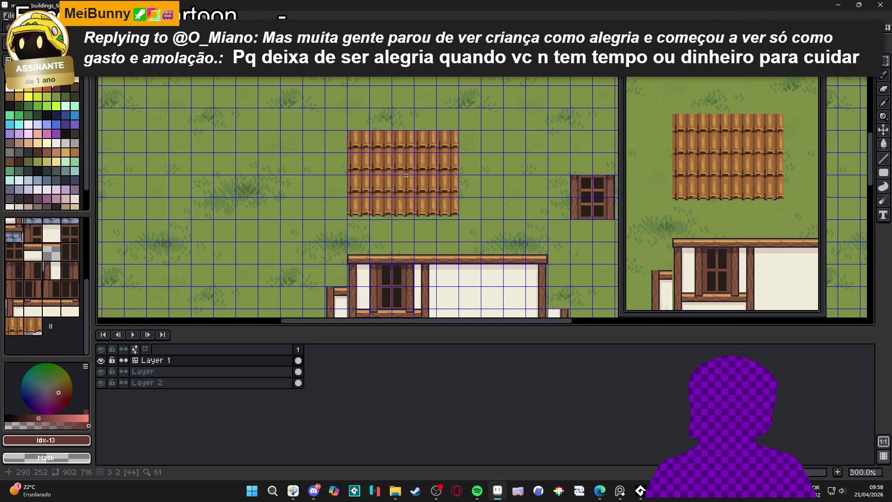
pyautogui.hotkey('ctrl', "'")
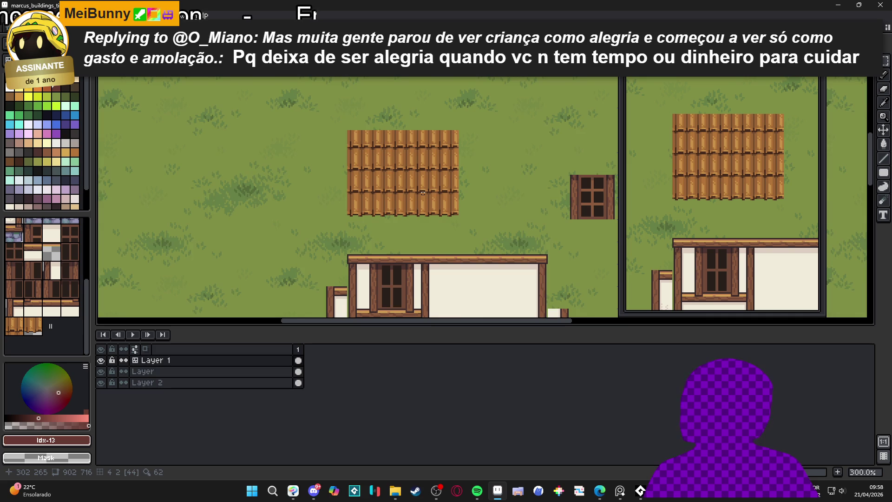
pyautogui.hotkey('ctrl', "'")
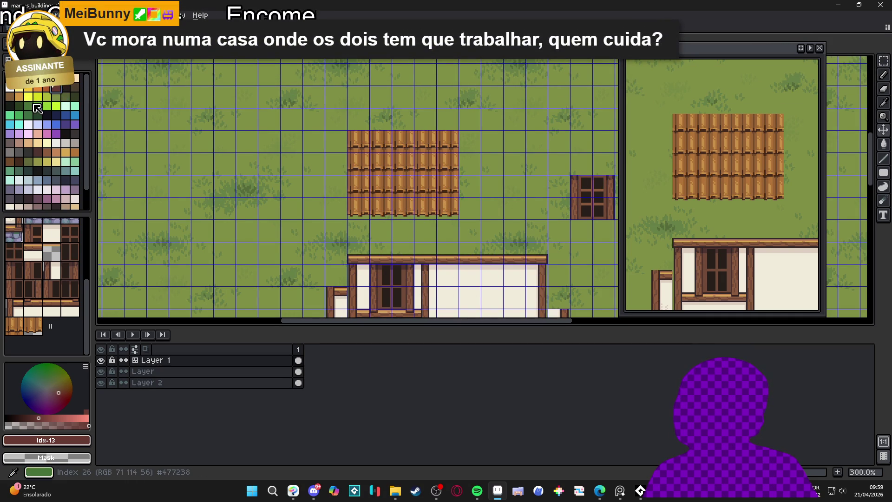
pyautogui.click(38, 108)
pyautogui.click(56, 88)
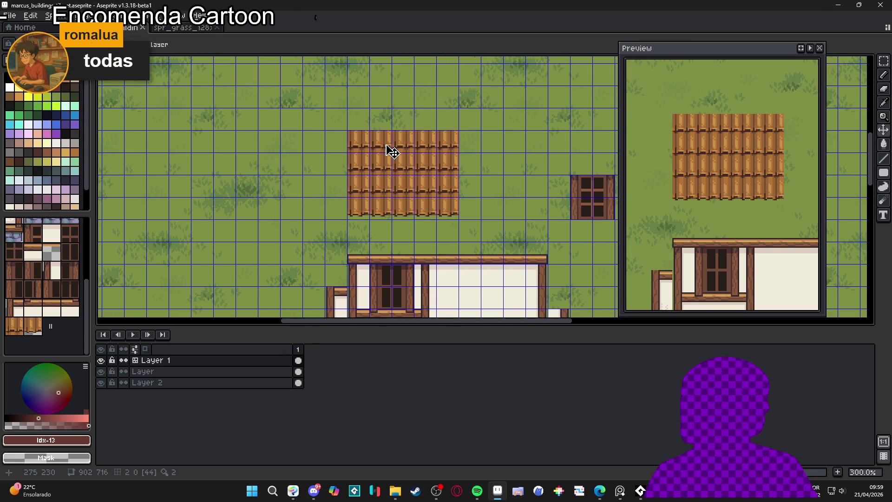
# Step: Eyedrop the roof plank brown #724b2c as the pencil colour and pan to the roof block
pyautogui.press('b')
pyautogui.scroll(6, 385, 145)
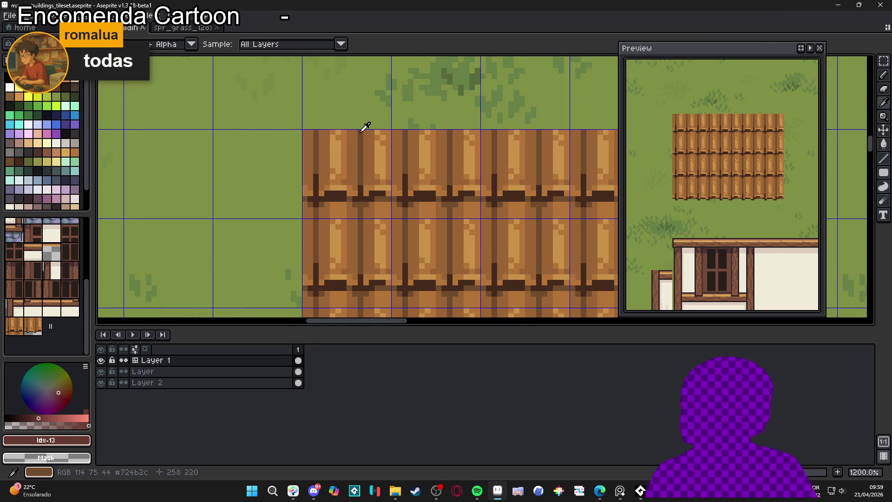
pyautogui.keyDown('alt'); pyautogui.click(343, 129); pyautogui.keyUp('alt')
pyautogui.scroll(-4, 344, 127)
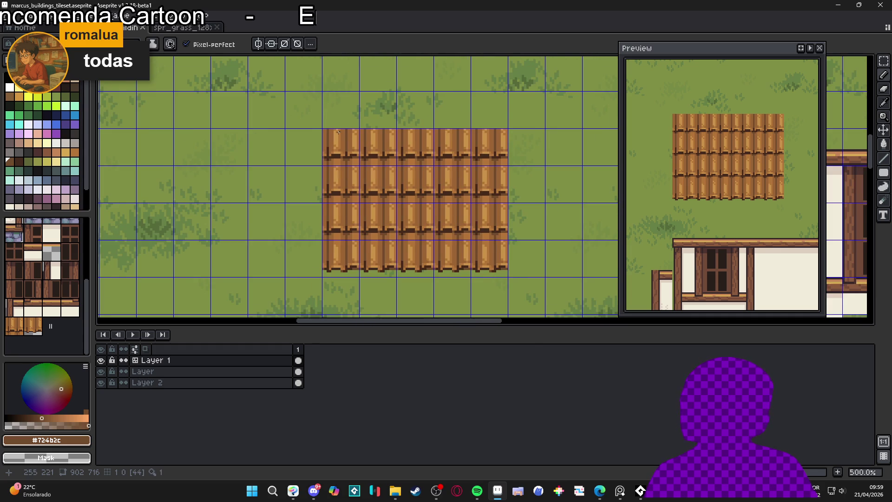
pyautogui.scroll(-1, 338, 132)
pyautogui.scroll(-1, 419, 170)
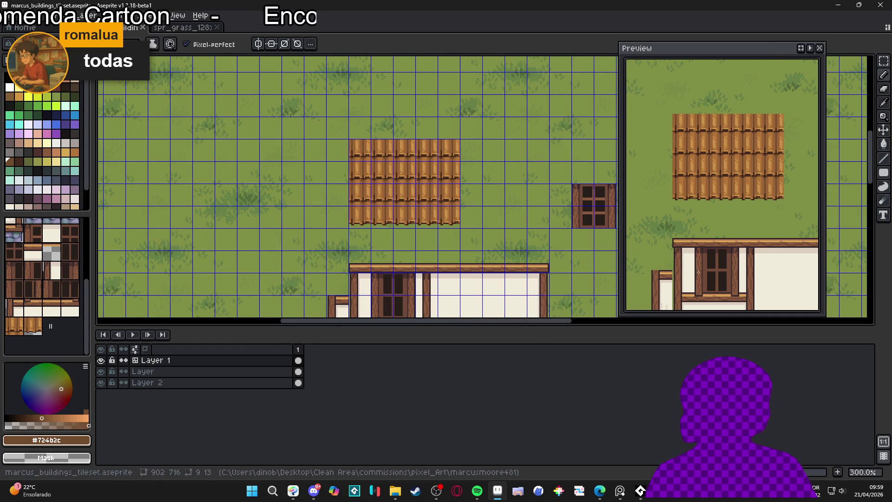
pyautogui.scroll(1, 388, 176)
pyautogui.moveTo(388, 174); pyautogui.dragTo(387, 201)
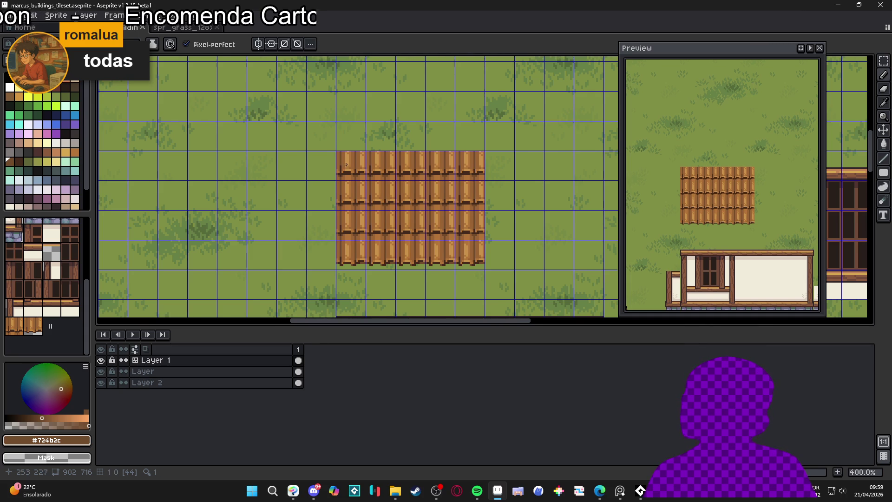
pyautogui.scroll(1, 346, 164)
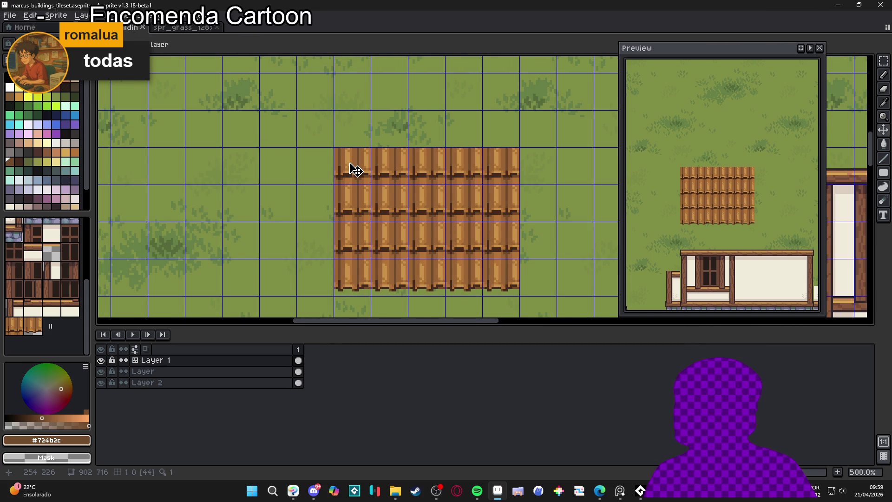
# Step: Try erasing a vertical strip between the roof planks, then undo it
pyautogui.press('m')
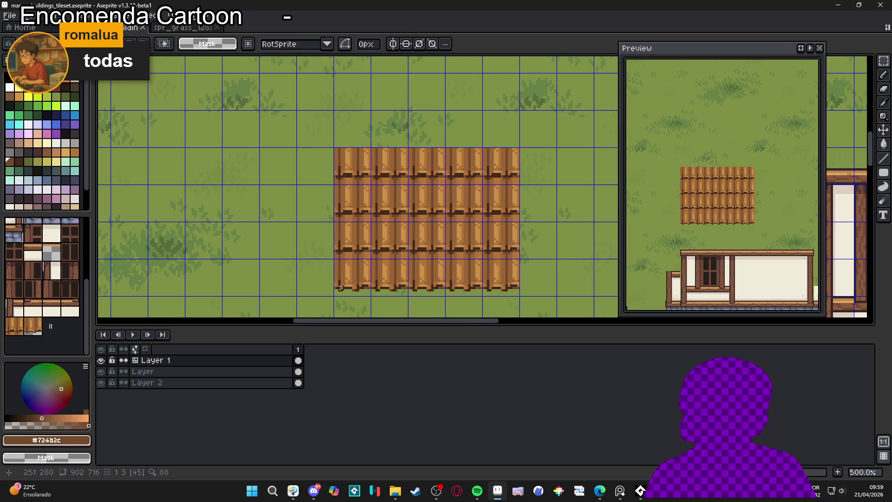
pyautogui.scroll(6, 340, 288)
pyautogui.press('b')
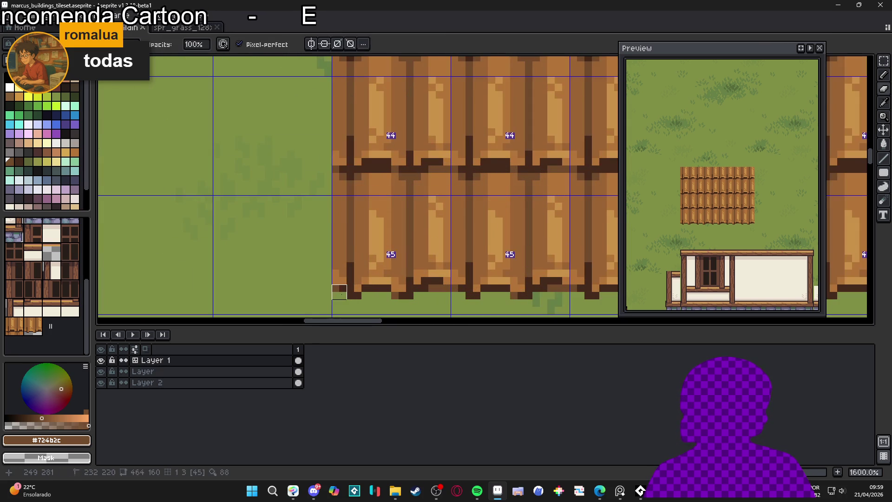
pyautogui.scroll(-1, 340, 285)
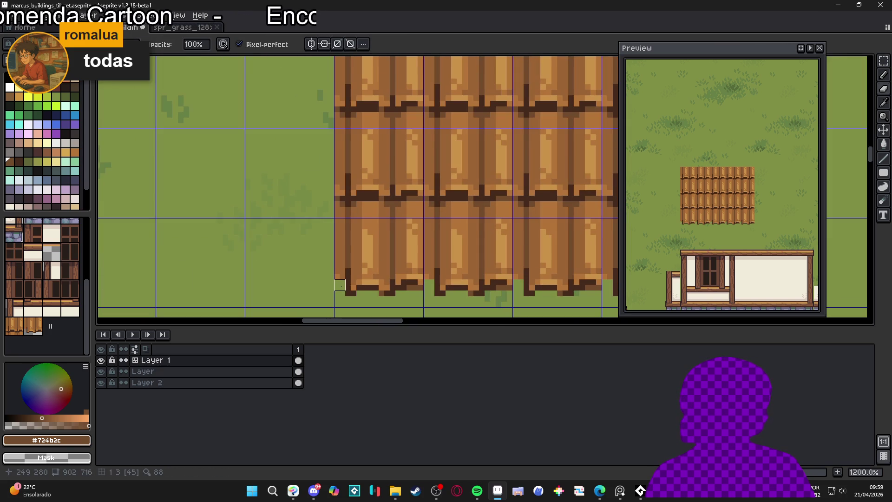
pyautogui.moveTo(340, 279); pyautogui.dragTo(344, 130)
pyautogui.scroll(-4, 341, 170)
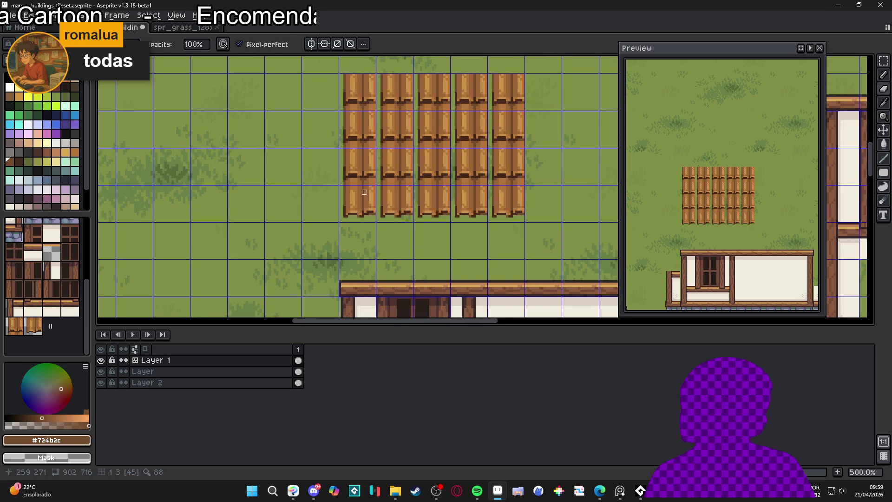
pyautogui.hotkey('ctrl', 'z')
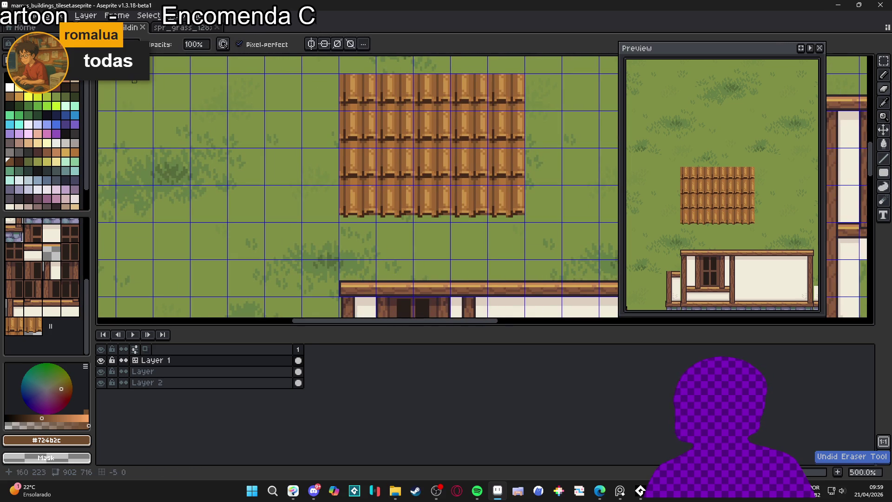
# Step: Try erasing the roof block's leftmost plank column twice, undoing each attempt
pyautogui.scroll(4, 314, 209)
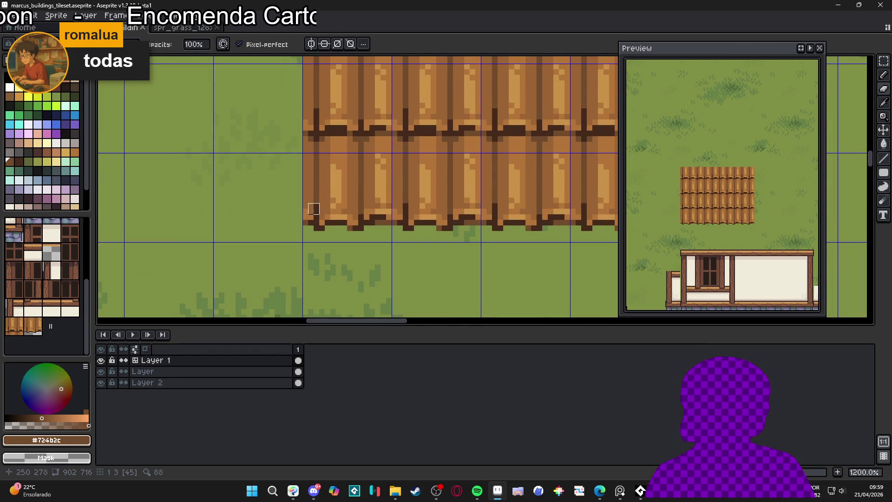
pyautogui.moveTo(306, 222)
pyautogui.mouseDown()
pyautogui.moveTo(303, 145)
pyautogui.moveTo(313, 141)
pyautogui.mouseUp()
pyautogui.hotkey('ctrl', 'z')
pyautogui.scroll(-2, 313, 227)
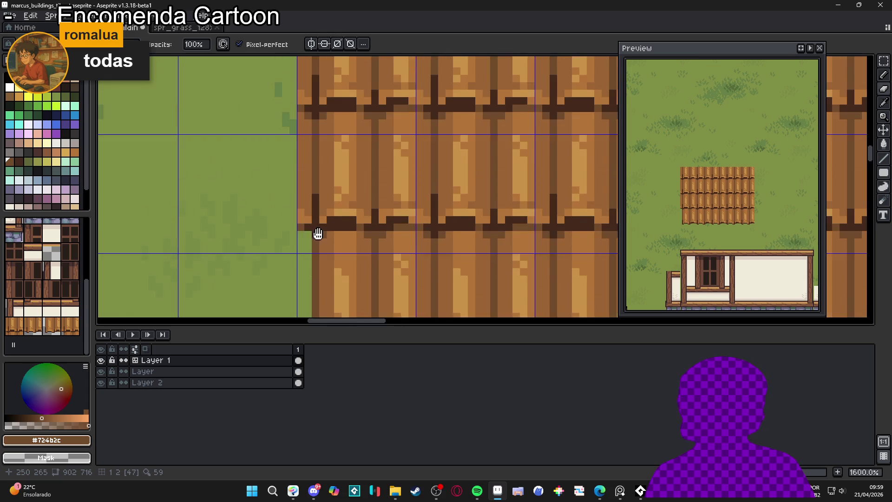
pyautogui.scroll(3, 310, 227)
pyautogui.moveTo(310, 227); pyautogui.dragTo(310, 112)
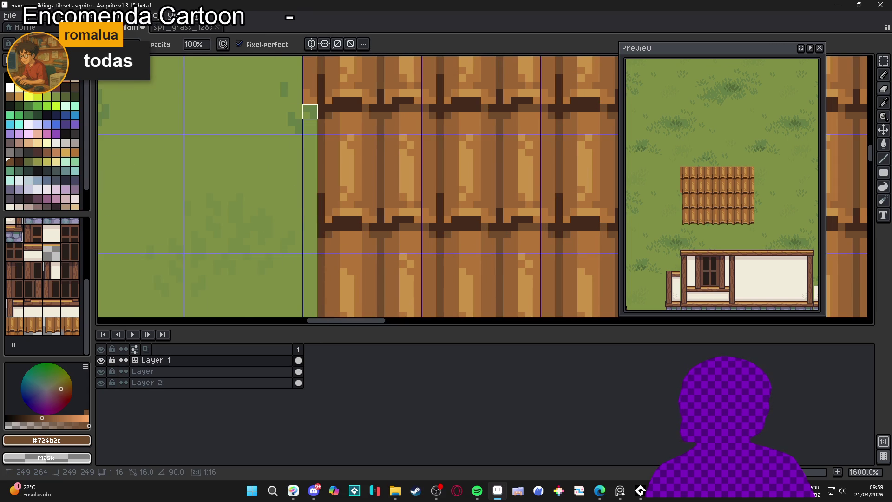
pyautogui.hotkey('ctrl', 'z')
pyautogui.hotkey('ctrl', 'y')
pyautogui.hotkey('ctrl', 'z')
pyautogui.scroll(-2, 307, 141)
pyautogui.scroll(-2, 313, 123)
pyautogui.scroll(2, 320, 94)
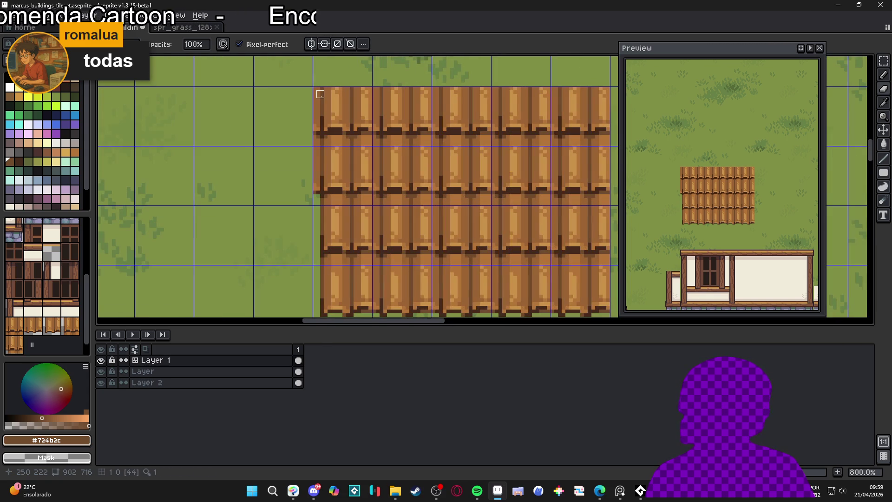
pyautogui.hotkey('ctrl', 'z')
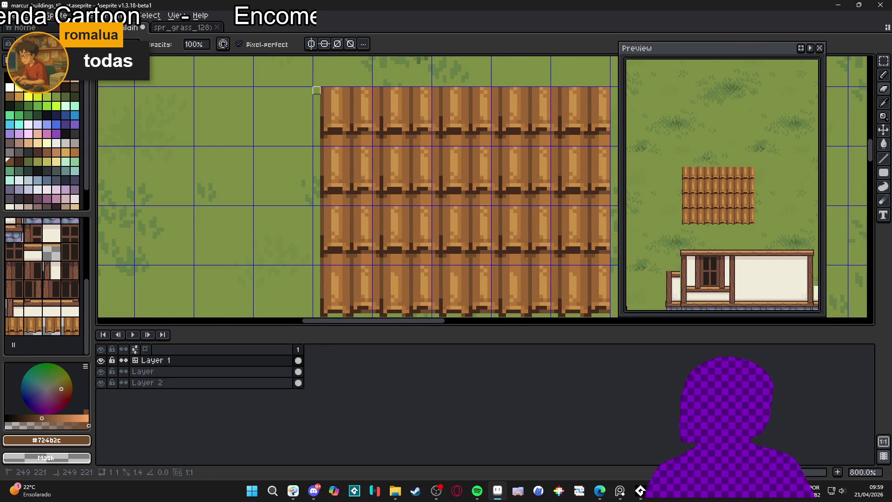
pyautogui.scroll(-1, 332, 148)
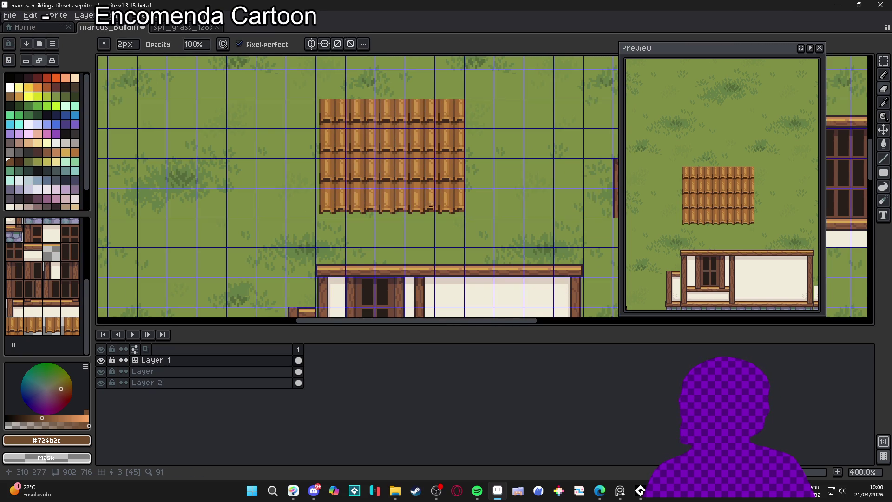
pyautogui.scroll(2, 321, 104)
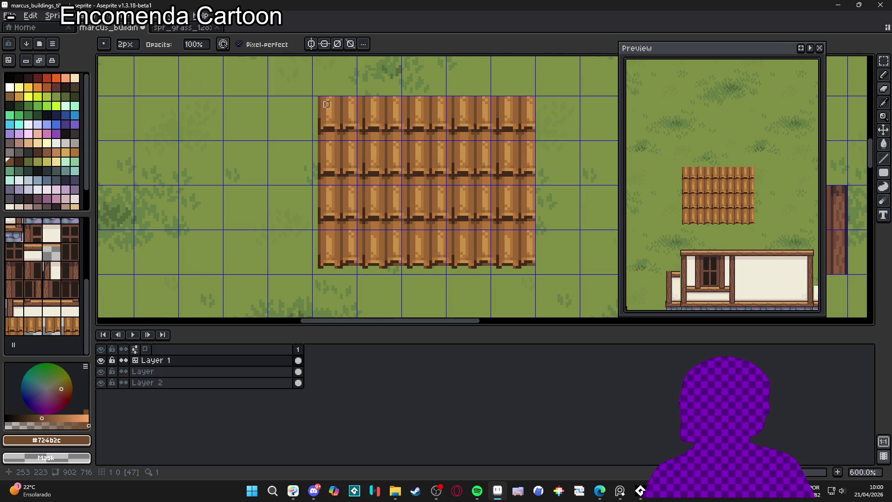
pyautogui.scroll(1, 325, 104)
pyautogui.scroll(-2, 337, 111)
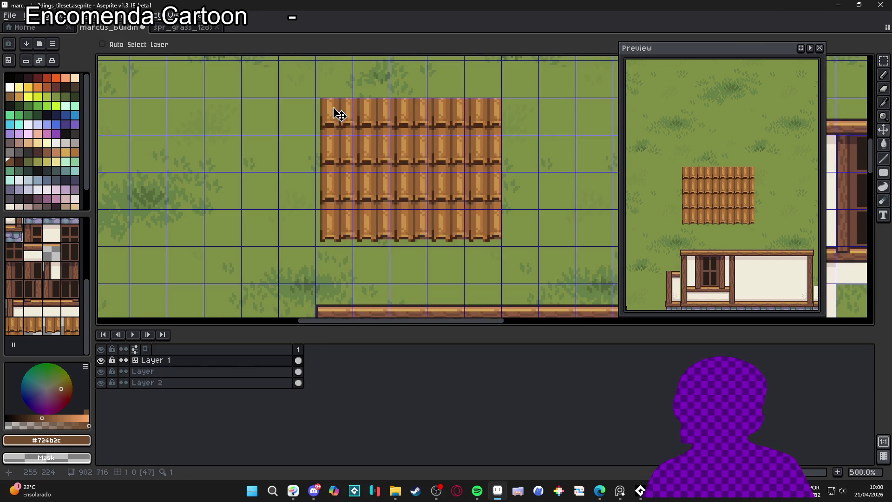
pyautogui.scroll(2, 324, 240)
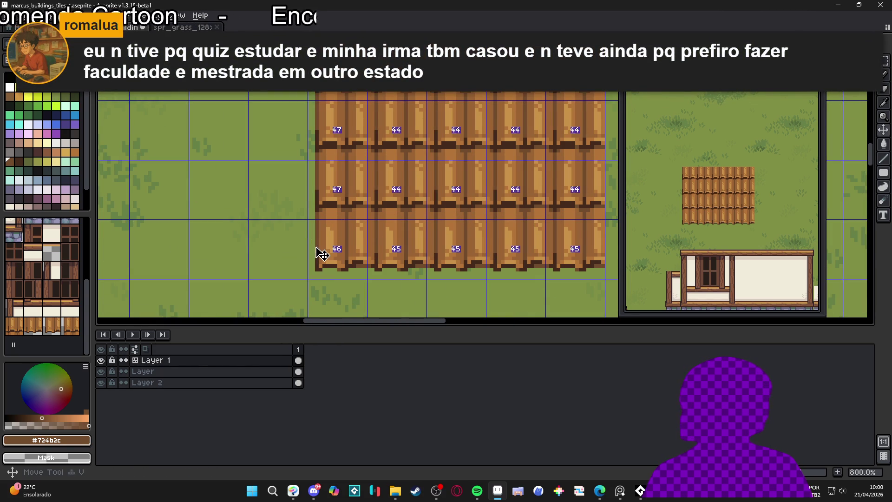
pyautogui.scroll(-3, 325, 253)
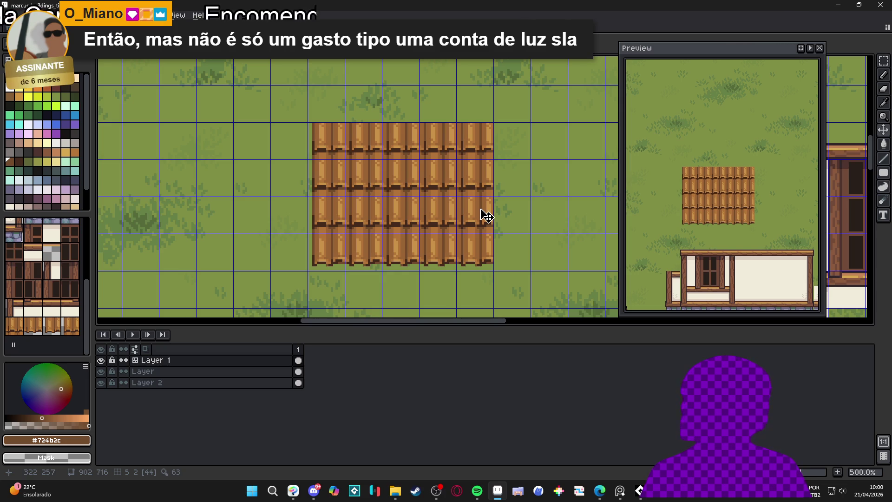
# Step: Pick the dark brown plank shadow colour and undo a stray pencil mark
pyautogui.press('b')
pyautogui.scroll(4, 371, 186)
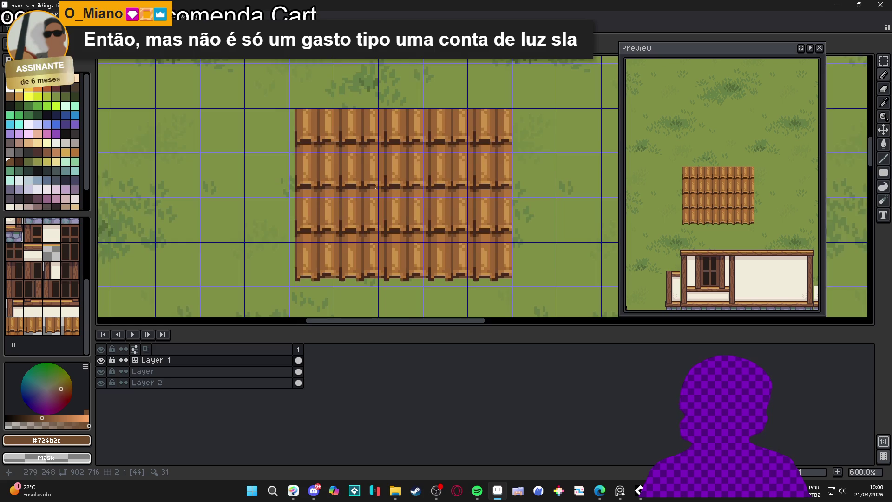
pyautogui.keyDown('alt'); pyautogui.click(370, 187); pyautogui.keyUp('alt')
pyautogui.scroll(1, 372, 186)
pyautogui.hotkey('ctrl', 'z')
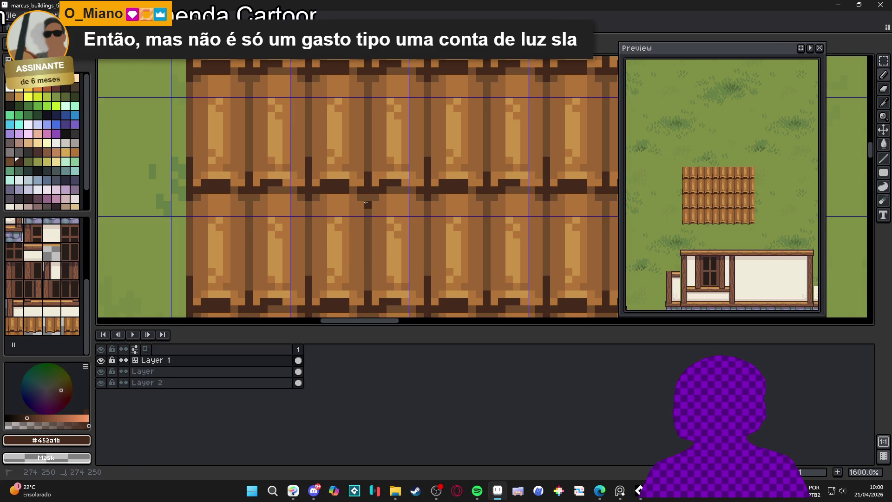
pyautogui.scroll(-4, 372, 208)
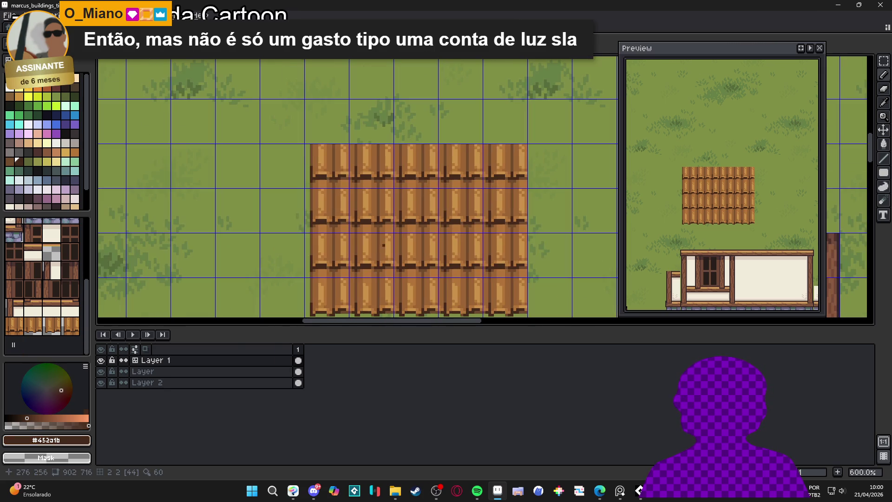
pyautogui.scroll(-1, 386, 242)
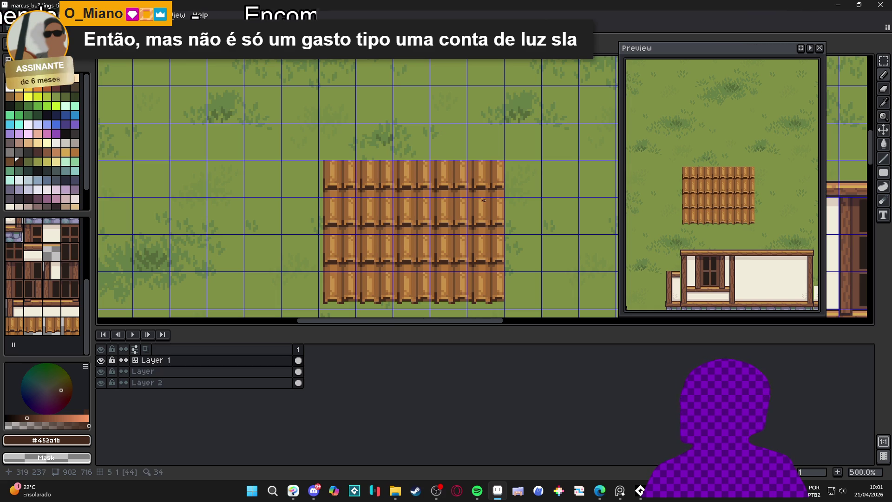
pyautogui.scroll(2, 493, 179)
# Step: Erase a grass-coloured strip down the plank column at the block's right side
pyautogui.press('e')
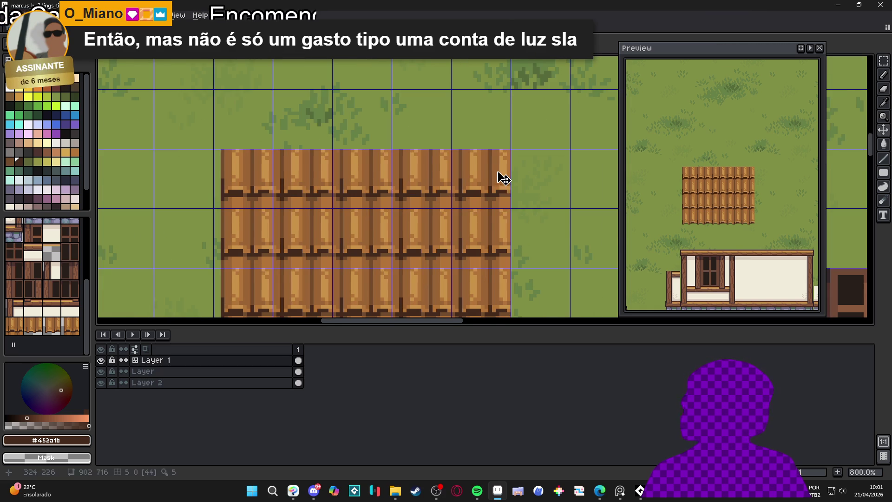
pyautogui.scroll(2, 497, 180)
pyautogui.scroll(-3, 492, 142)
pyautogui.hotkey('ctrl', 'z')
pyautogui.scroll(3, 483, 129)
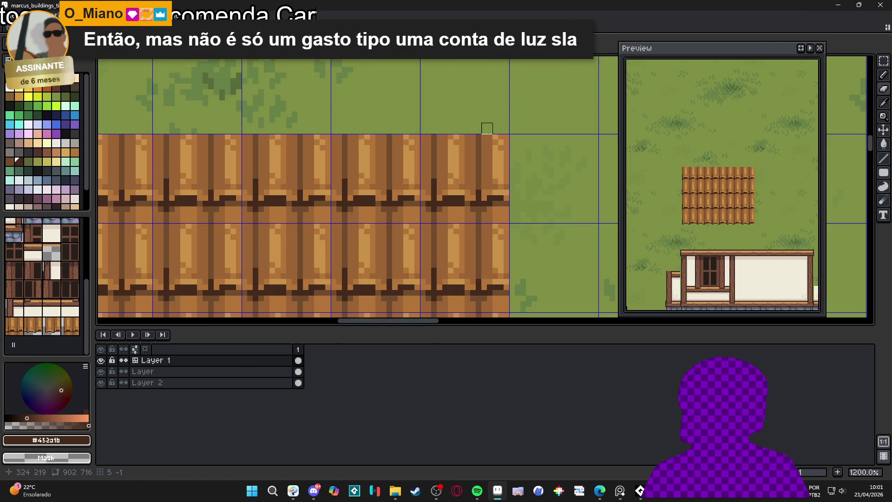
pyautogui.scroll(-2, 487, 134)
pyautogui.moveTo(484, 139)
pyautogui.mouseDown()
pyautogui.moveTo(482, 106)
pyautogui.moveTo(481, 149)
pyautogui.mouseUp()
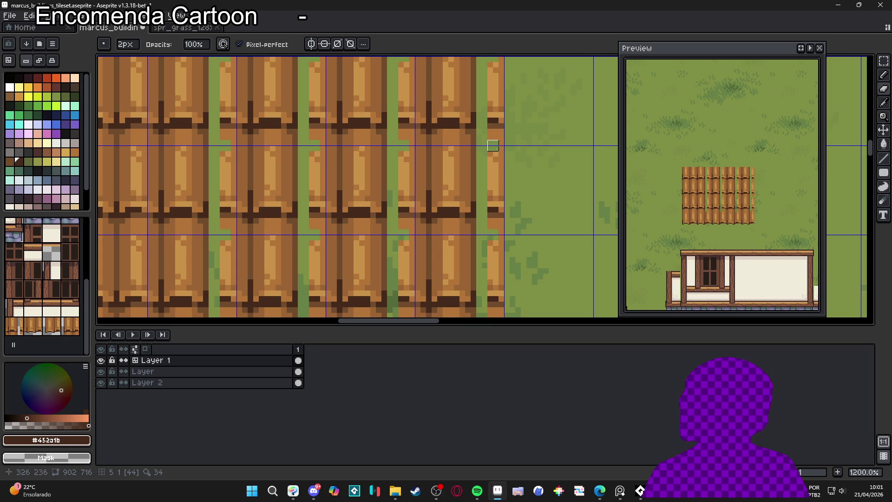
pyautogui.scroll(2, 490, 146)
pyautogui.moveTo(498, 228); pyautogui.dragTo(498, 150)
pyautogui.scroll(-2, 502, 261)
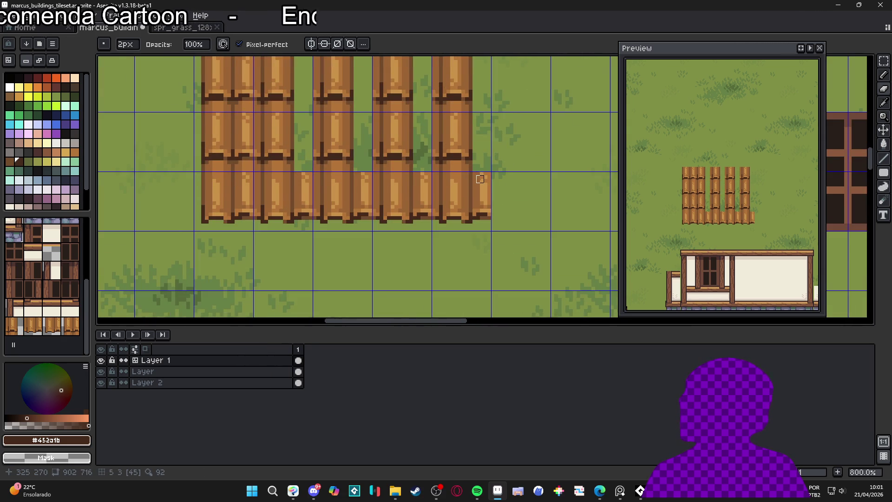
pyautogui.scroll(1, 473, 175)
pyautogui.moveTo(474, 176); pyautogui.dragTo(474, 228)
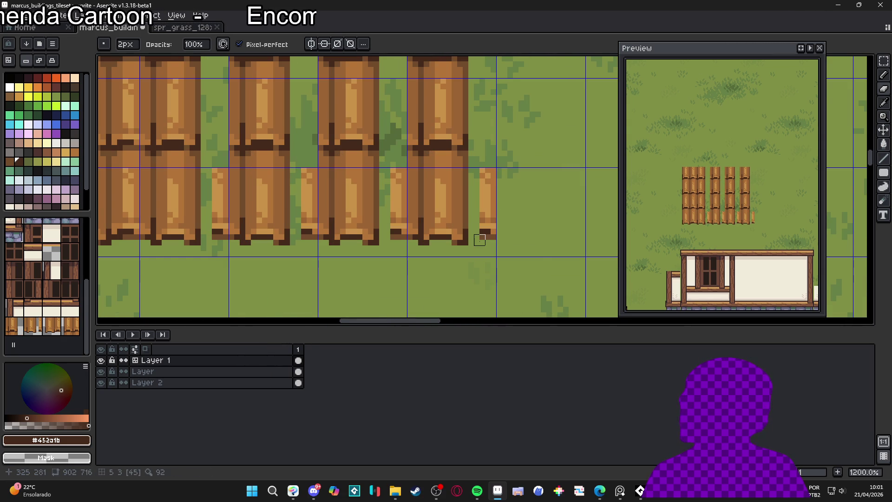
pyautogui.hotkey('ctrl', 'z')
pyautogui.scroll(-2, 493, 246)
# Step: Restamp whole plank tiles down the block's right column for a clean right edge
pyautogui.press('v')
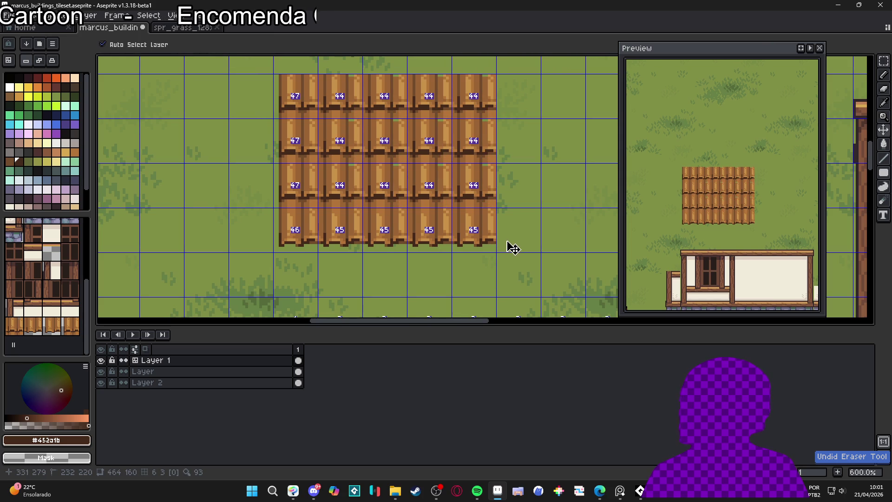
pyautogui.press('e')
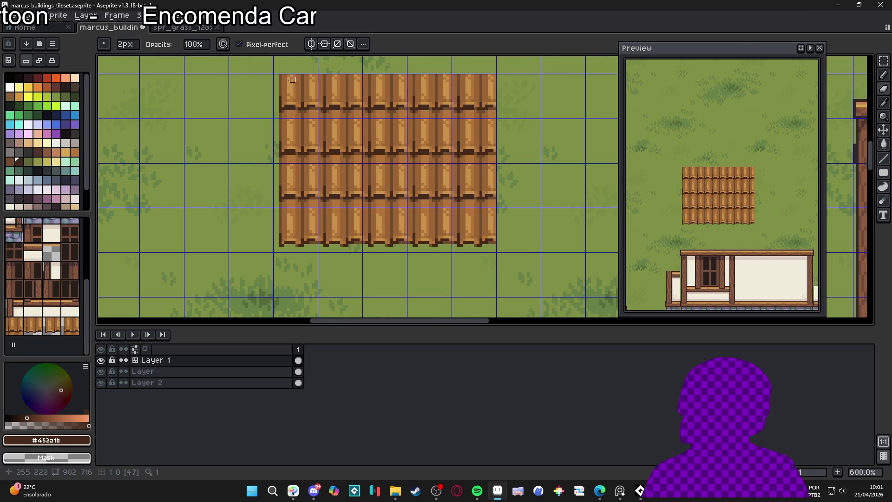
pyautogui.scroll(1, 488, 73)
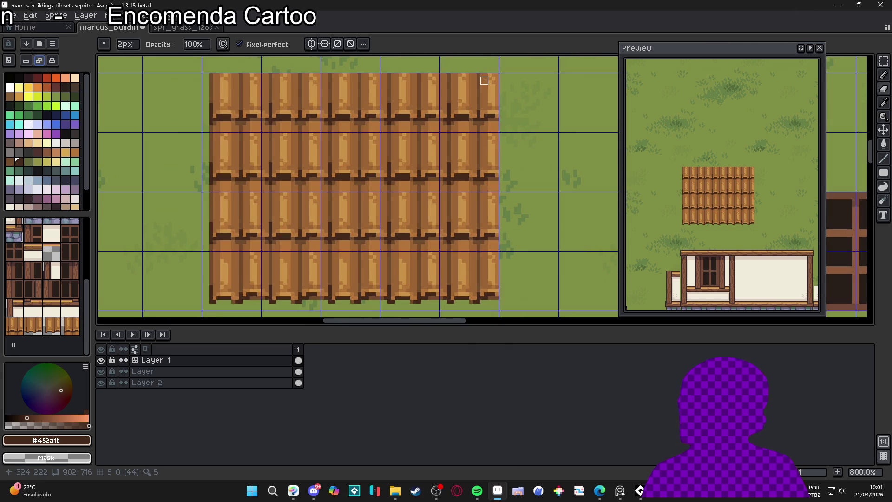
pyautogui.moveTo(484, 81); pyautogui.dragTo(484, 129)
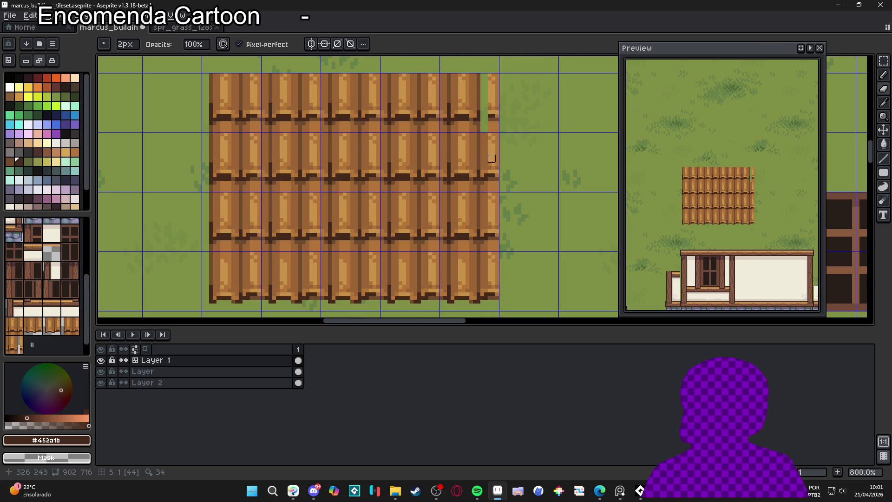
pyautogui.press('b')
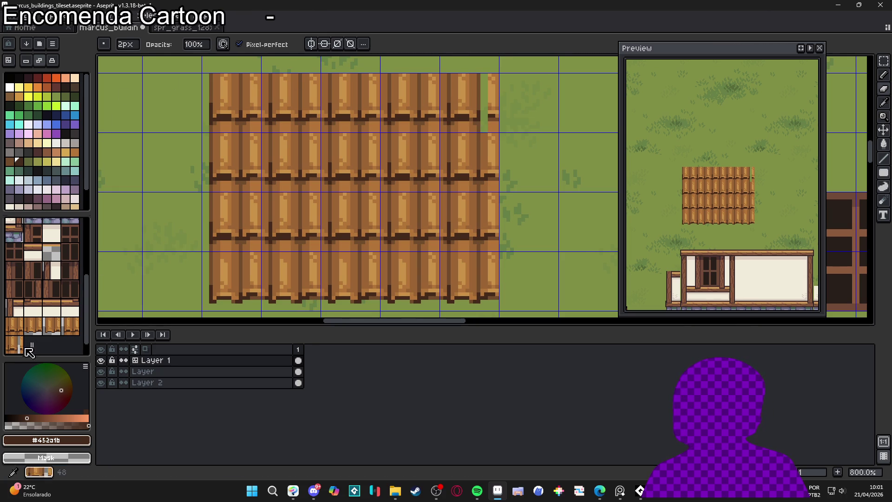
pyautogui.press('Tab')
pyautogui.click(498, 151)
pyautogui.press('Tab')
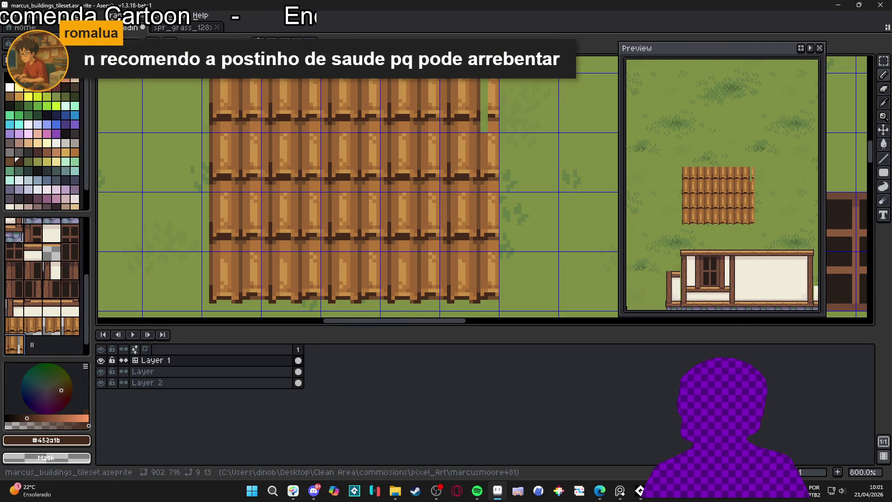
pyautogui.press('Tab')
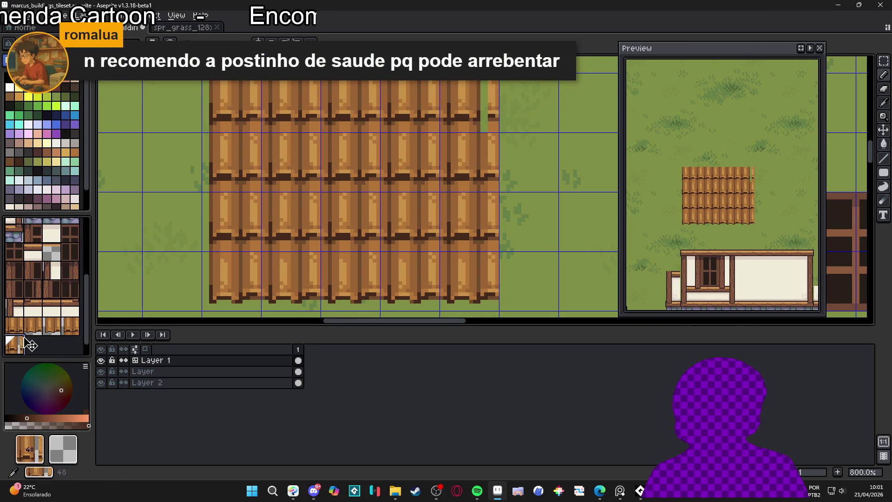
pyautogui.click(606, 97)
pyautogui.click(469, 163)
pyautogui.click(467, 221)
pyautogui.click(465, 279)
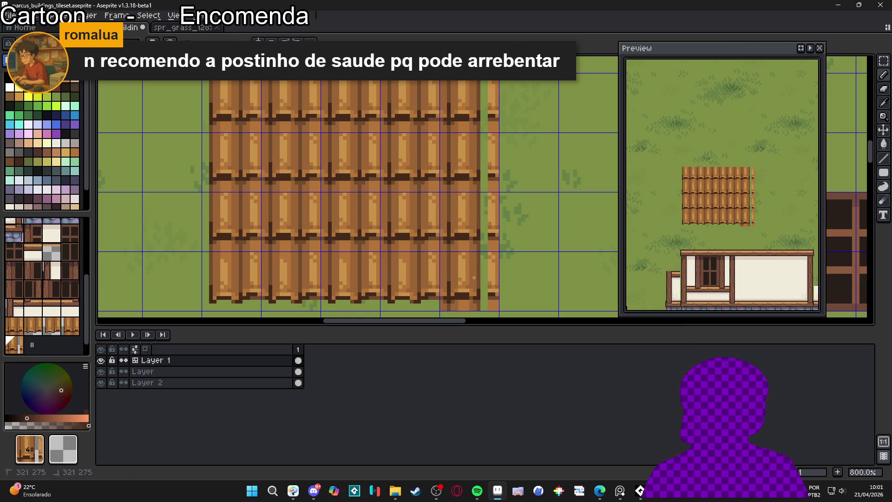
# Step: Using palette colour 41, fix the stray pixels at the plank block's bottom edge
pyautogui.click(22, 129)
pyautogui.scroll(3, 432, 262)
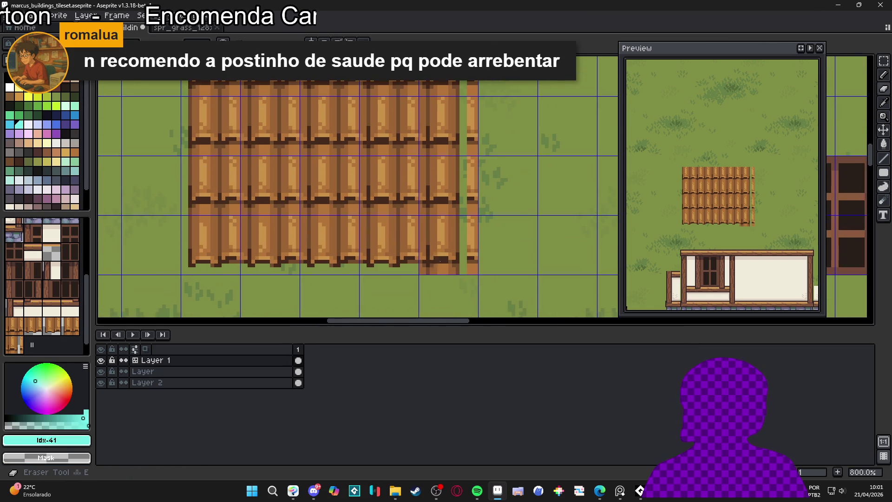
pyautogui.scroll(-3, 415, 276)
pyautogui.scroll(3, 416, 276)
pyautogui.click(409, 275)
pyautogui.click(409, 267)
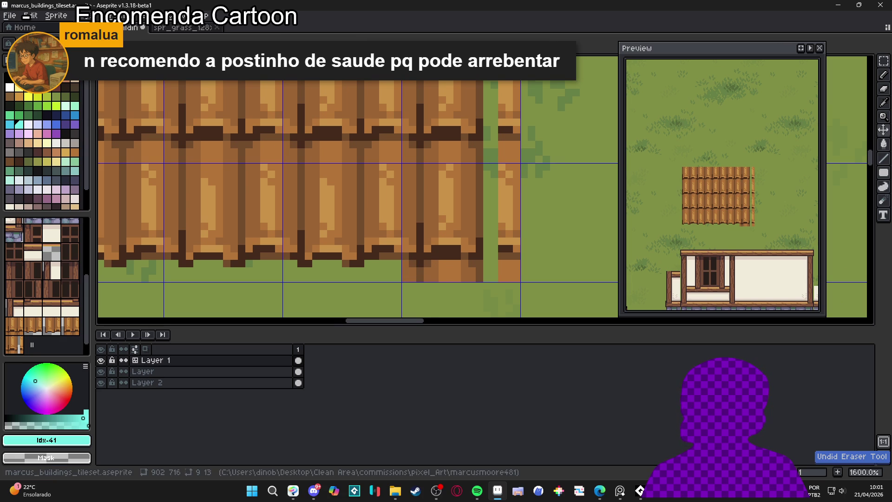
pyautogui.moveTo(409, 267)
pyautogui.mouseDown()
pyautogui.moveTo(409, 275)
pyautogui.moveTo(513, 269)
pyautogui.moveTo(409, 274)
pyautogui.mouseUp()
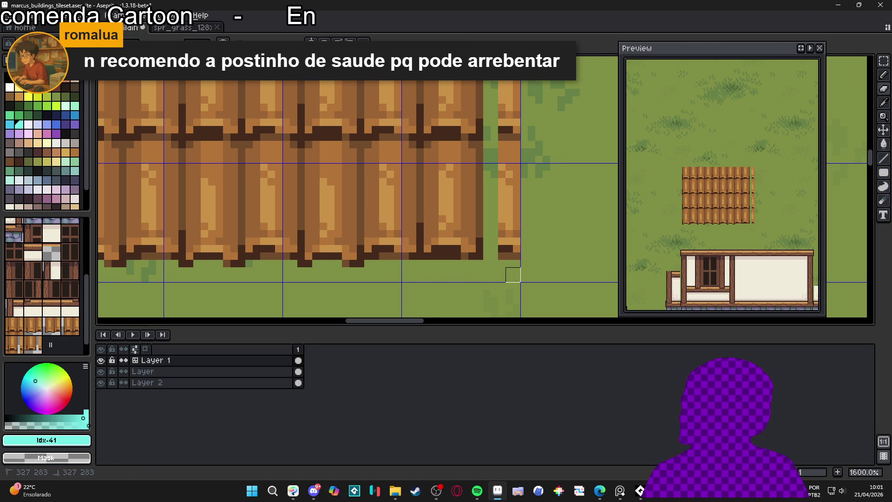
# Step: Paint the thin brown strip right of the roof block grass green
pyautogui.scroll(-3, 511, 256)
pyautogui.scroll(-1, 508, 222)
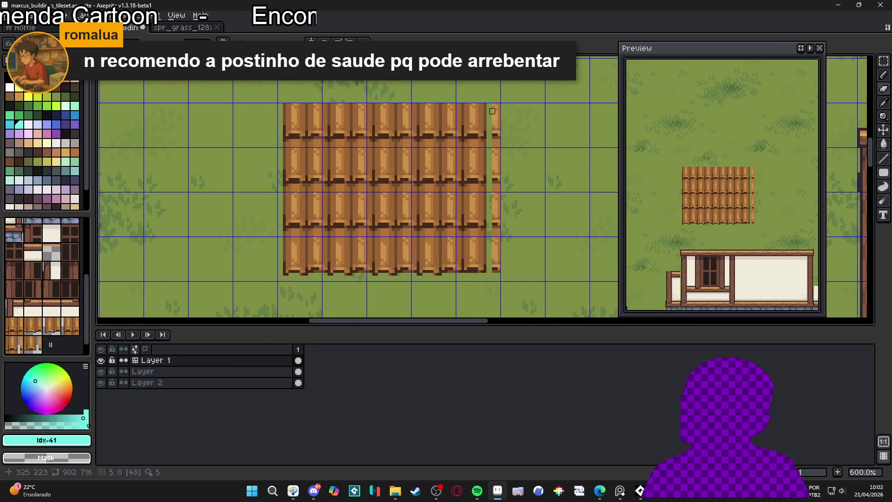
pyautogui.scroll(1, 497, 200)
pyautogui.scroll(-1, 498, 201)
pyautogui.moveTo(488, 93); pyautogui.dragTo(488, 258)
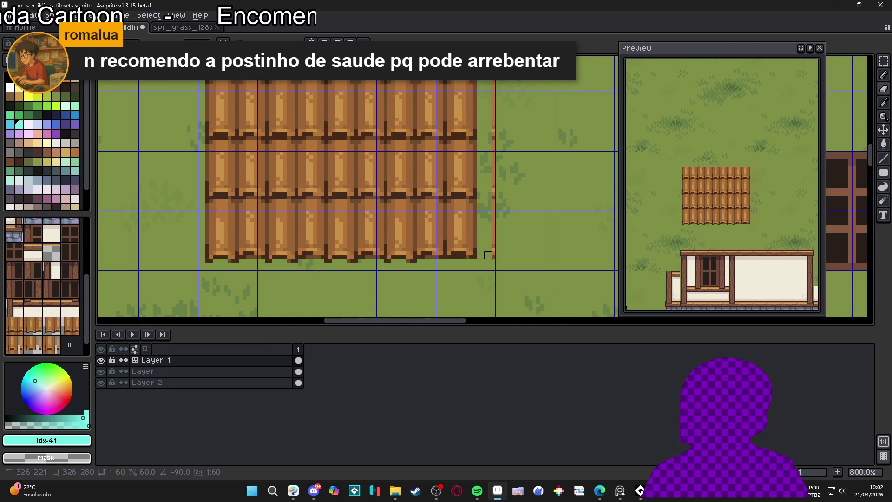
pyautogui.scroll(1, 489, 289)
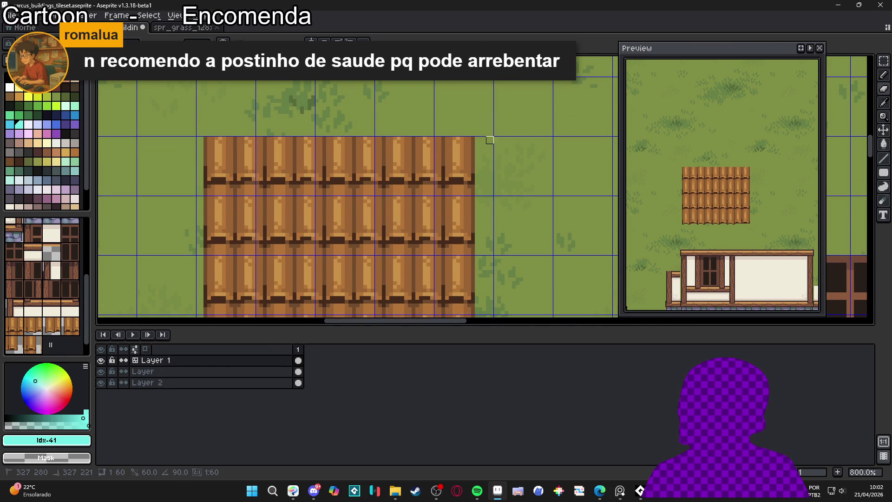
pyautogui.scroll(-3, 465, 194)
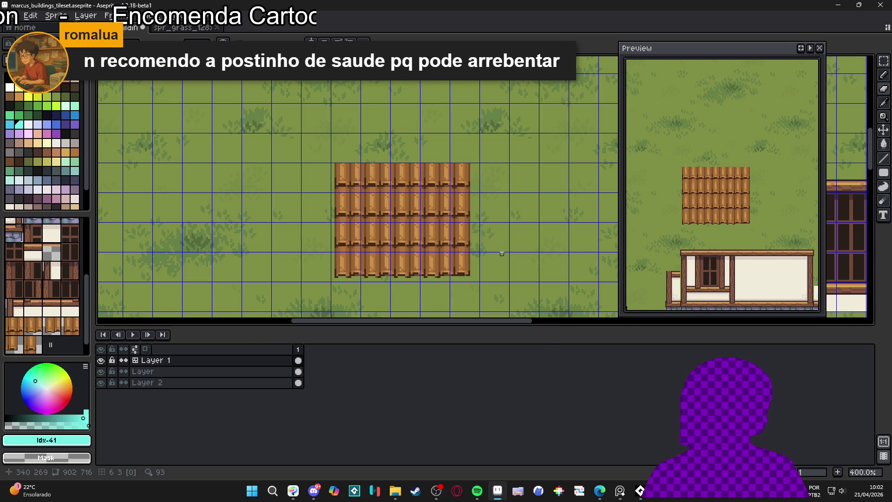
pyautogui.scroll(-1, 501, 251)
pyautogui.press('ctrl')
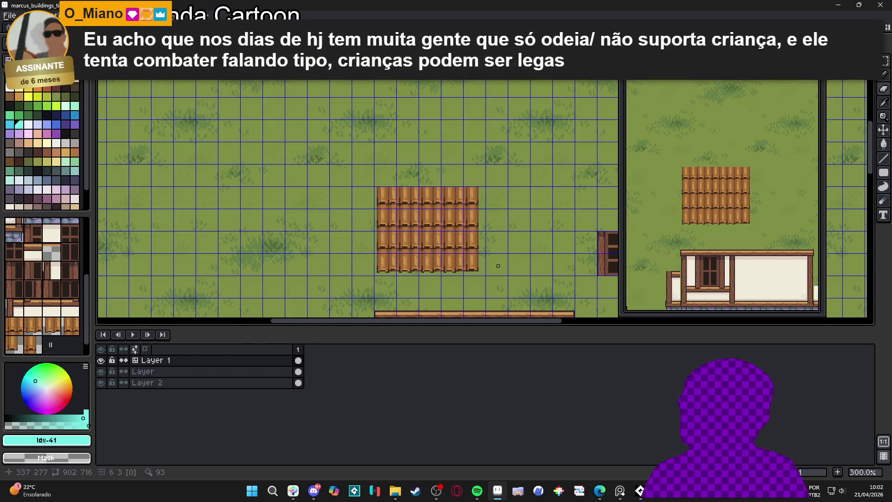
# Step: Show the tile grid and index numbers and review the plank roof block beside the house
pyautogui.hotkey('ctrl', "'")
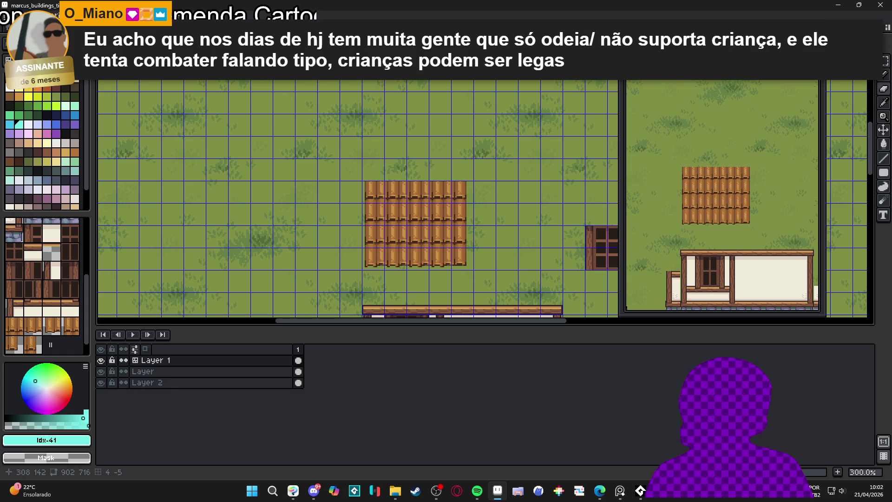
pyautogui.press('ctrl')
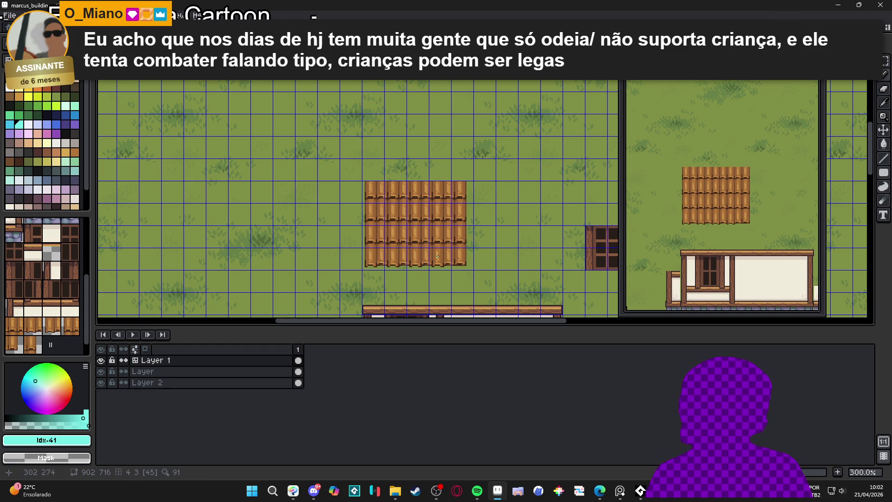
pyautogui.press('ctrl')
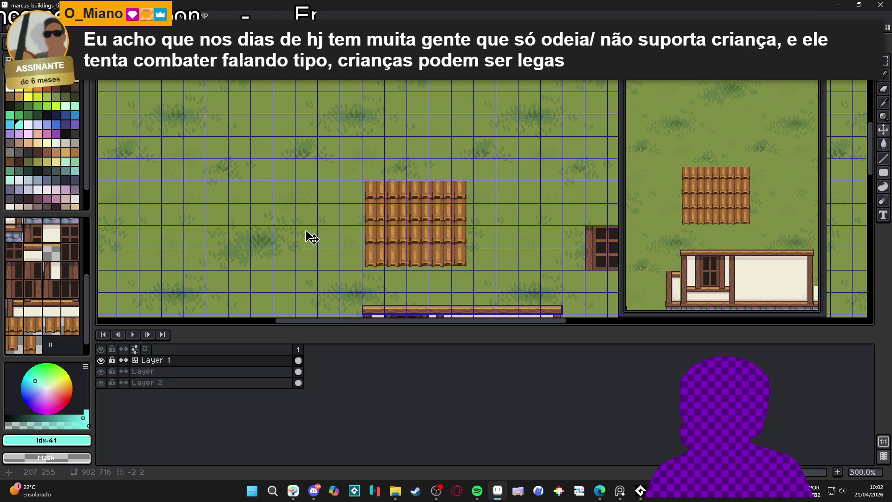
pyautogui.press('ctrl')
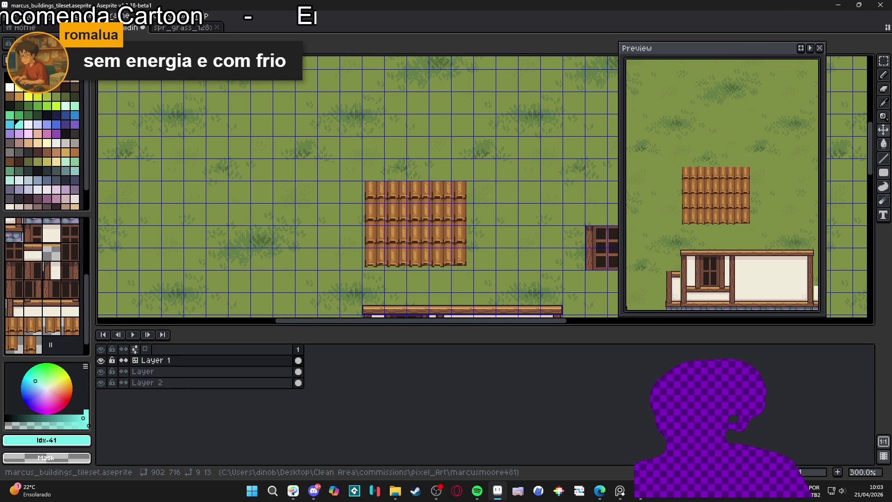
pyautogui.hotkey('alt', 'Tab')
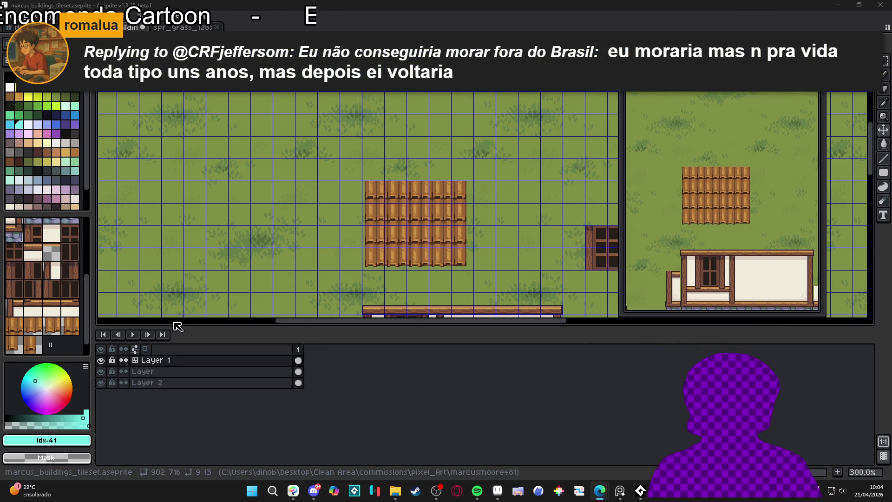
pyautogui.click(454, 235)
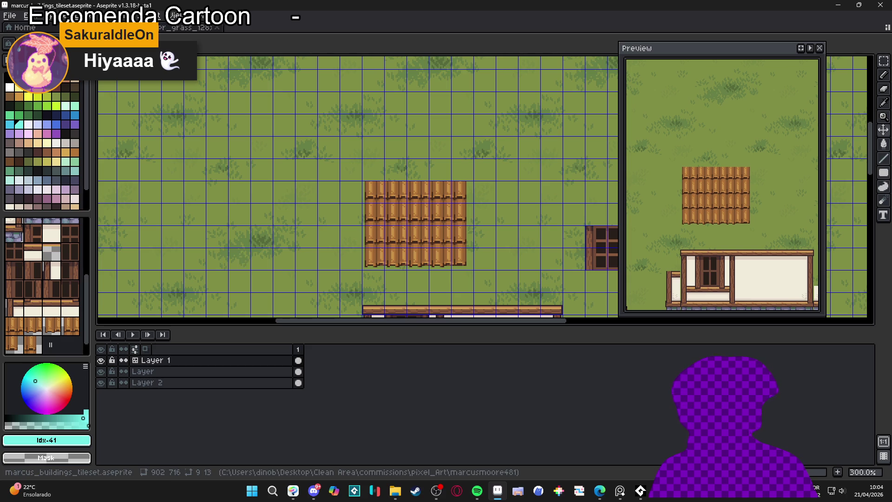
pyautogui.hotkey('alt', 'Tab')
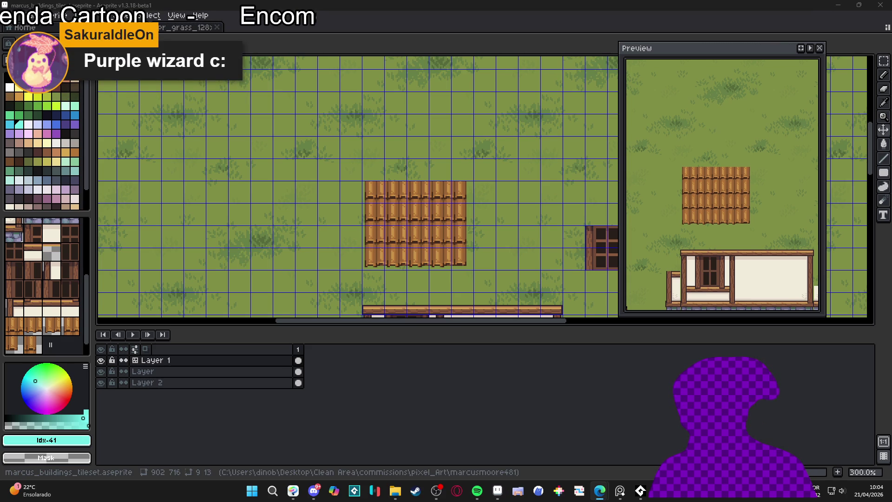
pyautogui.scroll(-1, 436, 229)
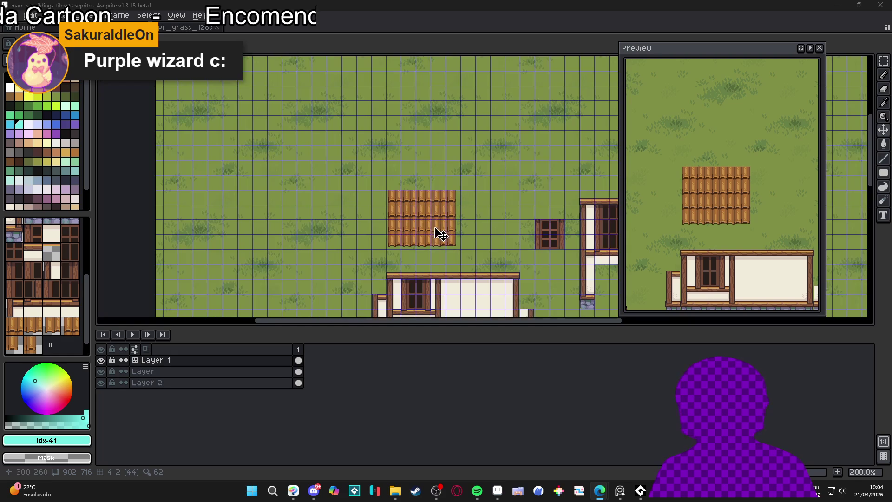
pyautogui.moveTo(436, 229); pyautogui.dragTo(404, 143)
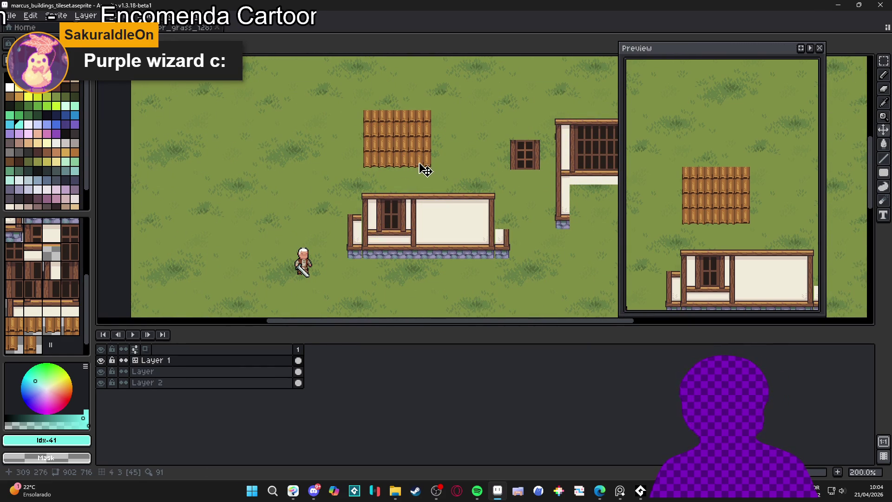
pyautogui.moveTo(409, 165); pyautogui.dragTo(402, 205)
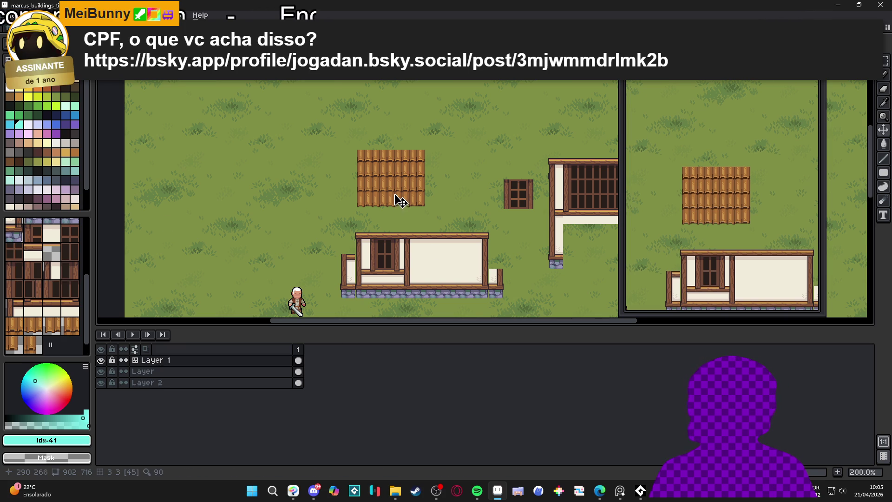
pyautogui.scroll(1, 400, 203)
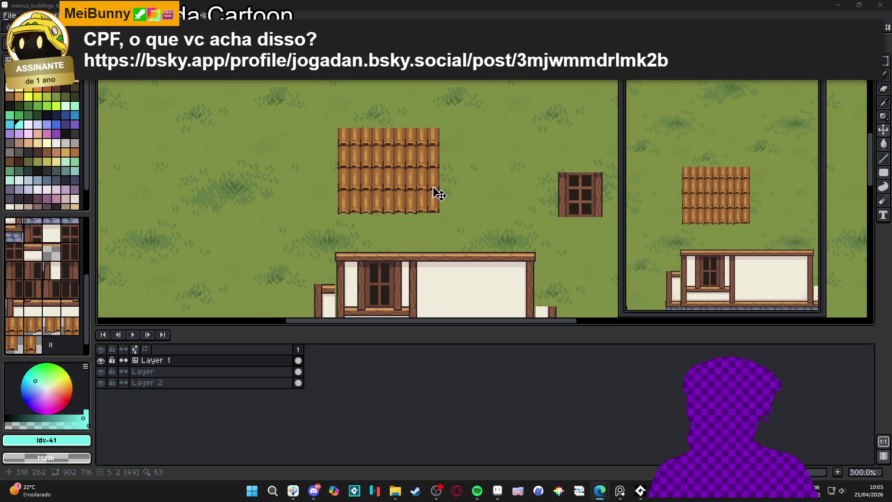
pyautogui.scroll(-1, 440, 194)
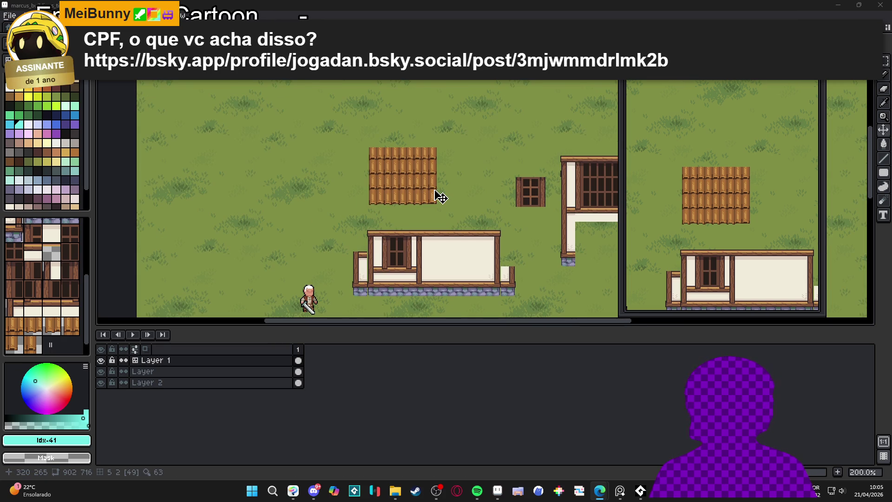
pyautogui.press('Tab')
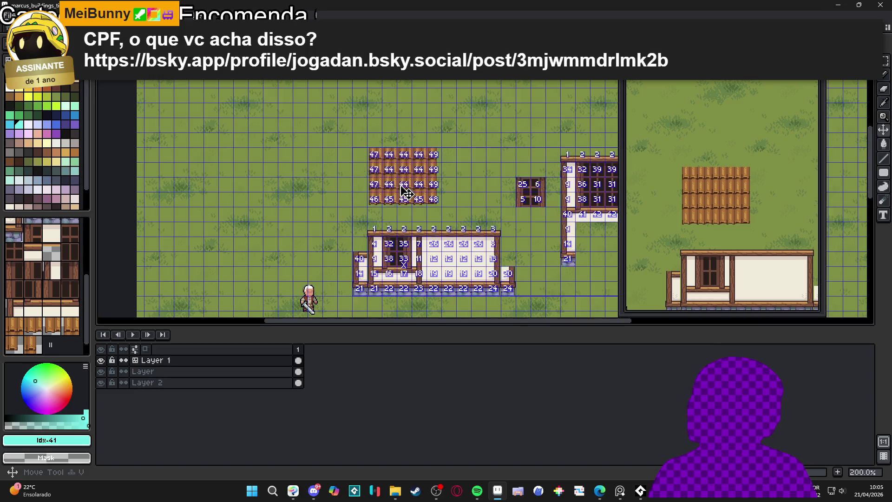
# Step: Cut the wooden roof block out of the tilemap and paste it onto a new layer
pyautogui.click(373, 154)
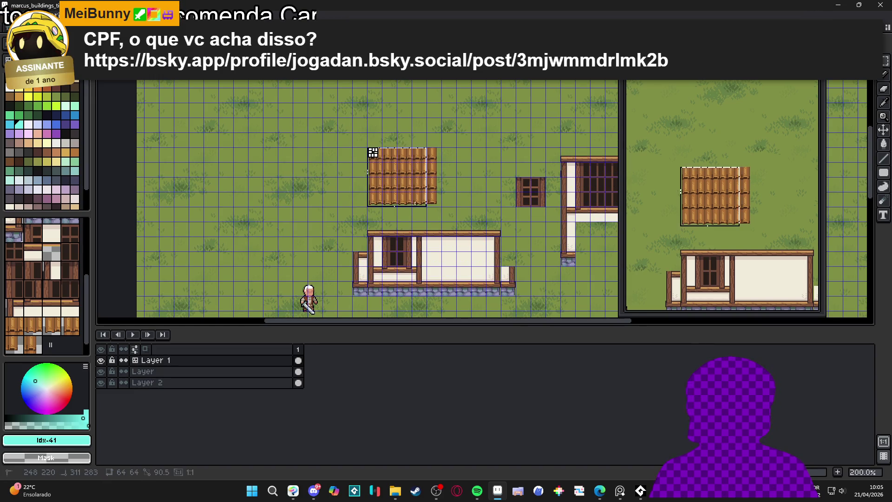
pyautogui.moveTo(368, 149); pyautogui.dragTo(439, 203)
pyautogui.press('Delete')
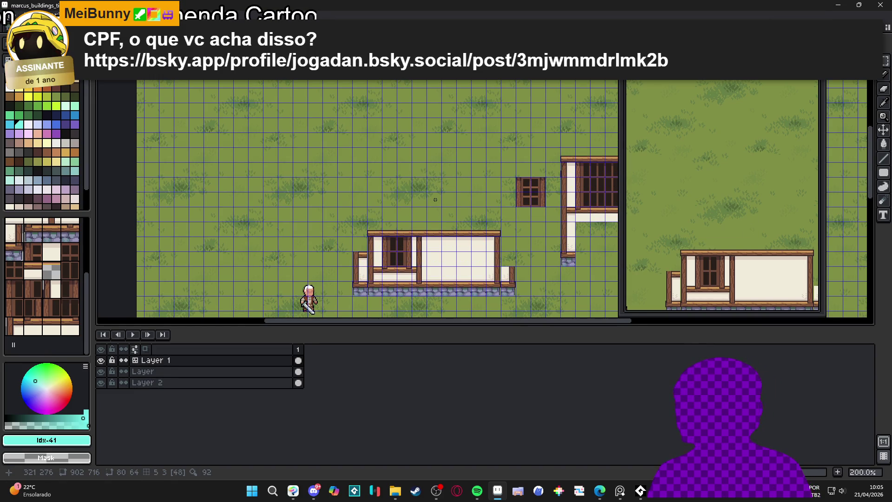
pyautogui.hotkey('shift', 'n')
pyautogui.hotkey('ctrl', 'v')
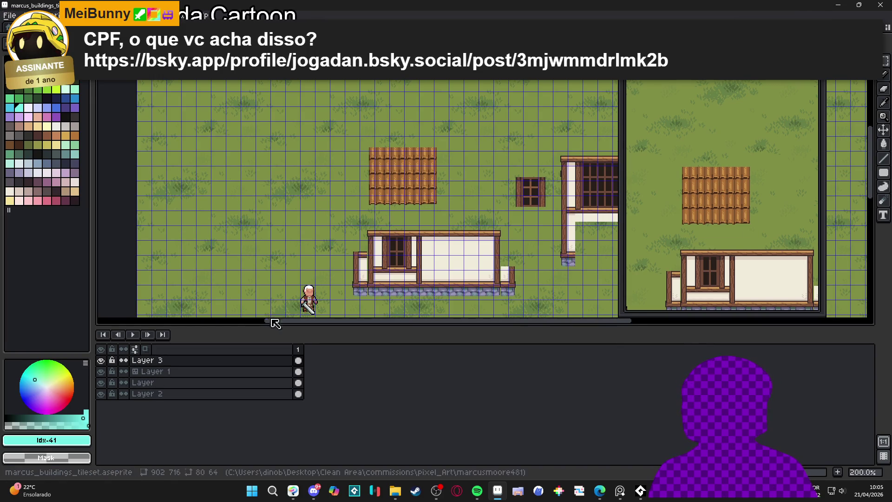
# Step: Convert Layer 3 to a tilemap, then undo the paste and conversion
pyautogui.rightClick(262, 362)
pyautogui.moveTo(298, 403)
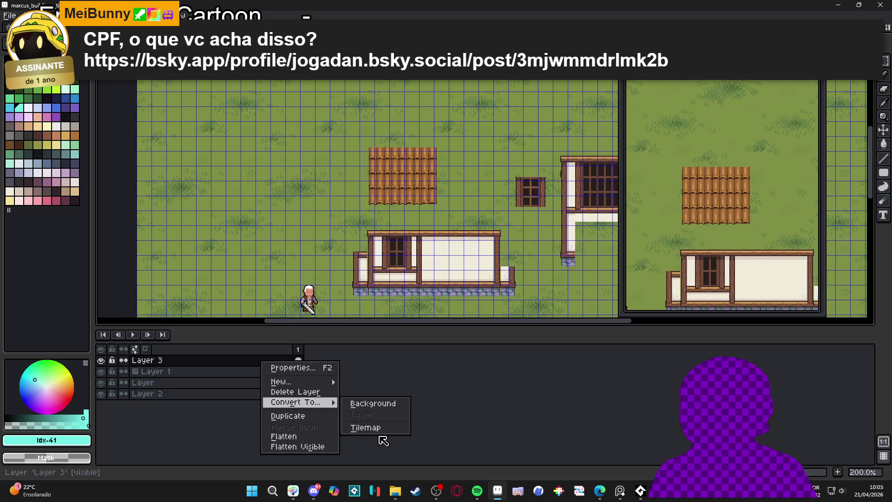
pyautogui.click(382, 435)
pyautogui.click(460, 303)
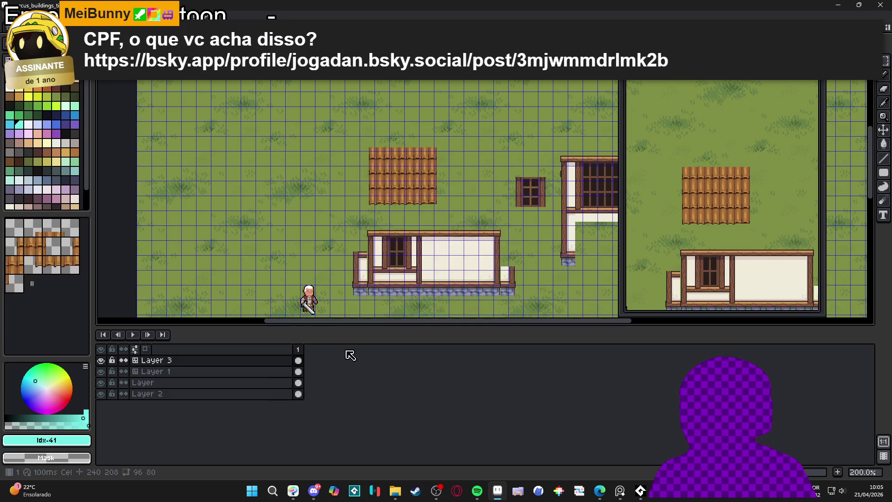
pyautogui.moveTo(405, 205); pyautogui.dragTo(404, 204)
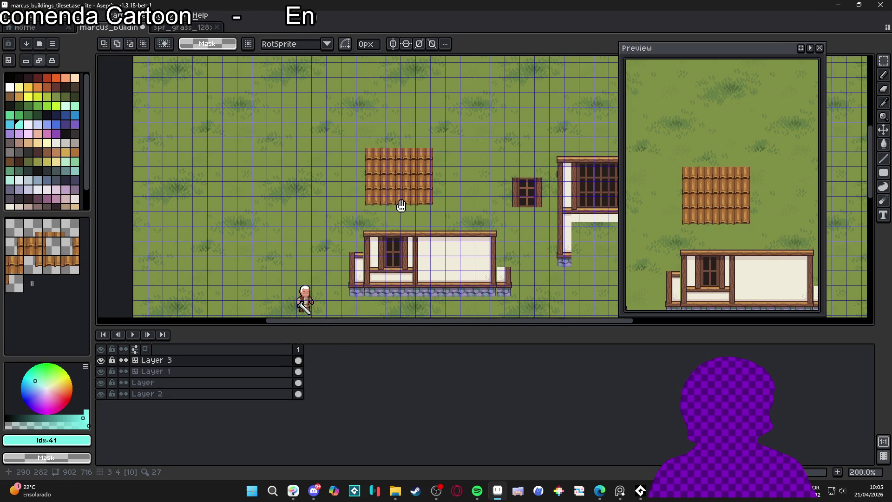
pyautogui.scroll(1, 412, 200)
pyautogui.press('v')
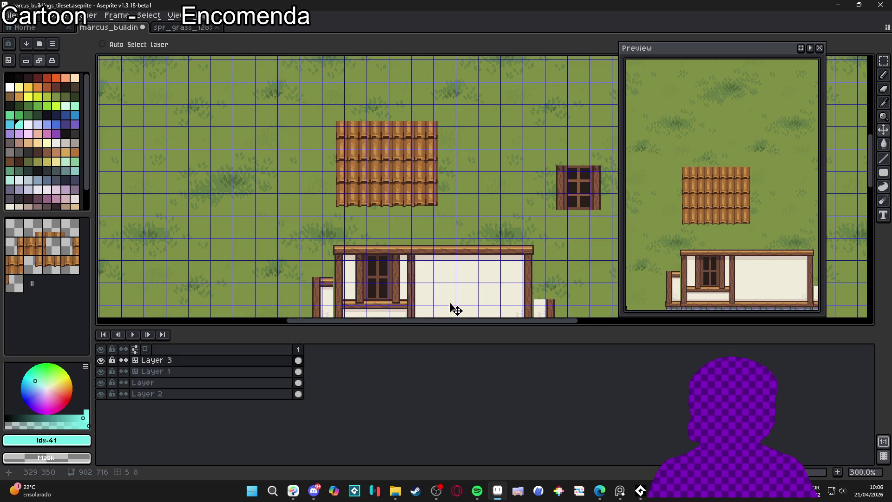
pyautogui.hotkey('ctrl', 'z')
pyautogui.hotkey('ctrl', 'z')
pyautogui.hotkey('ctrl', 'z')
pyautogui.hotkey('ctrl', 'z')
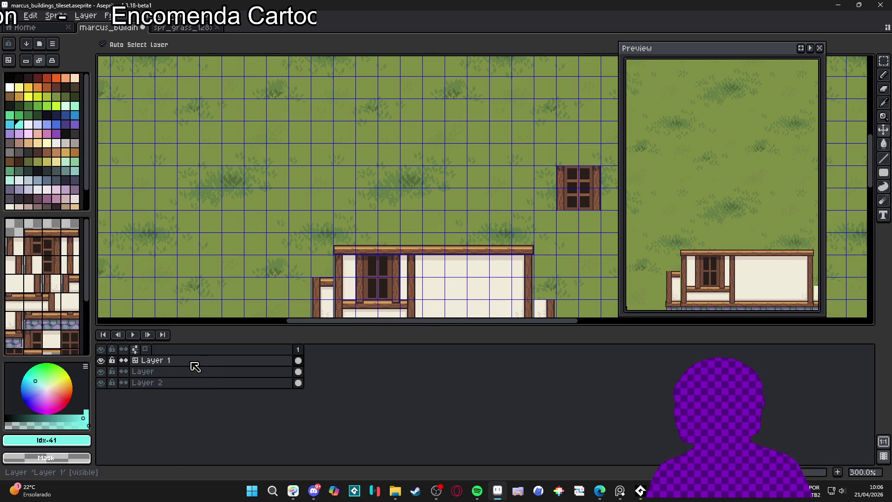
# Step: Paste the roof tiles onto a fresh Layer 3 and align them to the grid
pyautogui.hotkey('shift', 'n')
pyautogui.hotkey('ctrl', 'v')
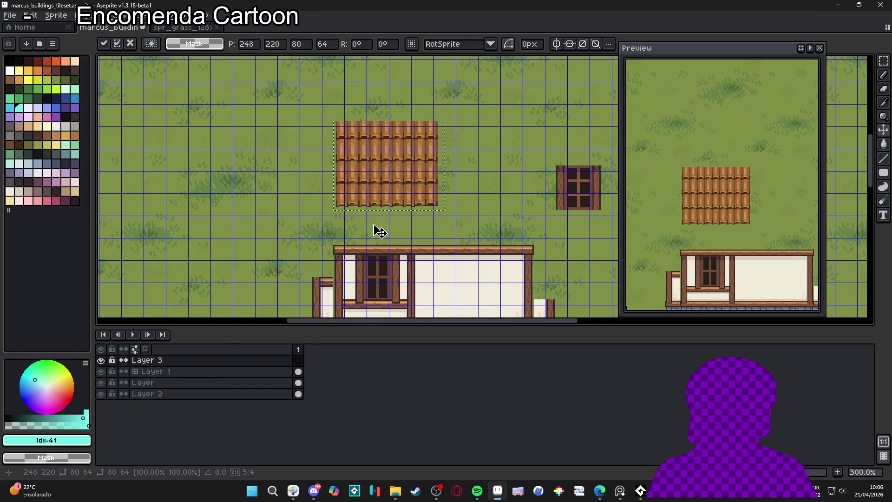
pyautogui.scroll(2, 369, 153)
pyautogui.moveTo(419, 205); pyautogui.dragTo(410, 189)
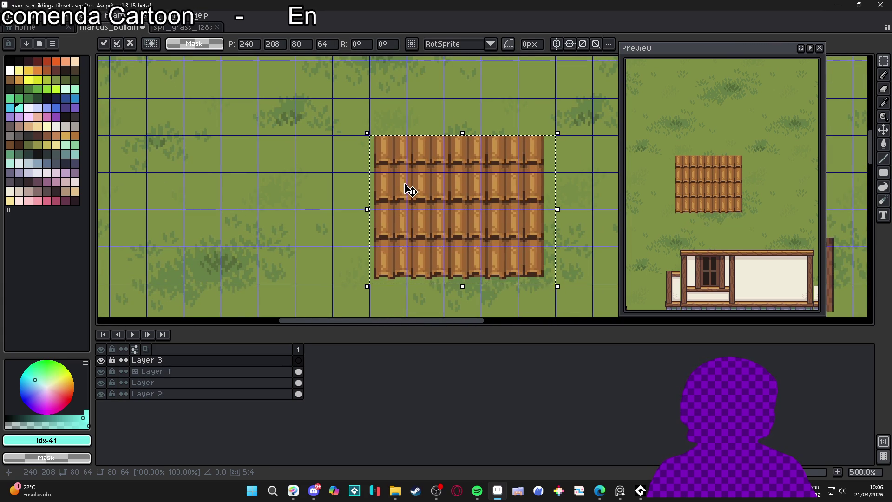
pyautogui.scroll(-2, 408, 190)
pyautogui.press('Return')
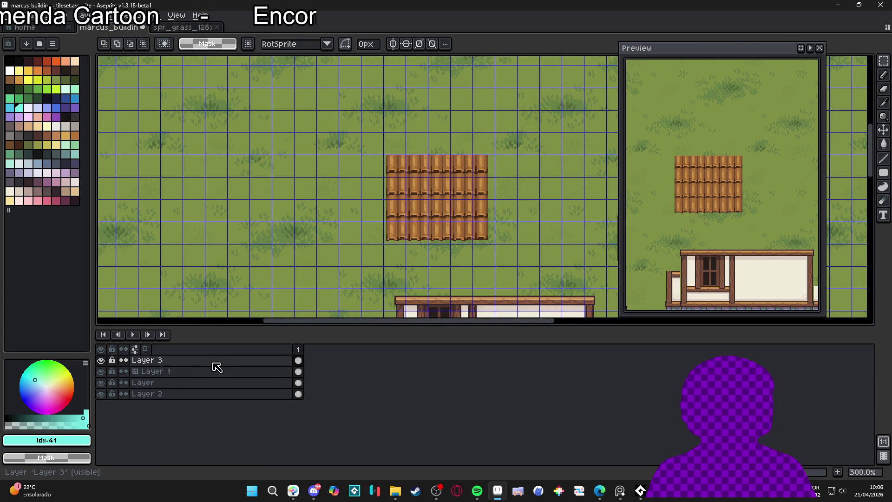
# Step: Convert Layer 3 to a tilemap with a new 16×16 tileset and open its properties
pyautogui.rightClick(213, 362)
pyautogui.moveTo(270, 403)
pyautogui.click(339, 433)
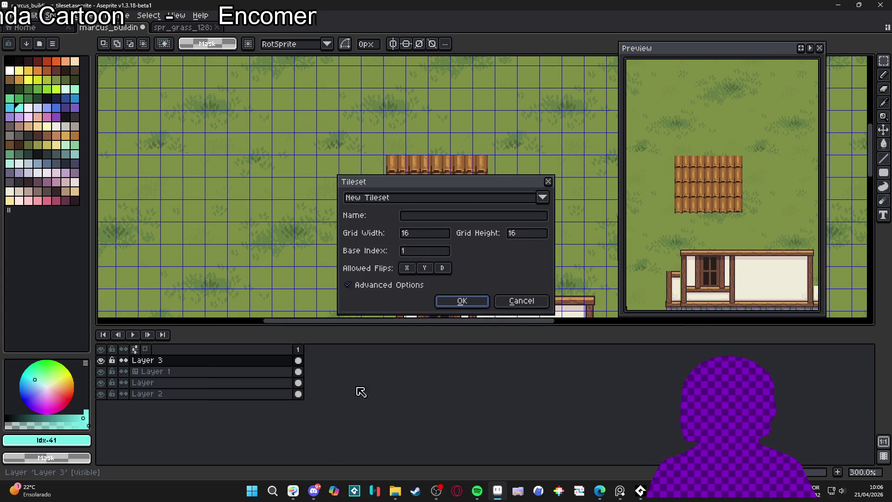
pyautogui.click(473, 309)
pyautogui.doubleClick(214, 364)
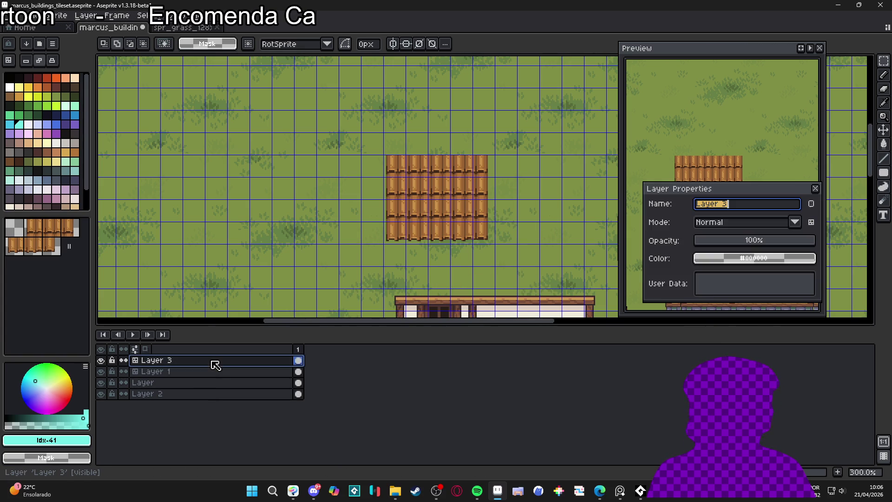
# Step: Name the layer 'telhado' and bring the house into view with the pixel grid hidden
pyautogui.write('telhado')
pyautogui.press('Return')
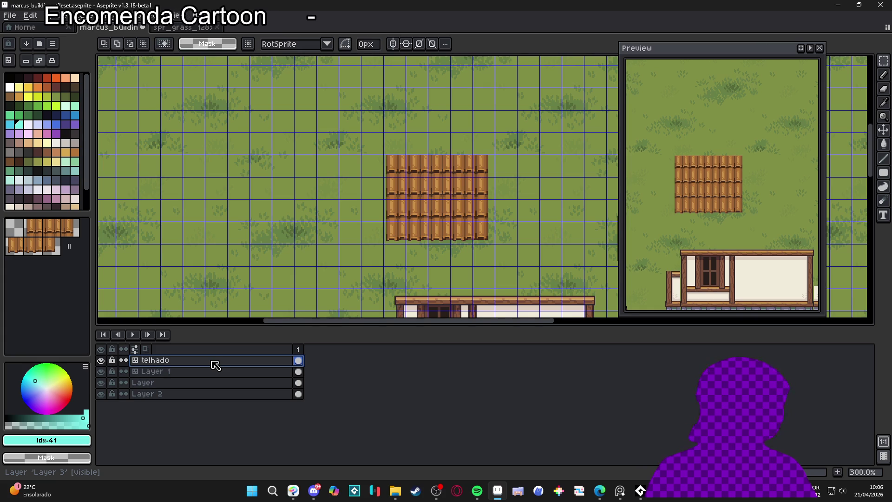
pyautogui.moveTo(394, 299); pyautogui.dragTo(391, 297)
pyautogui.hotkey('ctrl', "'")
pyautogui.hotkey('ctrl', "'")
pyautogui.moveTo(437, 199); pyautogui.dragTo(413, 155)
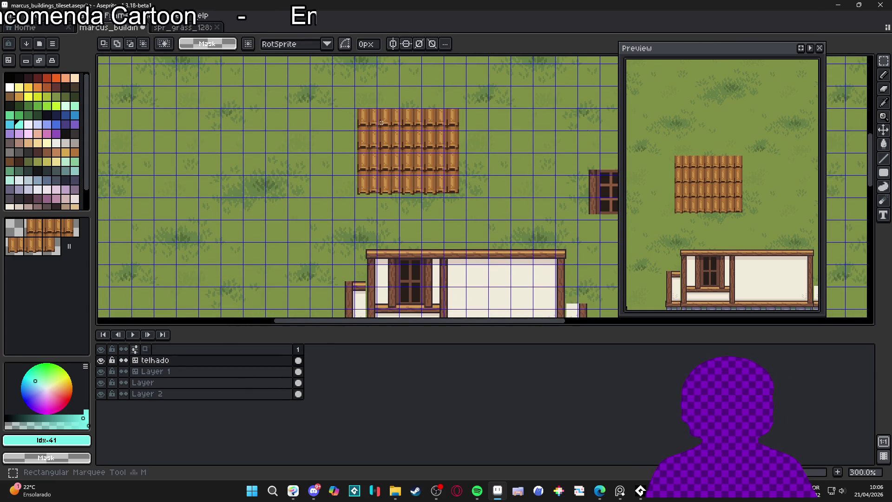
pyautogui.moveTo(381, 122); pyautogui.dragTo(383, 89)
pyautogui.press('v')
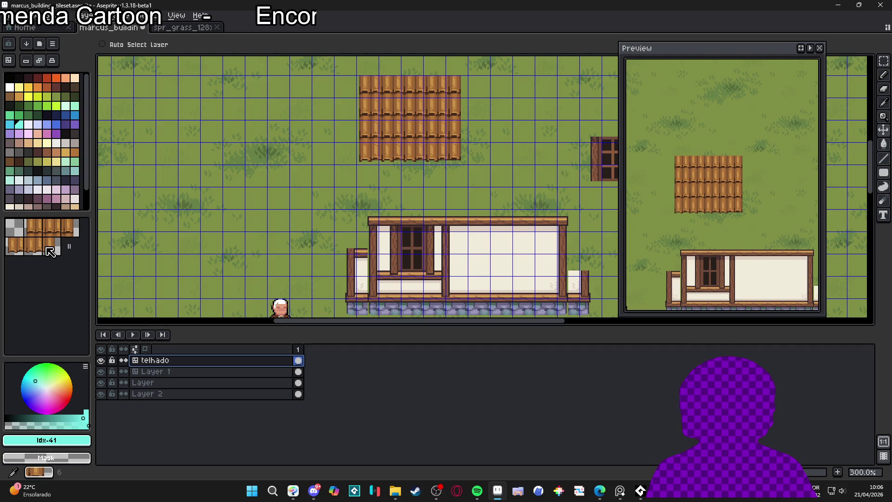
# Step: Paint a row of plank roof tiles along the house top, trimming the extra right-end tile
pyautogui.click(52, 249)
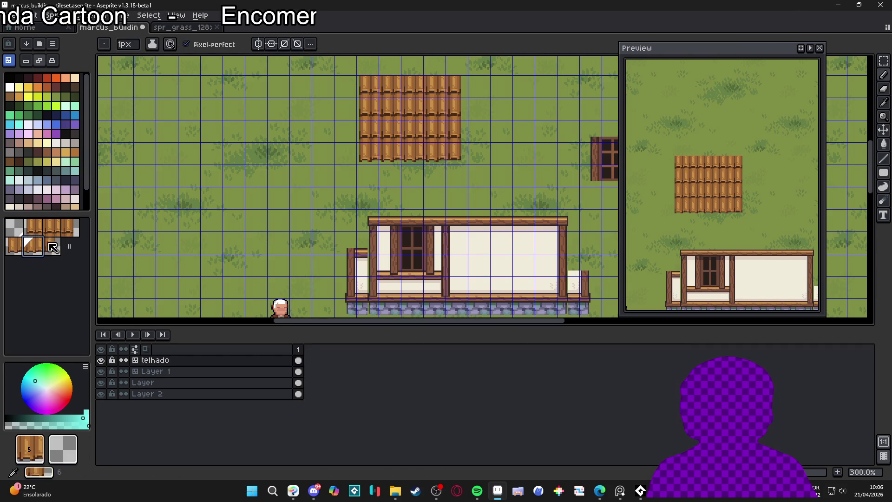
pyautogui.moveTo(375, 222); pyautogui.dragTo(577, 222)
pyautogui.press('alt')
pyautogui.click(588, 218)
pyautogui.keyDown('alt'); pyautogui.click(385, 147); pyautogui.keyUp('alt')
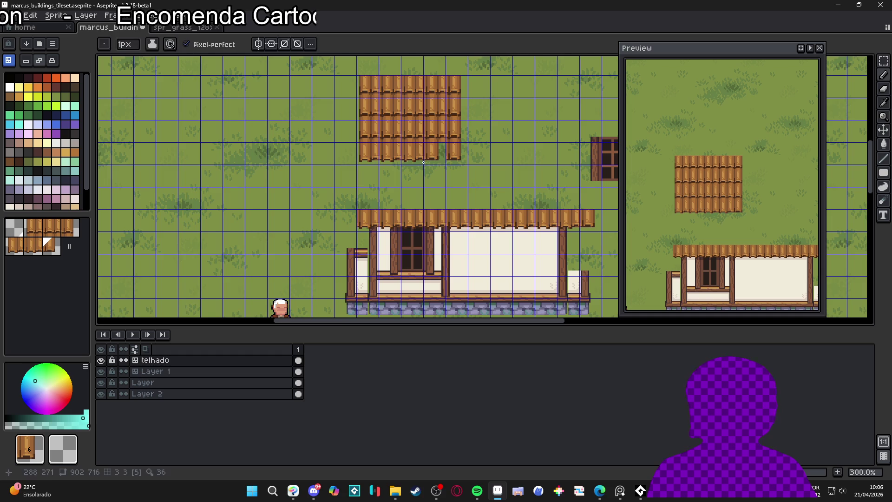
pyautogui.rightClick(587, 218)
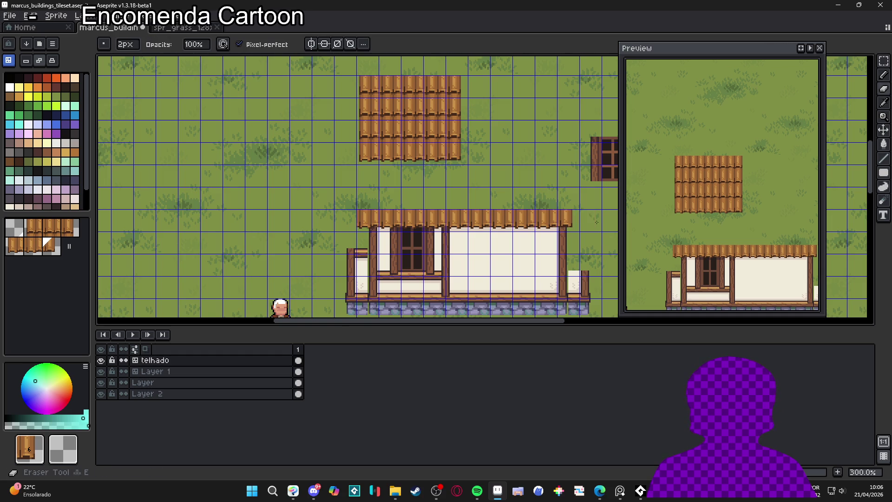
# Step: Finish the roof's left end and add raised roof tiles above both ends
pyautogui.keyDown('alt'); pyautogui.click(369, 152); pyautogui.keyUp('alt')
pyautogui.click(374, 219)
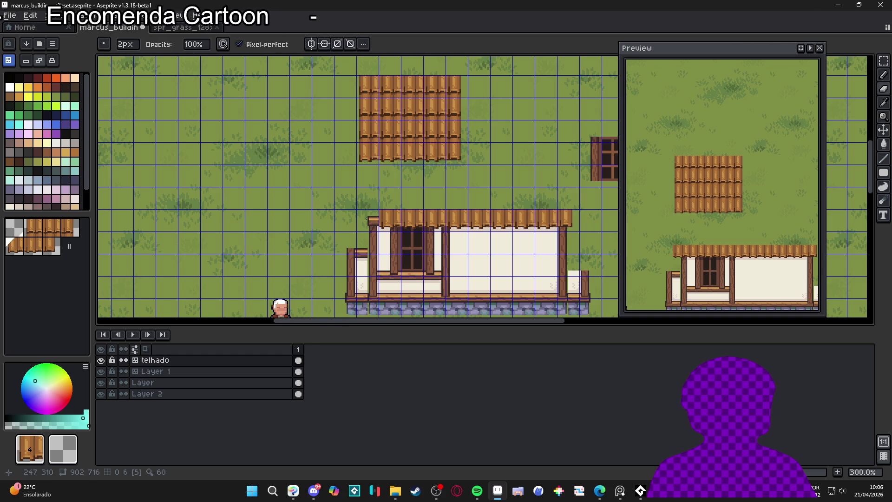
pyautogui.keyDown('alt'); pyautogui.click(374, 150); pyautogui.keyUp('alt')
pyautogui.click(370, 219)
pyautogui.click(370, 222)
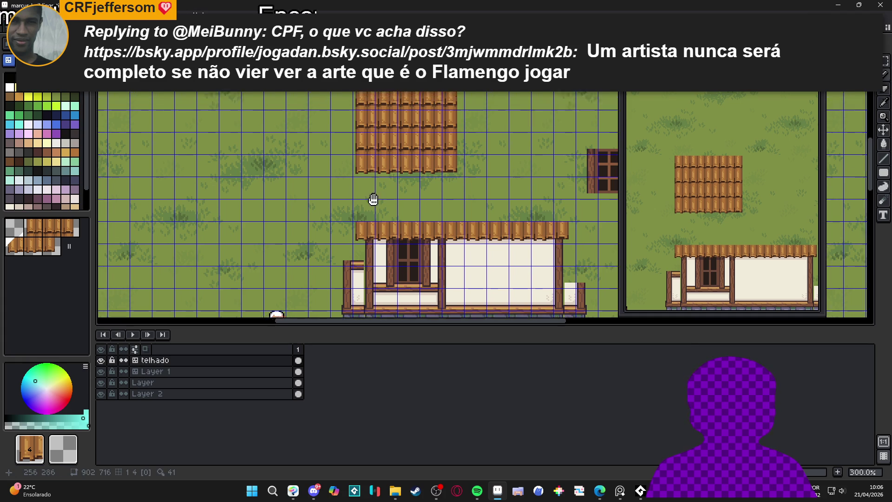
pyautogui.scroll(1, 374, 195)
pyautogui.click(350, 220)
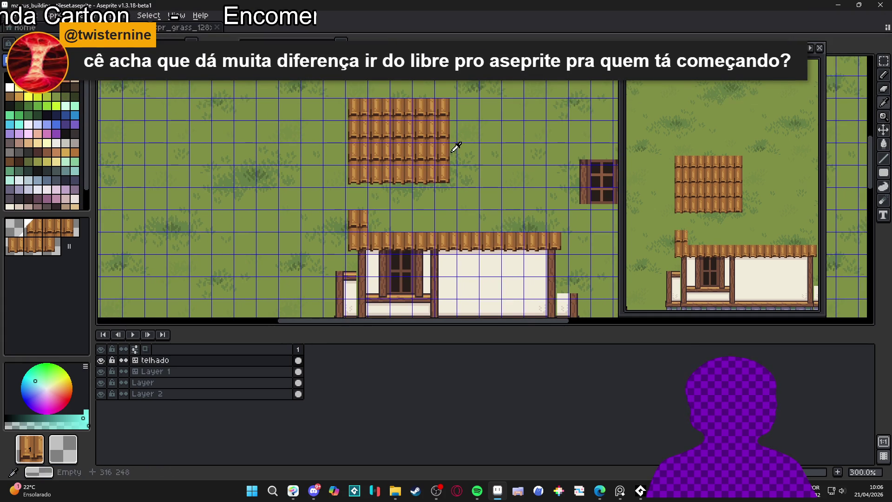
pyautogui.click(552, 221)
pyautogui.scroll(-1, 532, 224)
pyautogui.scroll(-1, 532, 225)
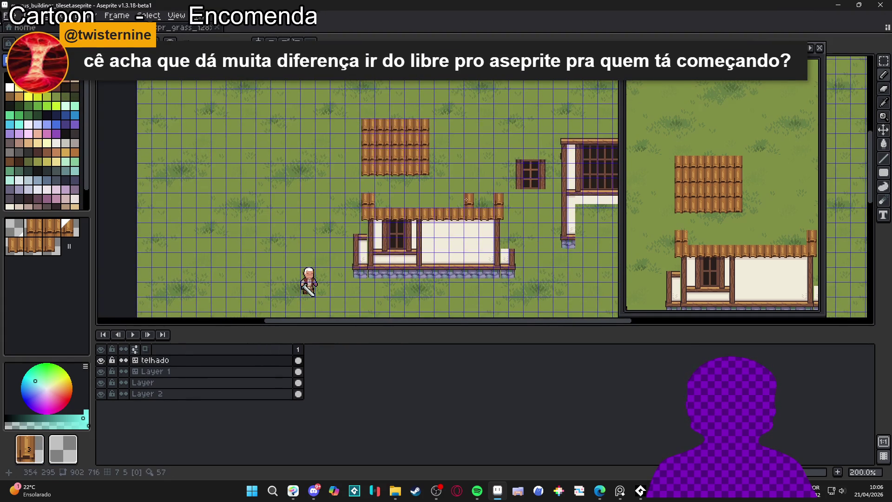
# Step: Fill the lower roof's top row with plank tiles
pyautogui.scroll(1, 492, 211)
pyautogui.moveTo(492, 211); pyautogui.dragTo(335, 205)
pyautogui.scroll(-1, 365, 205)
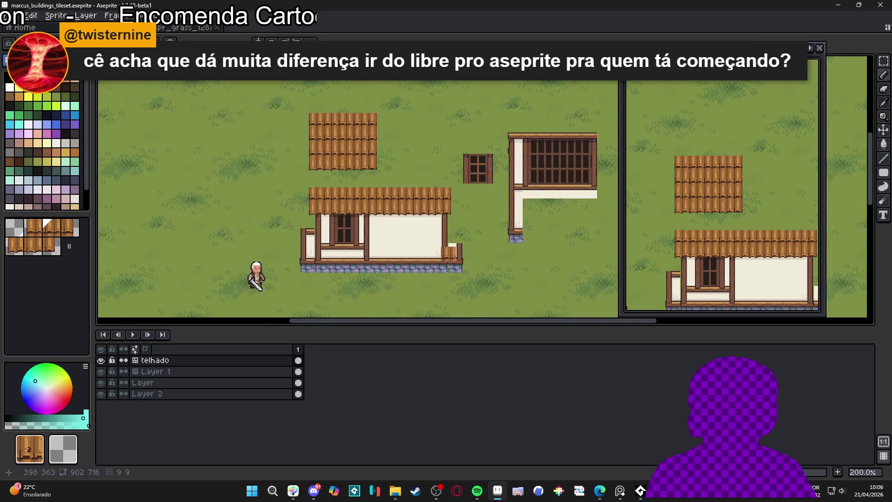
pyautogui.scroll(1, 428, 277)
pyautogui.scroll(-1, 429, 274)
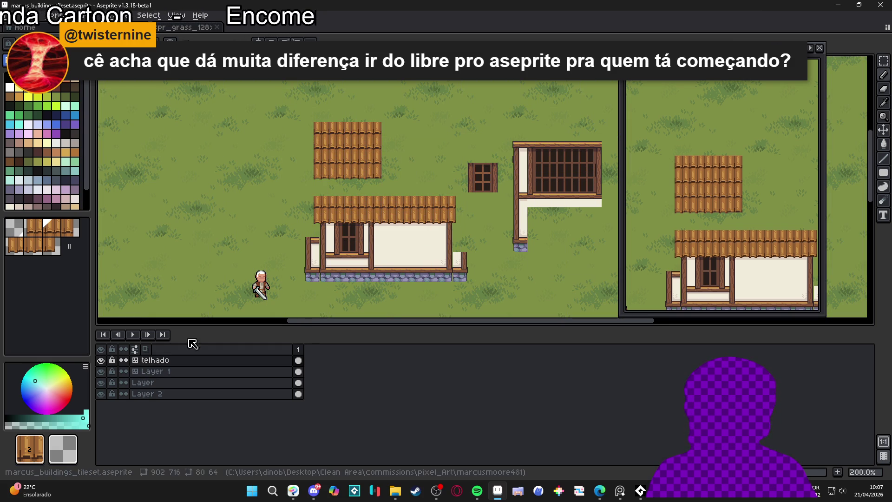
# Step: Toggle the telhado layer's visibility to compare with the walls, leaving it shown
pyautogui.click(101, 360)
pyautogui.click(102, 360)
pyautogui.click(101, 361)
pyautogui.click(101, 361)
pyautogui.scroll(2, 363, 207)
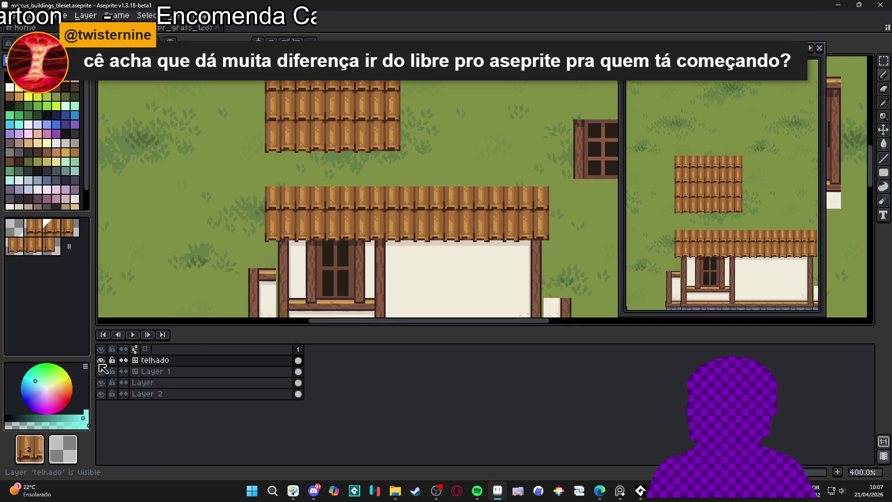
pyautogui.scroll(-3, 326, 245)
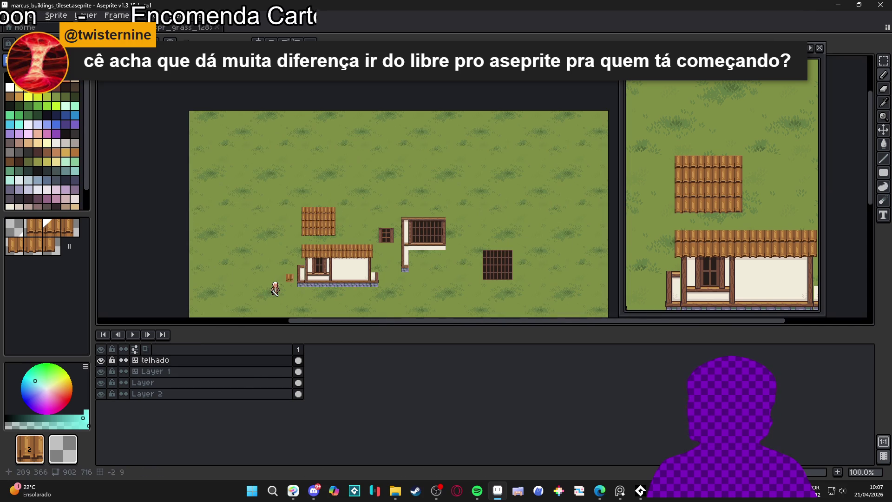
pyautogui.click(102, 361)
pyautogui.click(102, 361)
pyautogui.scroll(3, 326, 261)
pyautogui.click(101, 361)
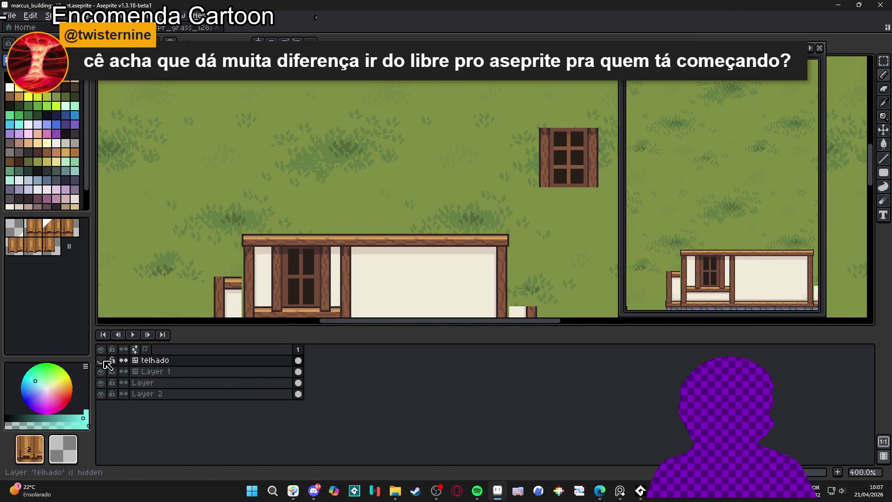
pyautogui.click(102, 360)
pyautogui.click(102, 361)
pyautogui.click(102, 361)
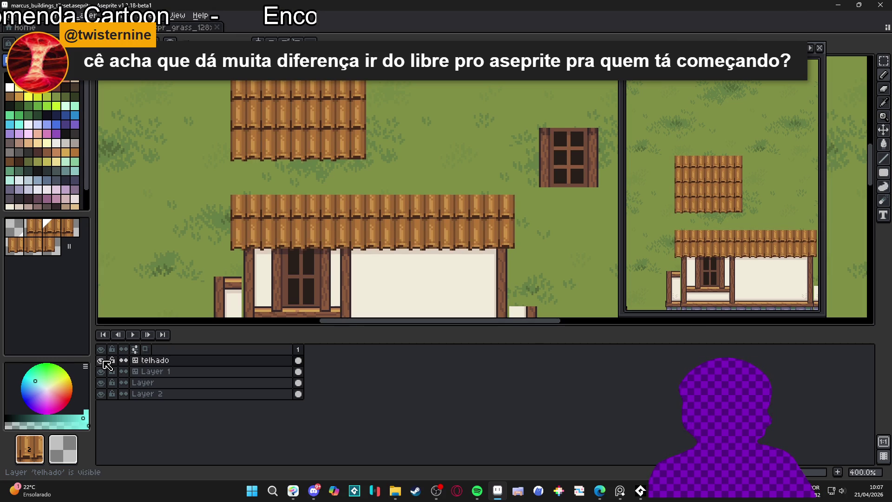
pyautogui.click(102, 361)
pyautogui.scroll(-1, 298, 230)
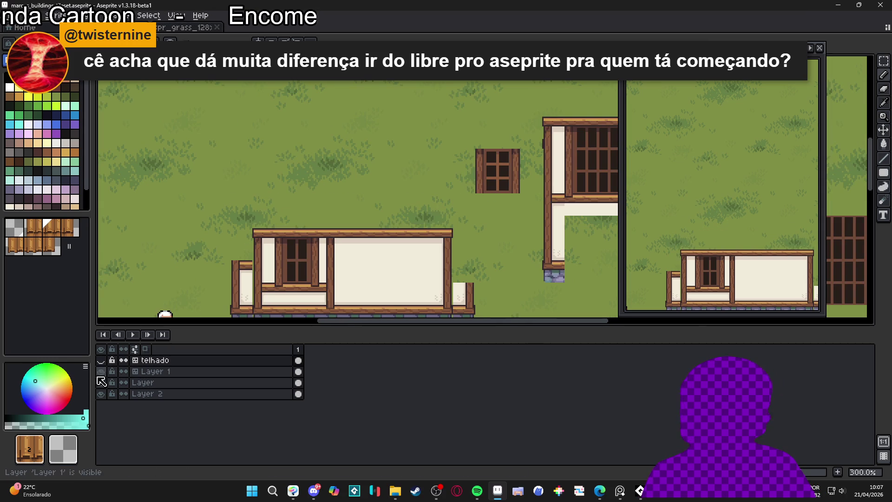
pyautogui.click(102, 360)
pyautogui.moveTo(390, 205); pyautogui.dragTo(390, 173)
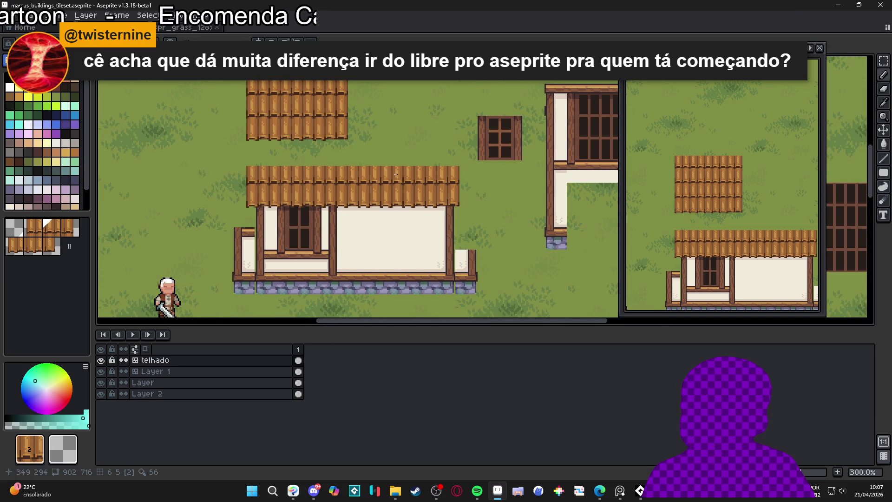
pyautogui.scroll(-2, 403, 173)
pyautogui.scroll(1, 407, 172)
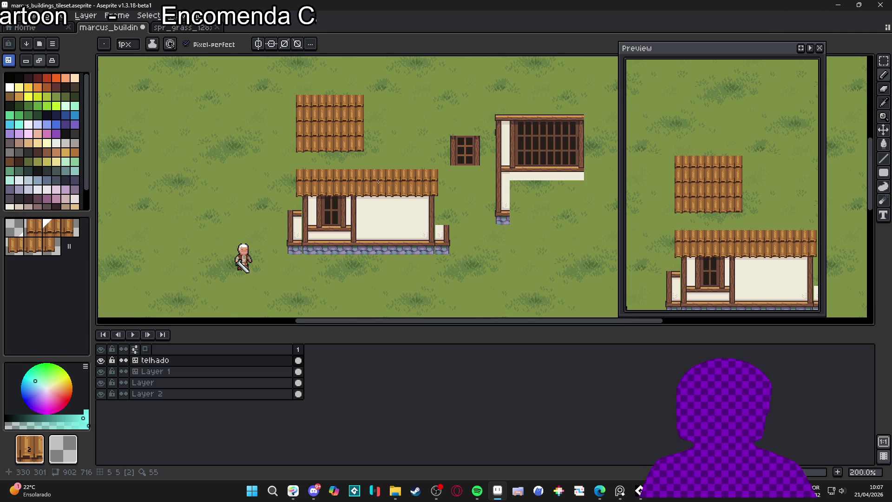
# Step: Add one last roof tile, then leave tile mode and bring the house back into view
pyautogui.scroll(1, 332, 207)
pyautogui.scroll(-1, 325, 202)
pyautogui.click(363, 152)
pyautogui.press('Tab')
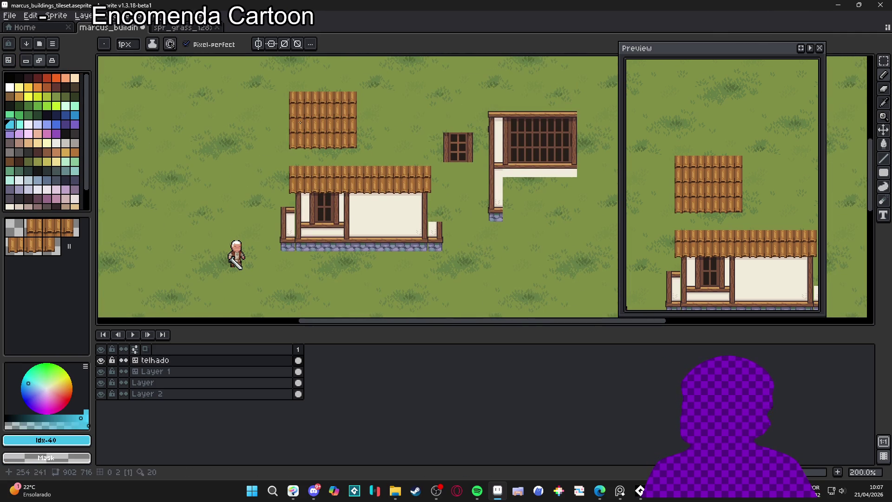
pyautogui.press('v')
pyautogui.scroll(-1, 355, 193)
pyautogui.scroll(1, 358, 195)
pyautogui.moveTo(355, 194); pyautogui.dragTo(342, 219)
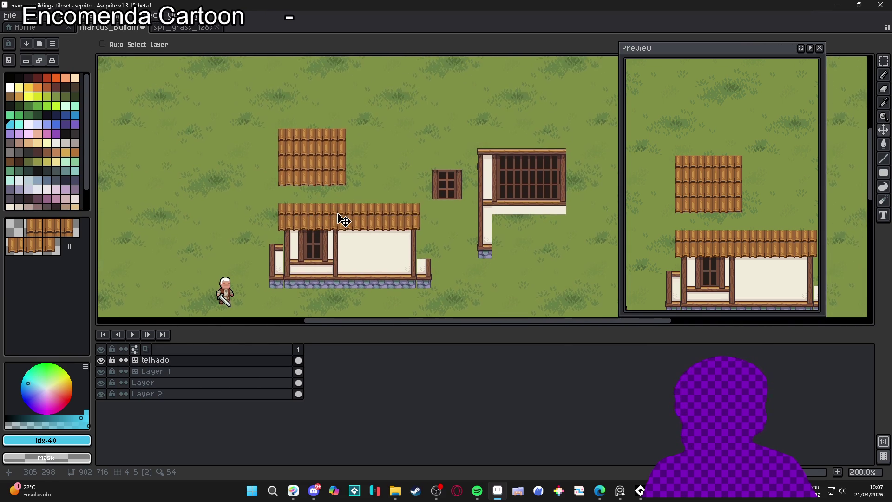
# Step: Marquee-select the lower roof with the grid shown and drag the timeline splitter down
pyautogui.press('m')
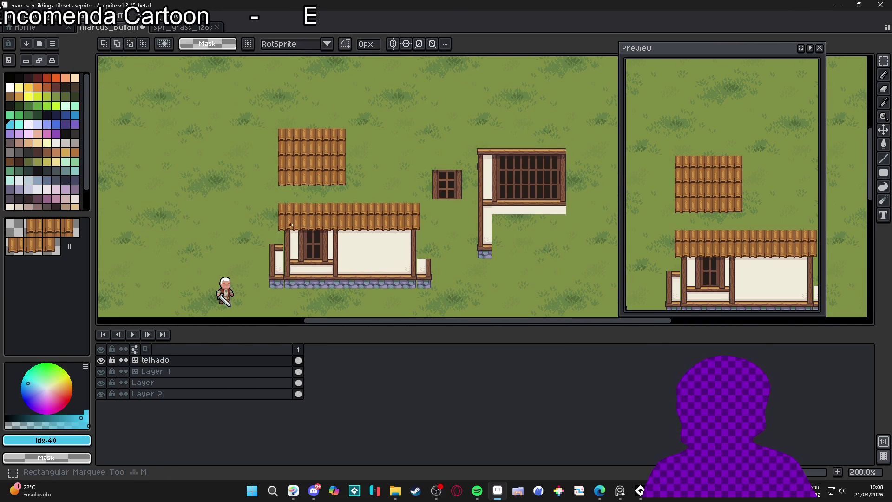
pyautogui.hotkey('ctrl', "'")
pyautogui.moveTo(287, 224); pyautogui.dragTo(408, 221)
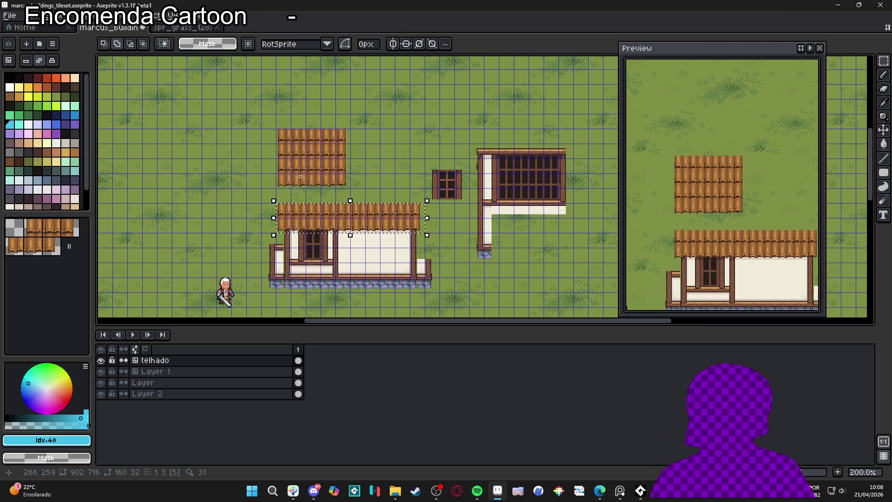
pyautogui.moveTo(375, 200)
pyautogui.mouseDown()
pyautogui.moveTo(409, 207)
pyautogui.moveTo(408, 196)
pyautogui.mouseUp()
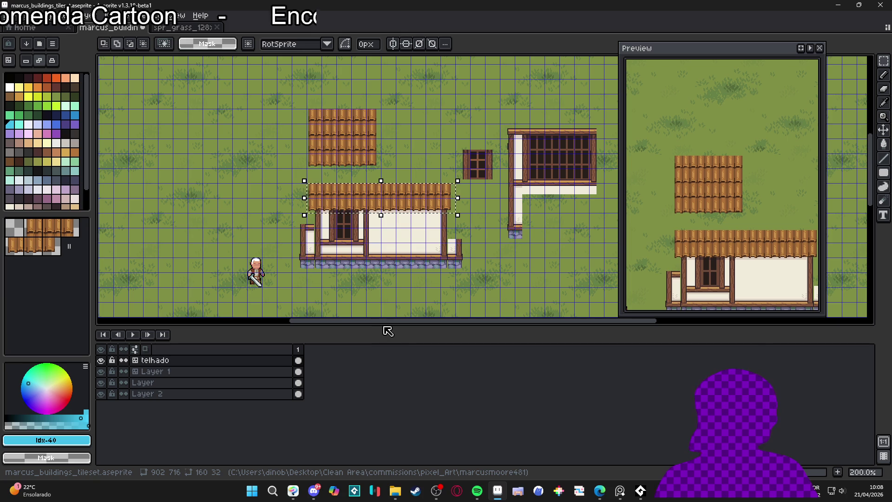
pyautogui.moveTo(384, 325)
pyautogui.mouseDown()
pyautogui.moveTo(381, 386)
pyautogui.moveTo(395, 390)
pyautogui.mouseUp()
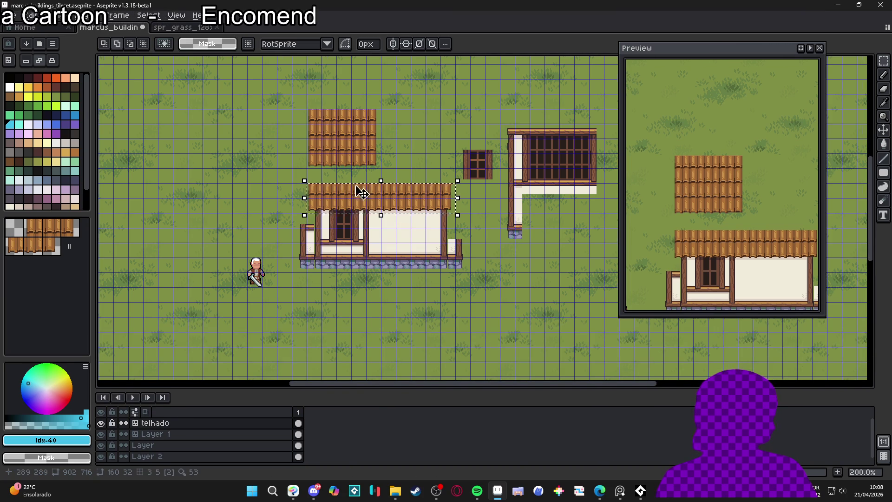
# Step: Hide the grid, briefly toggle a layer to compare, and clear the selection
pyautogui.scroll(1, 358, 192)
pyautogui.scroll(-1, 408, 227)
pyautogui.hotkey('ctrl', "'")
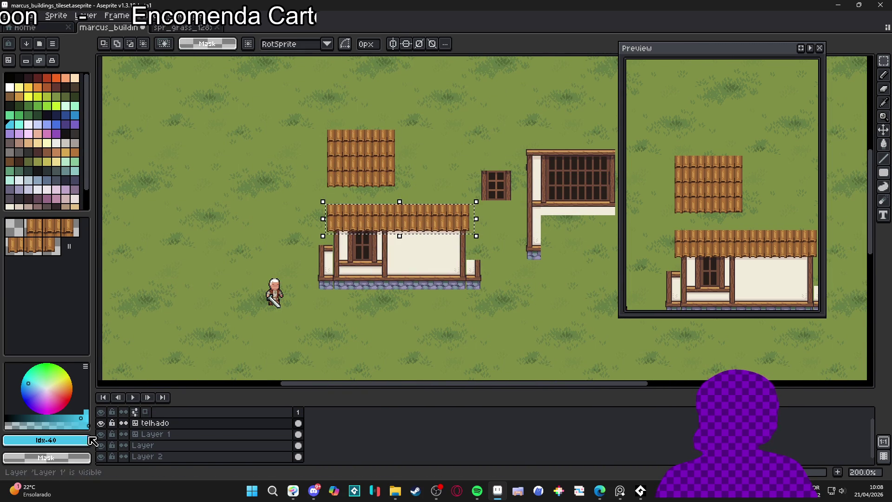
pyautogui.click(101, 423)
pyautogui.click(101, 423)
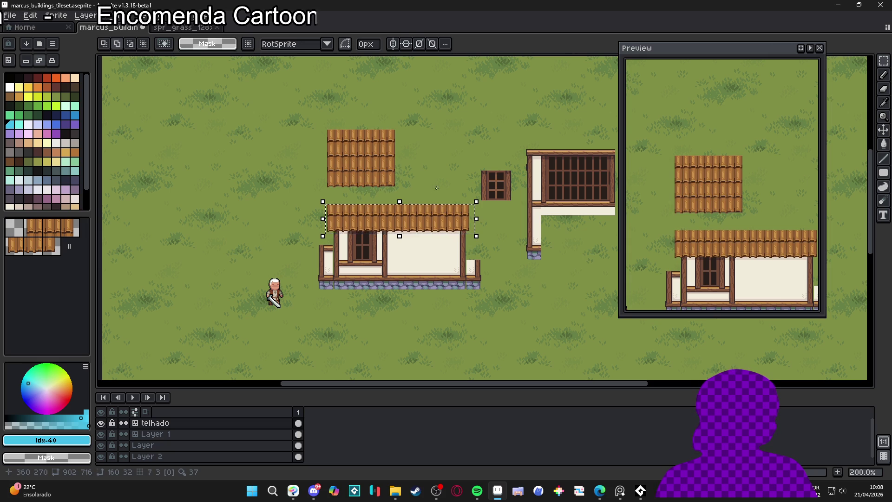
pyautogui.click(437, 189)
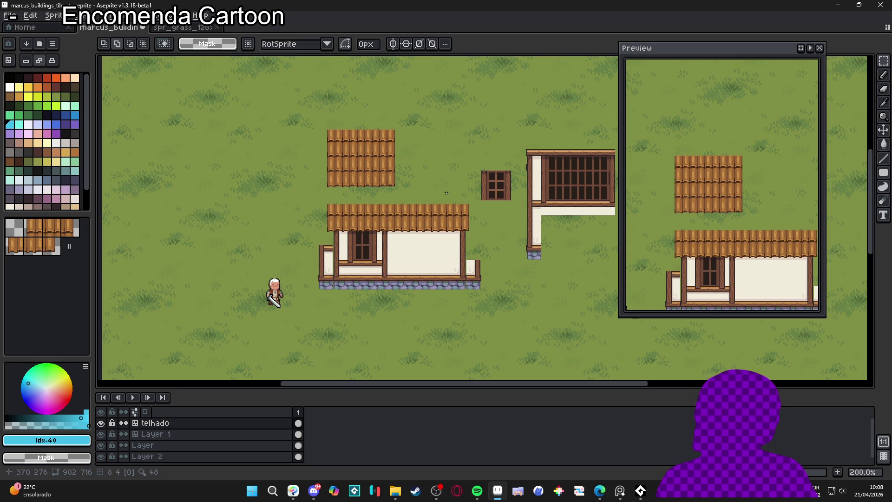
pyautogui.moveTo(447, 193); pyautogui.dragTo(397, 205)
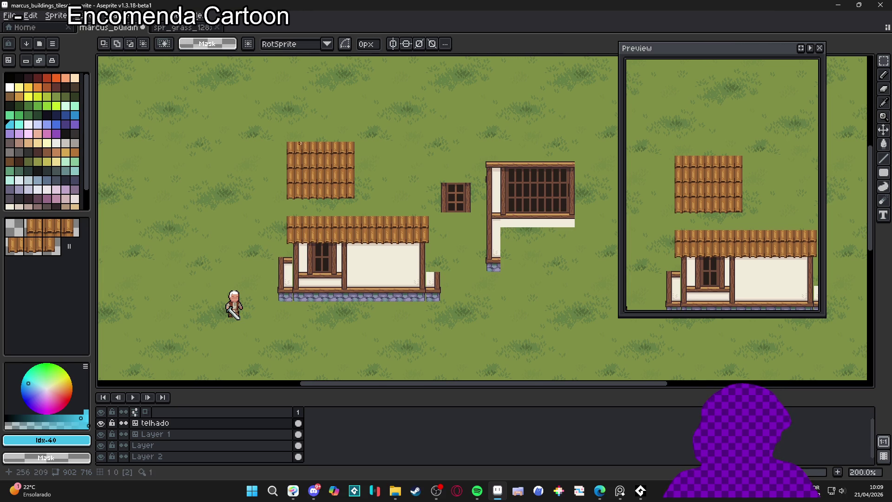
# Step: Zoom in on the upper roof and pick the dark brown #724b2c with the pencil
pyautogui.scroll(3, 298, 145)
pyautogui.press('v')
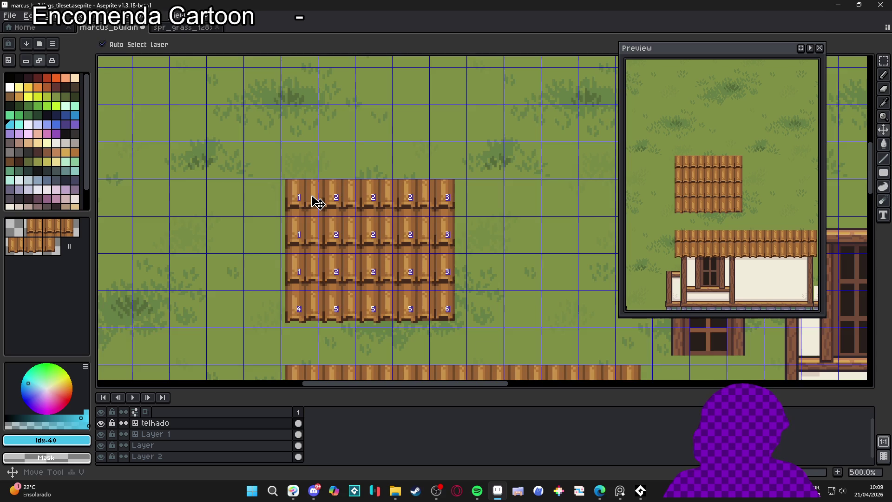
pyautogui.scroll(4, 303, 186)
pyautogui.press('b')
pyautogui.keyDown('alt'); pyautogui.click(284, 173); pyautogui.keyUp('alt')
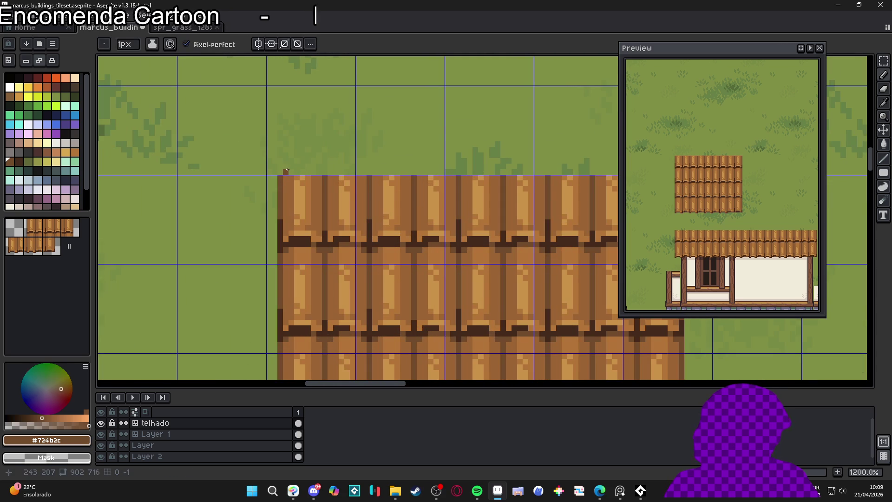
pyautogui.scroll(-3, 287, 171)
pyautogui.scroll(1, 287, 170)
pyautogui.click(26, 61)
pyautogui.scroll(2, 258, 163)
pyautogui.scroll(-2, 240, 159)
pyautogui.scroll(1, 268, 167)
pyautogui.scroll(-1, 246, 182)
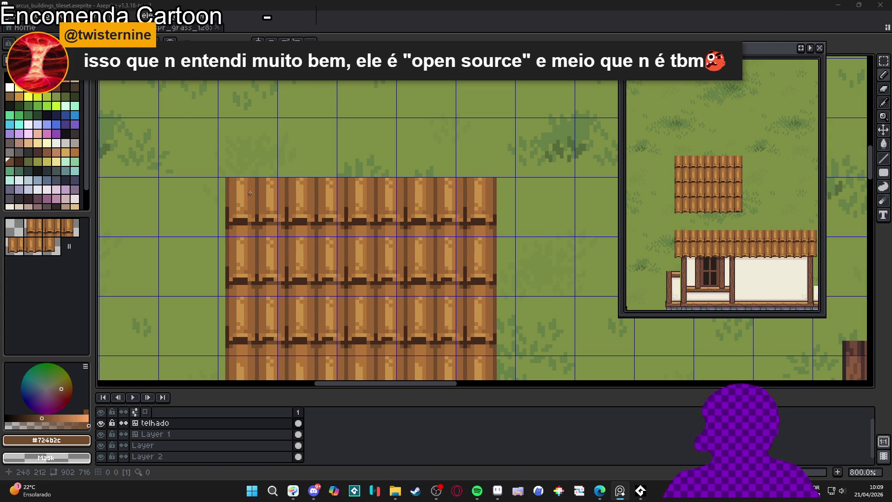
pyautogui.scroll(-2, 231, 176)
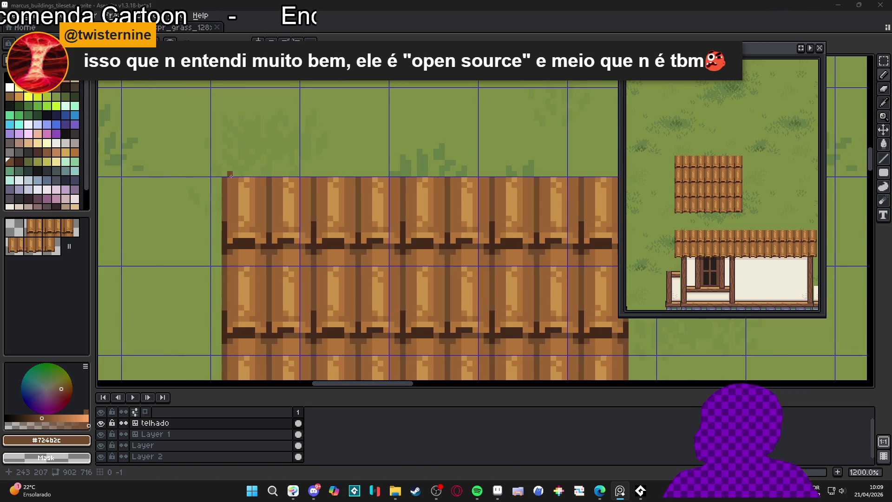
pyautogui.scroll(2, 233, 174)
# Step: Draw the dark brown eave line above the roof top, extending it down the right end
pyautogui.moveTo(229, 176); pyautogui.dragTo(486, 176)
pyautogui.scroll(3, 225, 155)
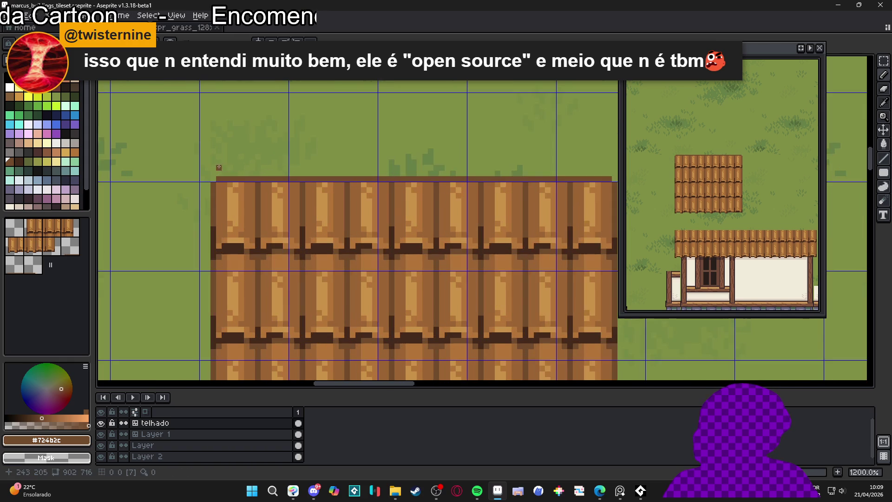
pyautogui.scroll(-3, 224, 154)
pyautogui.scroll(1, 221, 150)
pyautogui.scroll(-1, 220, 150)
pyautogui.moveTo(221, 149)
pyautogui.mouseDown()
pyautogui.moveTo(495, 149)
pyautogui.moveTo(474, 150)
pyautogui.moveTo(482, 149)
pyautogui.mouseUp()
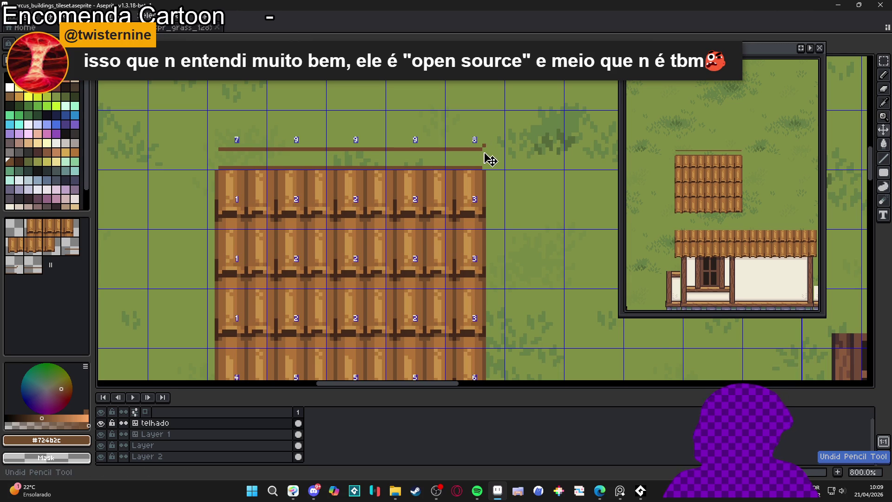
pyautogui.scroll(5, 484, 152)
pyautogui.moveTo(485, 144)
pyautogui.mouseDown()
pyautogui.moveTo(503, 144)
pyautogui.moveTo(506, 156)
pyautogui.moveTo(507, 179)
pyautogui.moveTo(485, 188)
pyautogui.moveTo(485, 199)
pyautogui.mouseUp()
pyautogui.scroll(-5, 485, 199)
pyautogui.scroll(4, 214, 187)
# Step: Turn the eave's left end down and add the upper-left corner pixels
pyautogui.moveTo(238, 213)
pyautogui.mouseDown()
pyautogui.moveTo(238, 167)
pyautogui.moveTo(253, 154)
pyautogui.mouseUp()
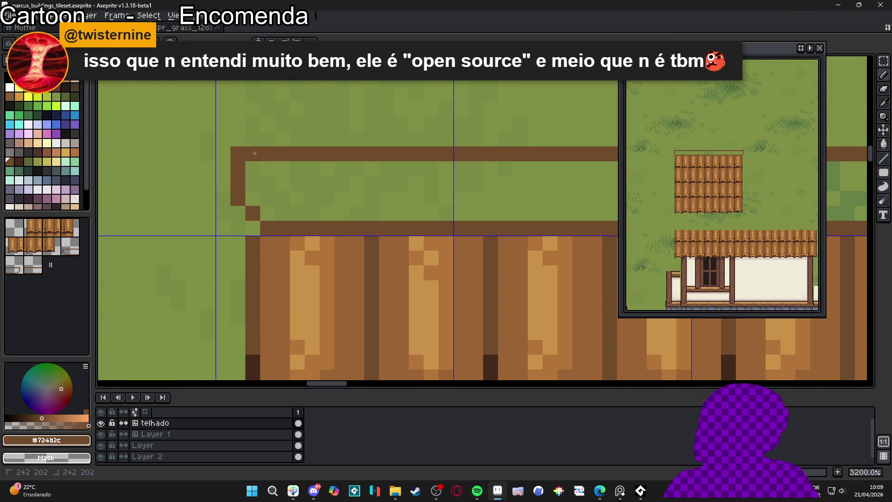
pyautogui.scroll(-4, 254, 154)
pyautogui.scroll(-3, 382, 190)
pyautogui.scroll(3, 279, 178)
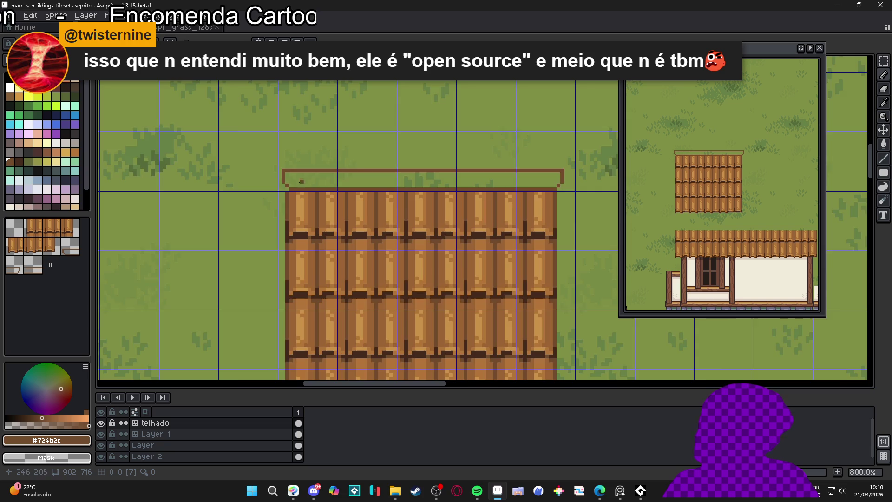
pyautogui.scroll(-1, 299, 181)
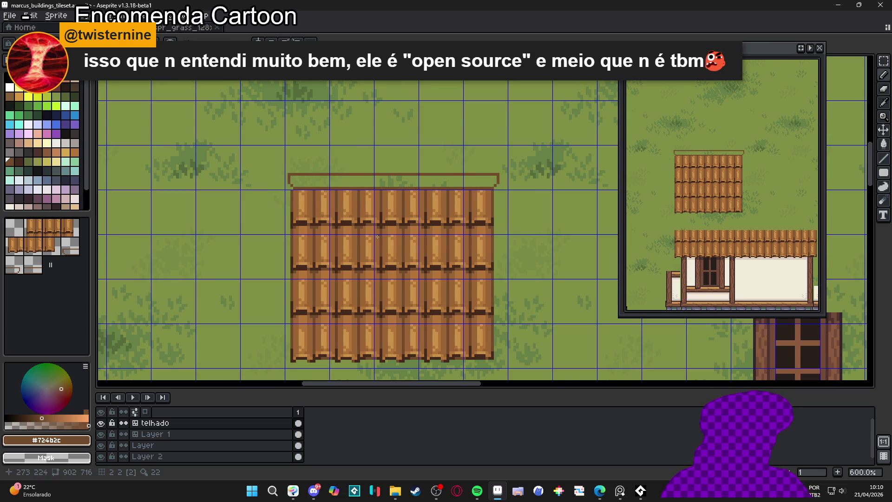
pyautogui.scroll(3, 302, 204)
pyautogui.scroll(1, 309, 209)
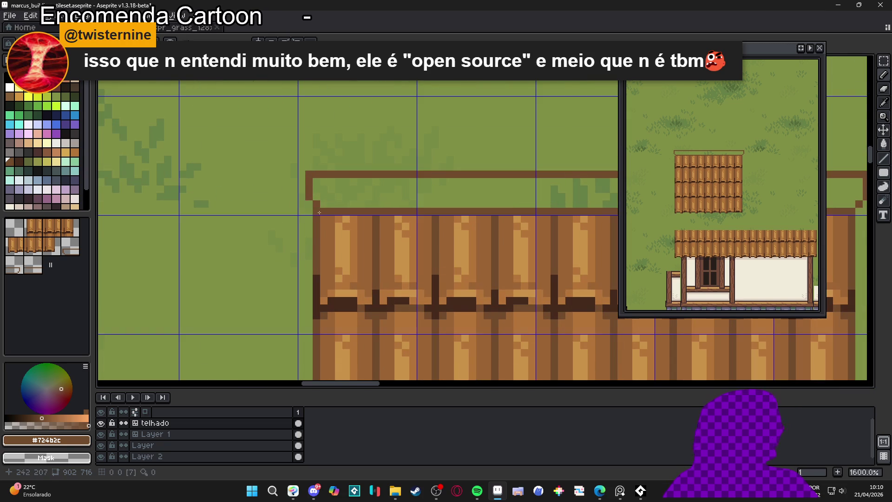
pyautogui.click(302, 197)
pyautogui.moveTo(302, 190)
pyautogui.mouseDown()
pyautogui.moveTo(302, 175)
pyautogui.moveTo(310, 189)
pyautogui.mouseUp()
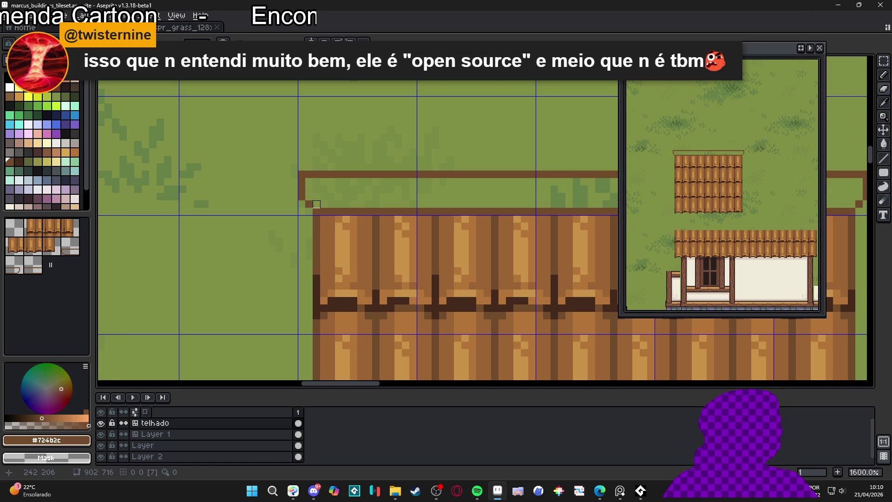
pyautogui.scroll(-4, 309, 198)
pyautogui.scroll(-2, 404, 231)
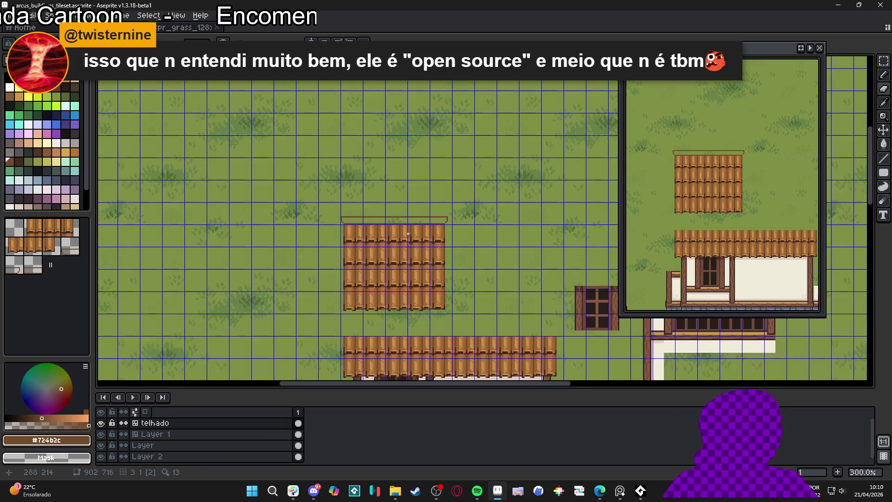
# Step: Fill the grass strip above the roof planks with the roof-top brown
pyautogui.moveTo(405, 239)
pyautogui.mouseDown()
pyautogui.moveTo(358, 130)
pyautogui.moveTo(358, 186)
pyautogui.mouseUp()
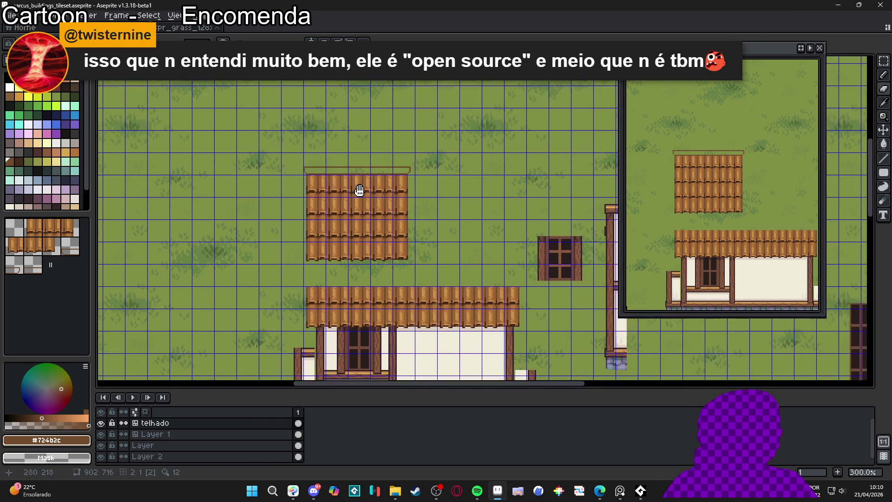
pyautogui.scroll(2, 336, 170)
pyautogui.scroll(3, 326, 177)
pyautogui.scroll(2, 278, 188)
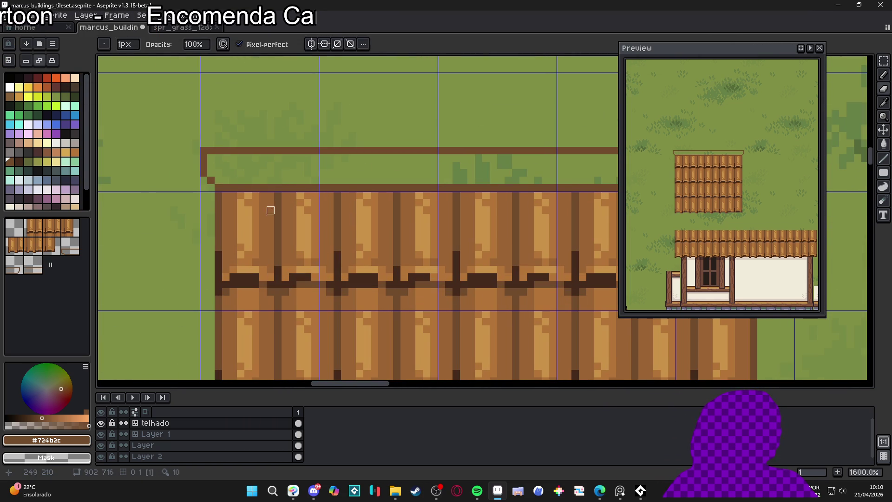
pyautogui.click(293, 196)
pyautogui.press('g')
pyautogui.click(293, 180)
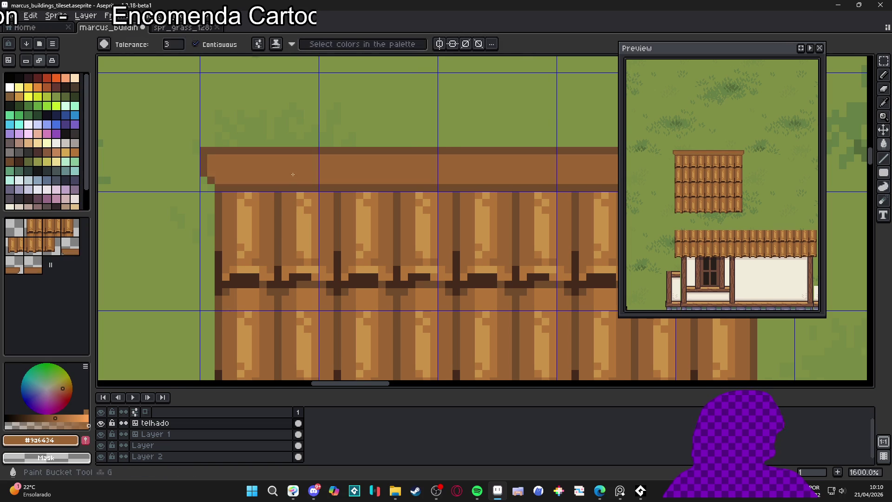
pyautogui.scroll(-1, 303, 198)
# Step: Draw a lighter #b47538 highlight line along the brown band's top edge
pyautogui.keyDown('alt'); pyautogui.click(303, 199); pyautogui.keyUp('alt')
pyautogui.moveTo(296, 182); pyautogui.dragTo(271, 188)
pyautogui.scroll(-4, 271, 188)
pyautogui.scroll(7, 228, 164)
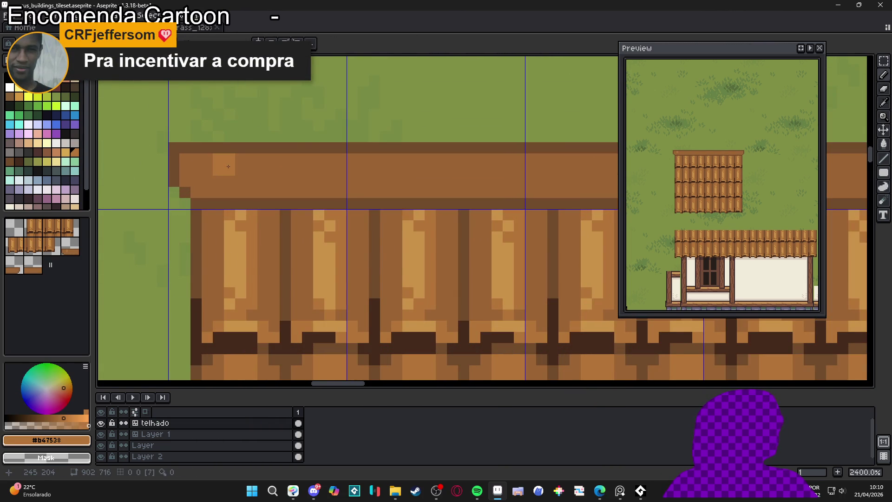
pyautogui.scroll(-4, 250, 177)
pyautogui.moveTo(250, 177); pyautogui.dragTo(248, 177)
pyautogui.keyDown('shift'); pyautogui.click(464, 171); pyautogui.keyUp('shift')
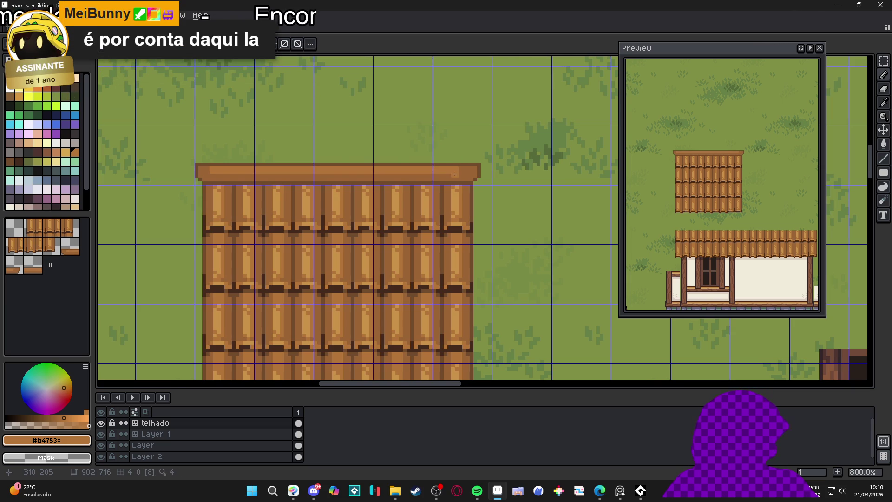
pyautogui.scroll(1, 455, 174)
pyautogui.scroll(-3, 458, 176)
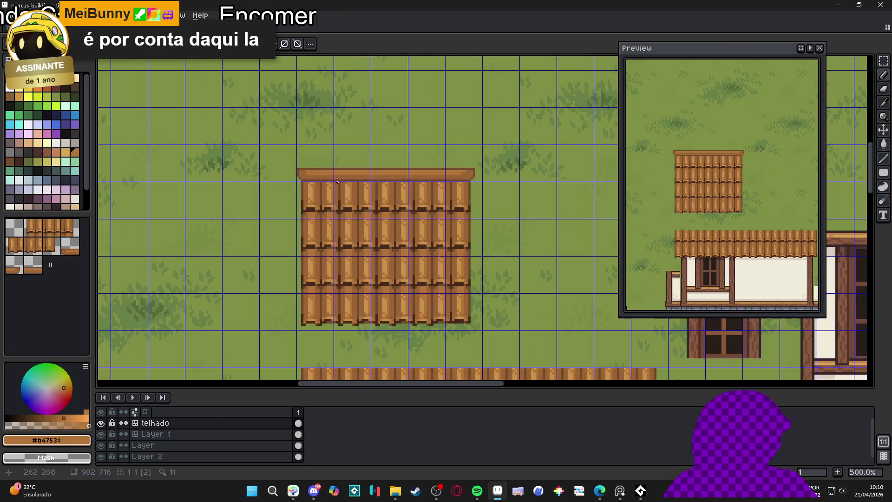
pyautogui.scroll(4, 327, 180)
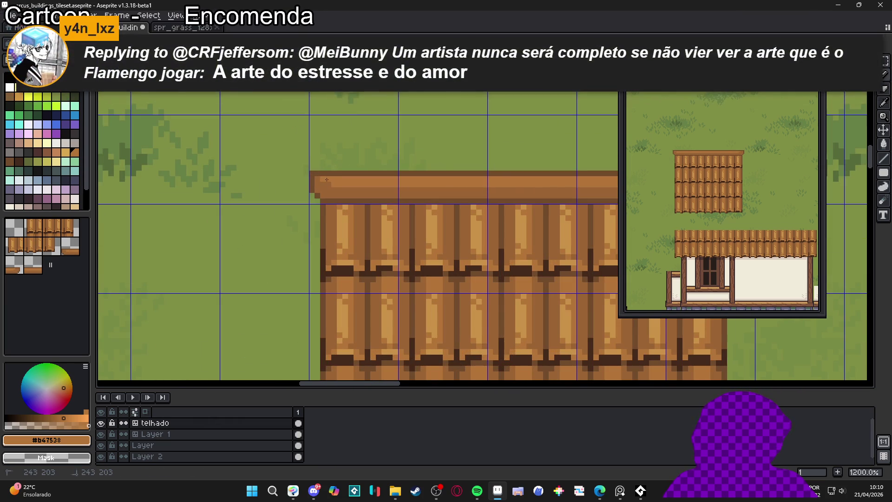
pyautogui.scroll(-4, 327, 179)
pyautogui.scroll(5, 367, 187)
# Step: Try dark #452a1b and #724b2c divider marks on the roof band, undoing the stray strokes
pyautogui.keyDown('alt'); pyautogui.click(376, 201); pyautogui.keyUp('alt')
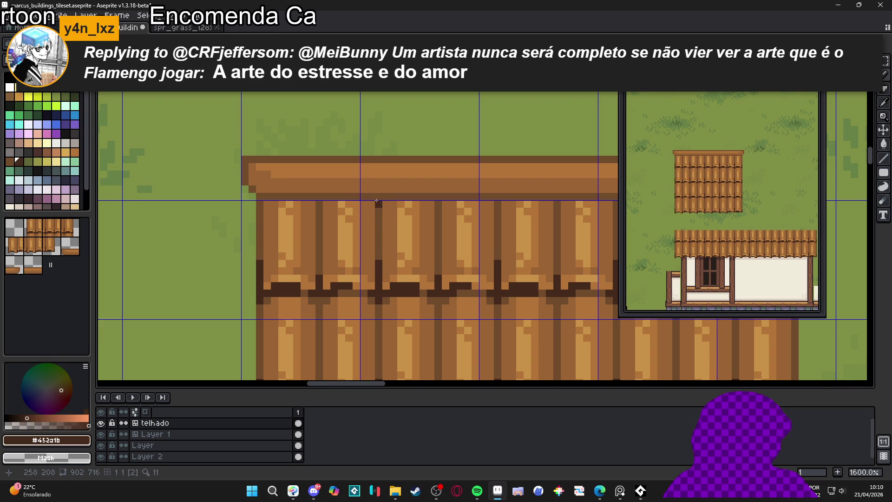
pyautogui.click(377, 205)
pyautogui.hotkey('ctrl', 'z')
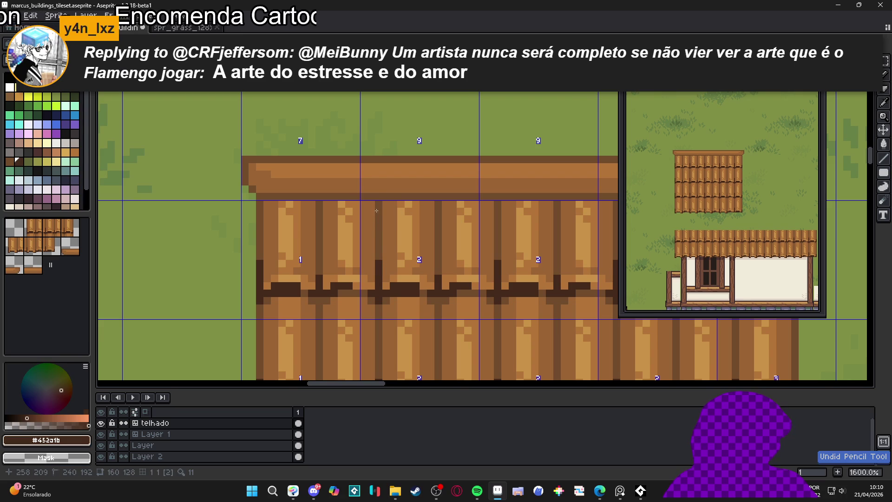
pyautogui.press('alt')
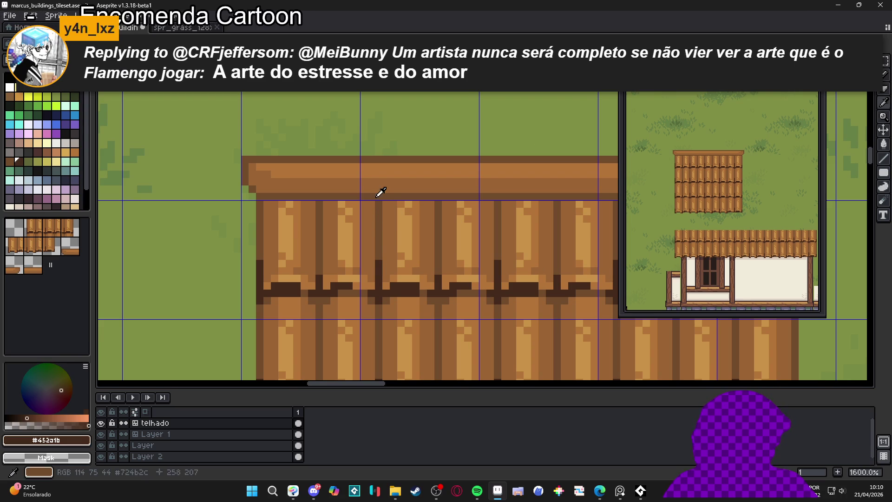
pyautogui.keyDown('alt'); pyautogui.click(377, 190); pyautogui.keyUp('alt')
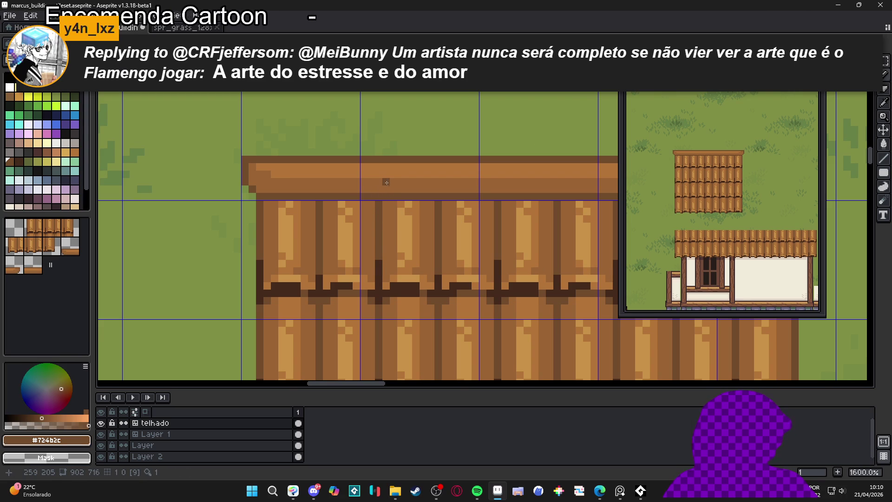
pyautogui.click(409, 191)
pyautogui.moveTo(389, 202); pyautogui.dragTo(348, 213)
pyautogui.hotkey('ctrl', 'z')
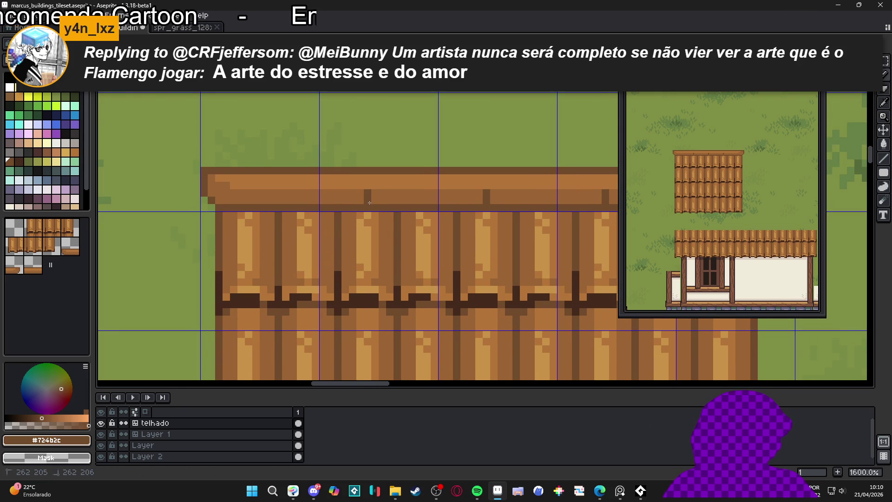
pyautogui.scroll(-2, 367, 205)
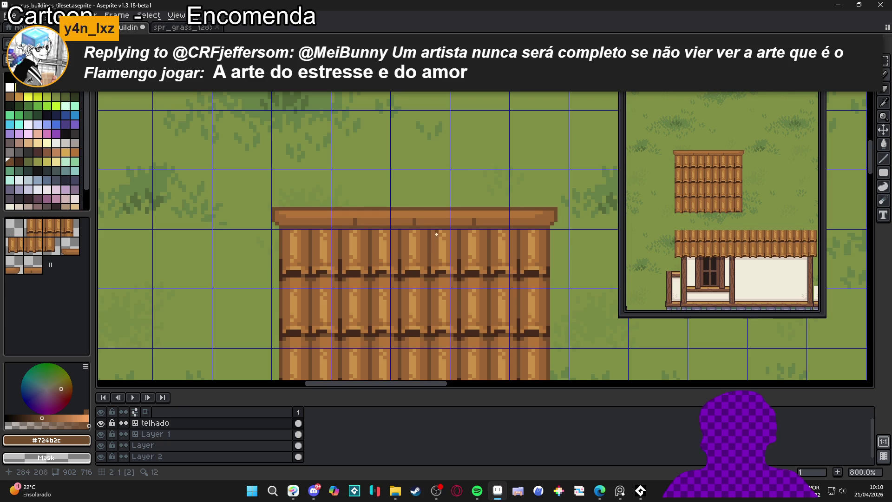
pyautogui.scroll(2, 418, 222)
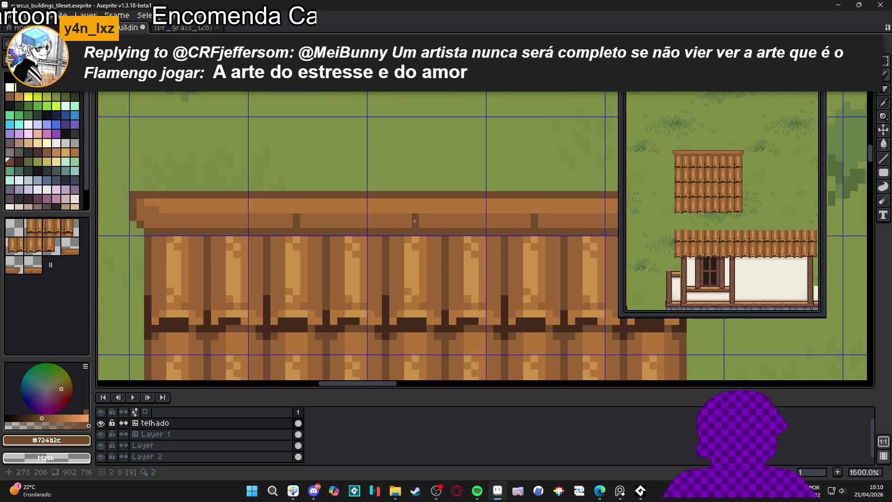
# Step: Extend the plank separators up into the eave band and add #452a1b dark pixels at their bases
pyautogui.moveTo(420, 208); pyautogui.dragTo(421, 202)
pyautogui.scroll(-2, 427, 218)
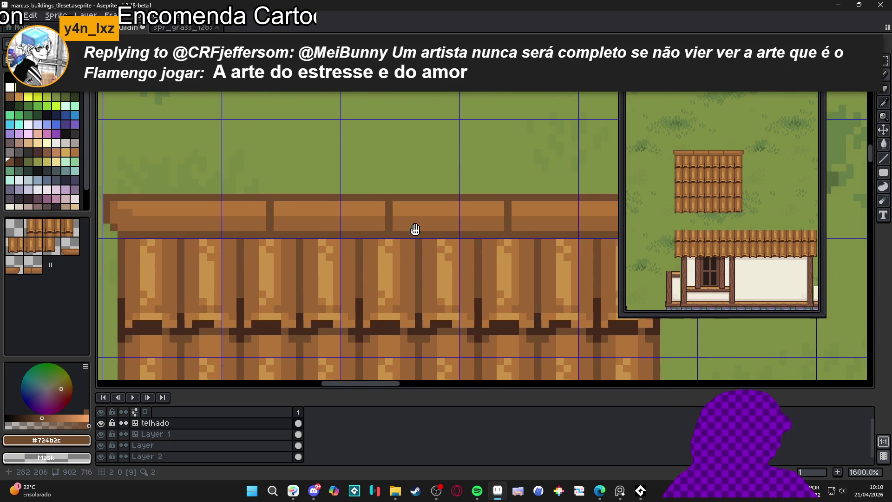
pyautogui.scroll(2, 407, 231)
pyautogui.keyDown('alt'); pyautogui.click(396, 212); pyautogui.keyUp('alt')
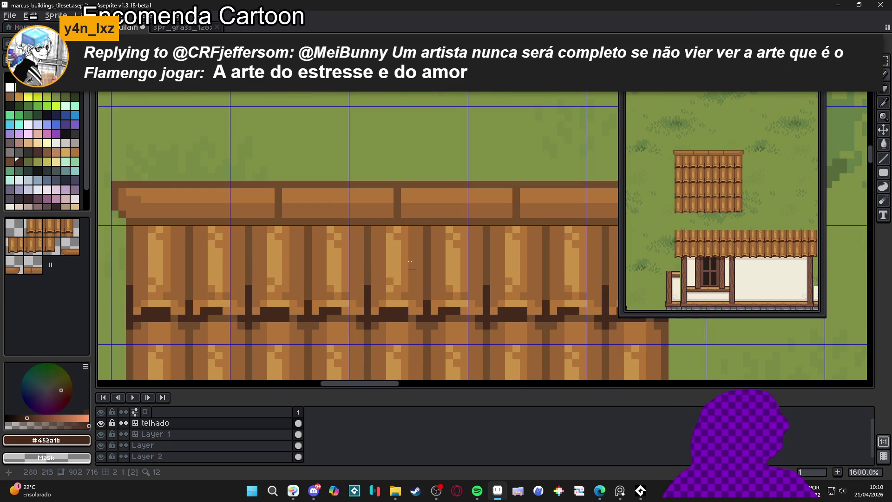
pyautogui.click(396, 212)
pyautogui.click(404, 221)
pyautogui.click(390, 222)
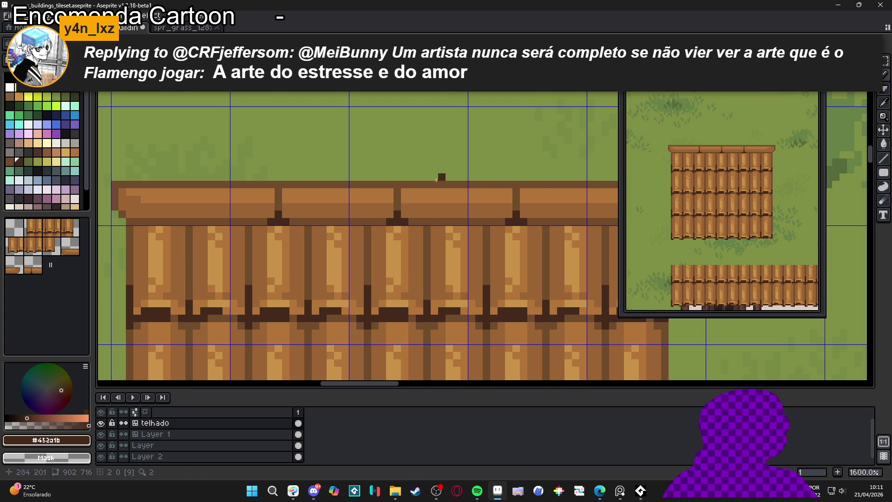
# Step: Refill the middle band panels in the lighter brown #b47538
pyautogui.scroll(-2, 308, 211)
pyautogui.scroll(1, 307, 211)
pyautogui.scroll(1, 325, 212)
pyautogui.scroll(-2, 381, 213)
pyautogui.scroll(1, 399, 214)
pyautogui.scroll(1, 380, 204)
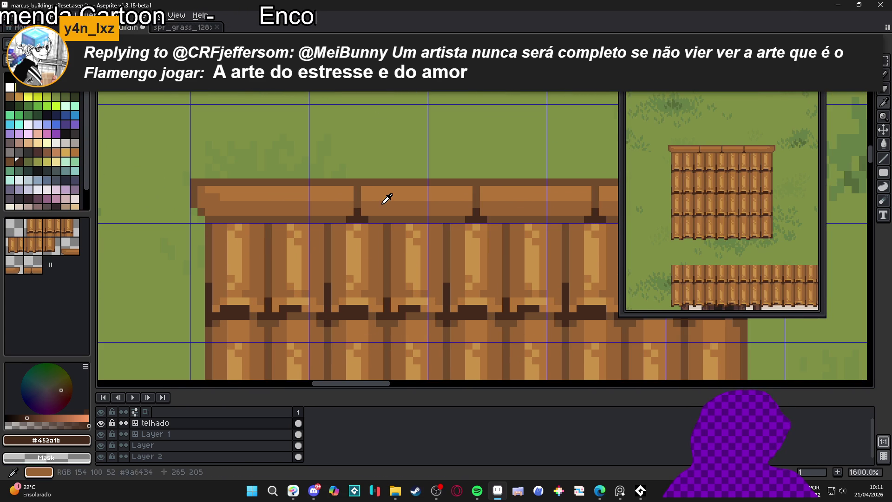
pyautogui.keyDown('alt'); pyautogui.click(365, 199); pyautogui.keyUp('alt')
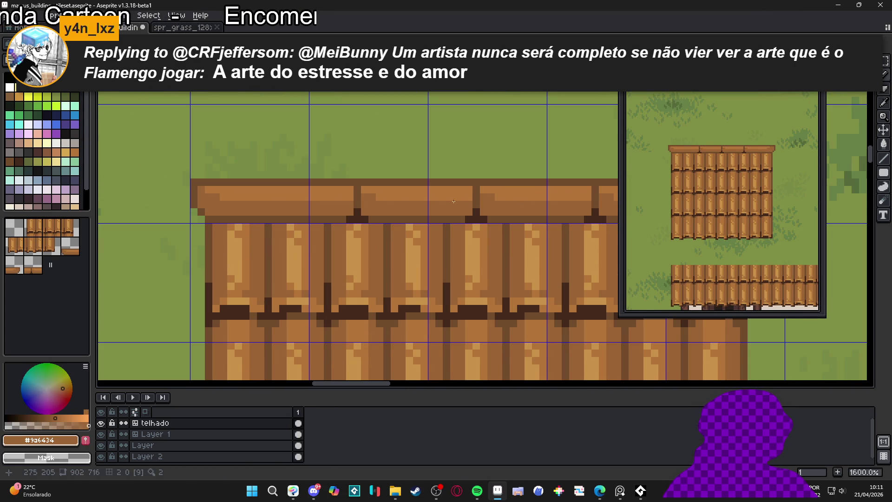
pyautogui.keyDown('alt'); pyautogui.click(439, 233); pyautogui.keyUp('alt')
pyautogui.click(418, 207)
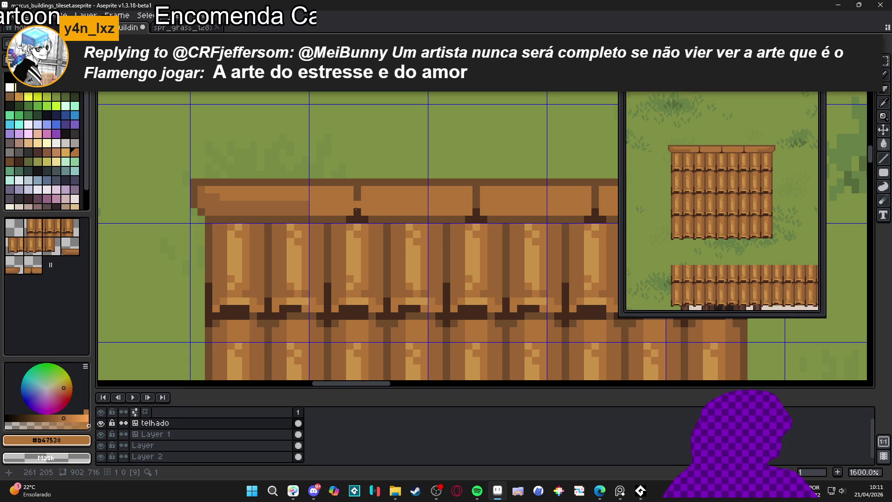
# Step: Paint #c89247 highlight pixels and rows along the tops of the band panels
pyautogui.scroll(1, 351, 206)
pyautogui.keyDown('alt'); pyautogui.click(408, 222); pyautogui.keyUp('alt')
pyautogui.click(395, 166)
pyautogui.moveTo(395, 155)
pyautogui.mouseDown()
pyautogui.moveTo(488, 155)
pyautogui.moveTo(369, 155)
pyautogui.mouseUp()
pyautogui.keyDown('alt'); pyautogui.click(488, 168); pyautogui.keyUp('alt')
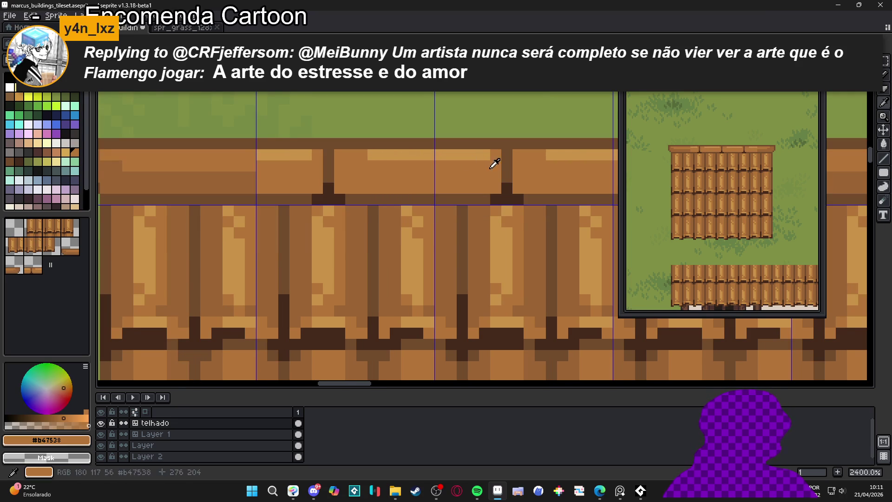
pyautogui.moveTo(486, 155); pyautogui.dragTo(469, 155)
pyautogui.keyDown('alt'); pyautogui.click(448, 155); pyautogui.keyUp('alt')
pyautogui.click(418, 165)
pyautogui.click(441, 166)
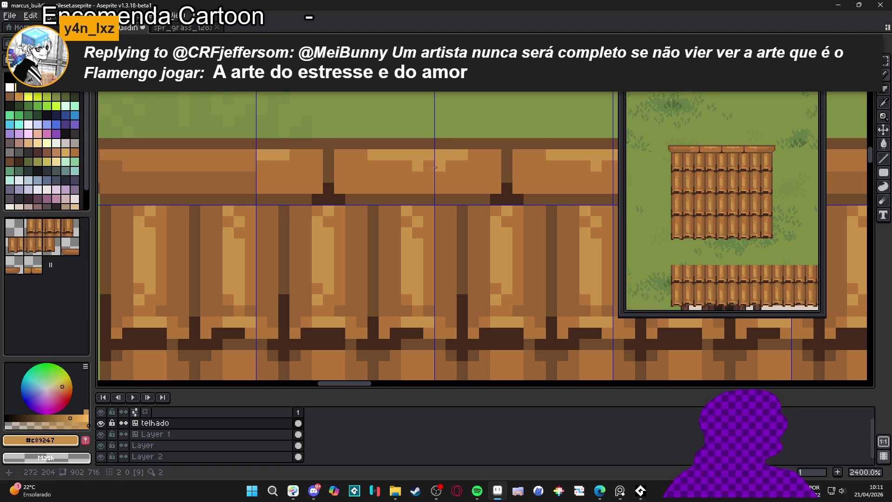
pyautogui.click(462, 166)
pyautogui.click(473, 155)
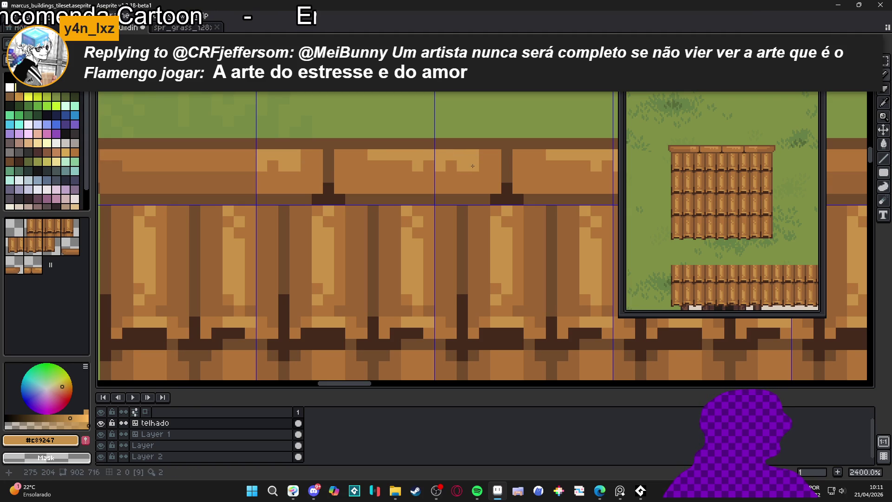
pyautogui.click(406, 166)
# Step: Touch up the band, covering light notch pixels with #b47538 and restoring the #c89247 highlights
pyautogui.scroll(-3, 407, 167)
pyautogui.scroll(-5, 407, 168)
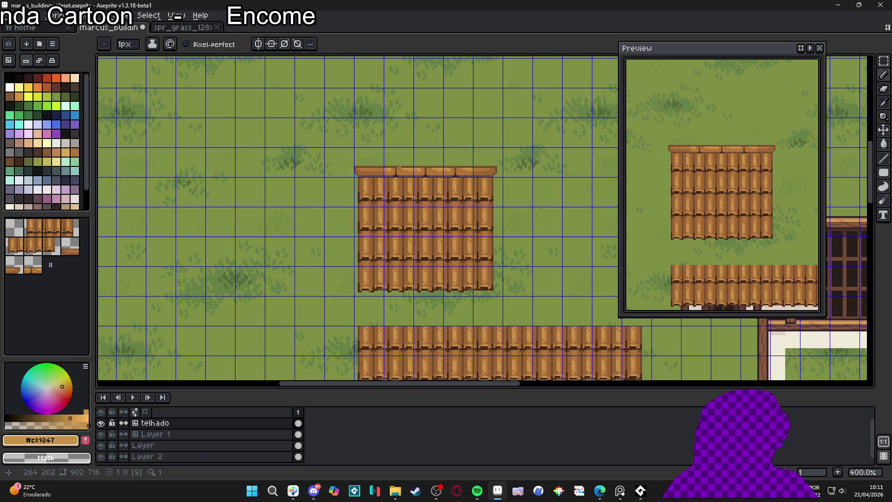
pyautogui.scroll(6, 399, 167)
pyautogui.keyDown('alt'); pyautogui.click(471, 216); pyautogui.keyUp('alt')
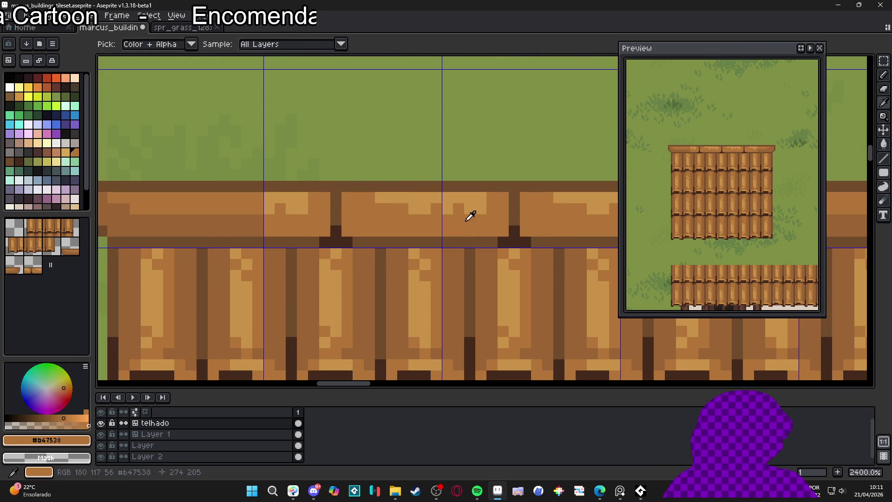
pyautogui.click(481, 209)
pyautogui.moveTo(425, 209)
pyautogui.mouseDown()
pyautogui.moveTo(414, 209)
pyautogui.moveTo(459, 211)
pyautogui.mouseUp()
pyautogui.keyDown('alt'); pyautogui.click(425, 197); pyautogui.keyUp('alt')
pyautogui.click(413, 206)
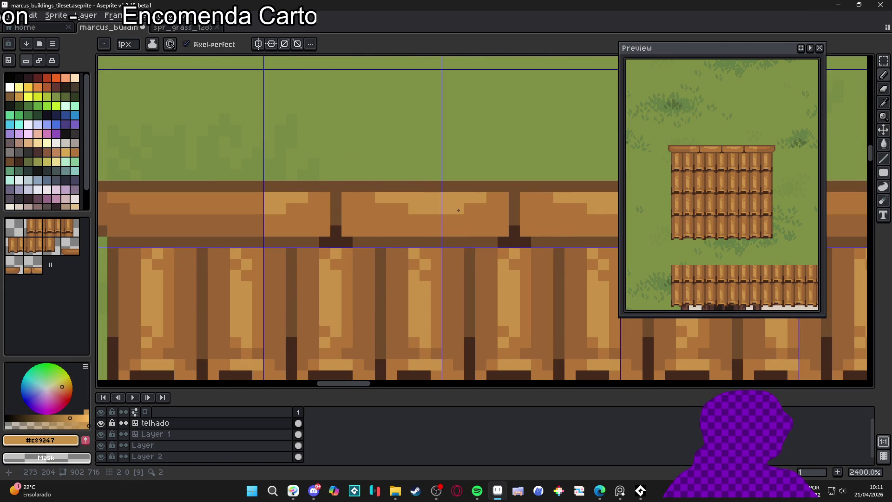
pyautogui.moveTo(470, 213); pyautogui.dragTo(418, 208)
pyautogui.click(492, 198)
pyautogui.hotkey('ctrl', 'z')
pyautogui.click(403, 209)
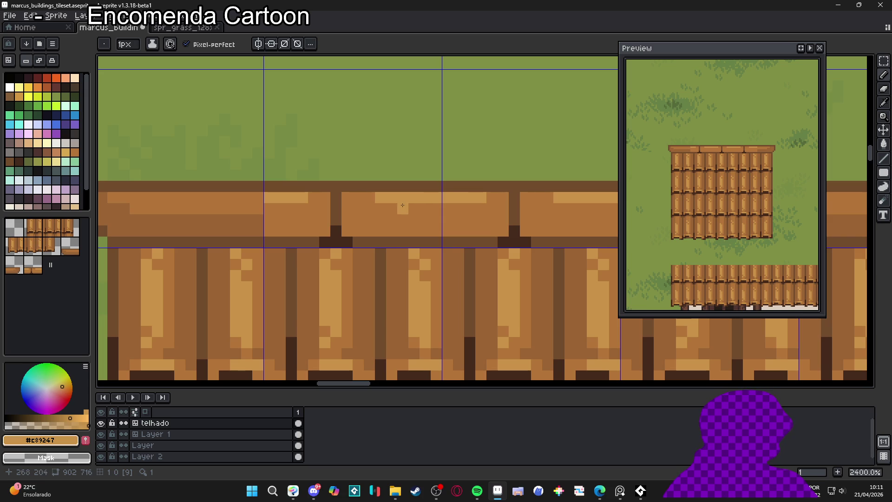
pyautogui.hotkey('ctrl', 'z')
pyautogui.hotkey('ctrl', 'z')
pyautogui.scroll(-3, 455, 211)
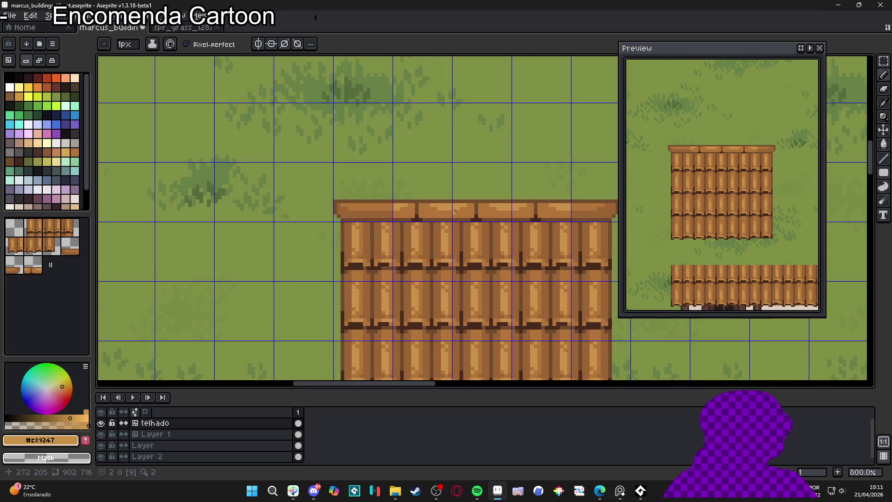
# Step: Sample the roof's mid brown and save marcus_buildings_tileset.aseprite
pyautogui.scroll(-1, 450, 222)
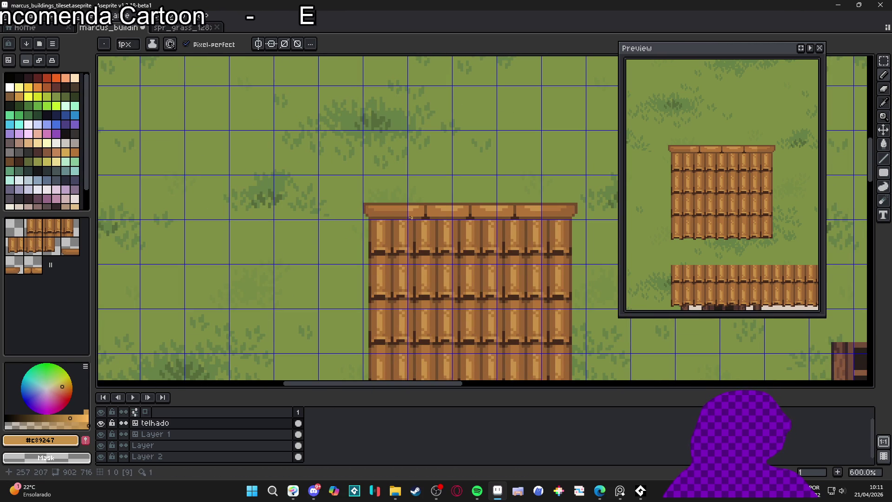
pyautogui.scroll(4, 407, 217)
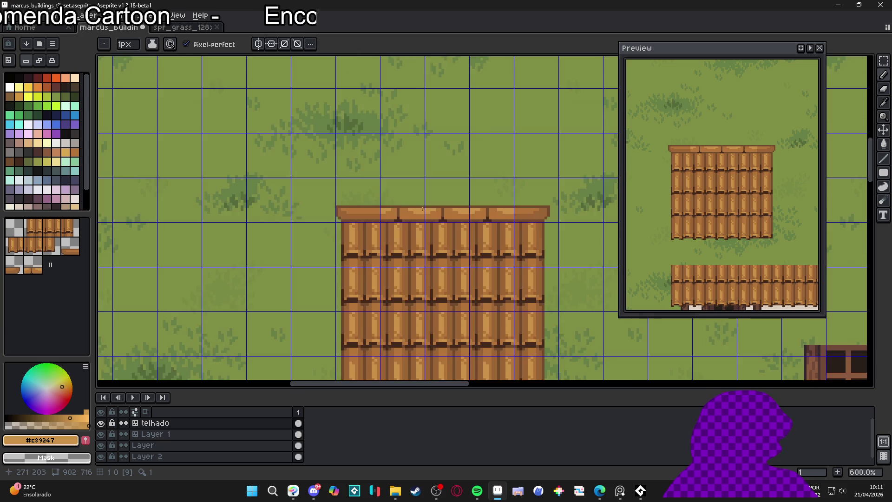
pyautogui.scroll(-5, 398, 221)
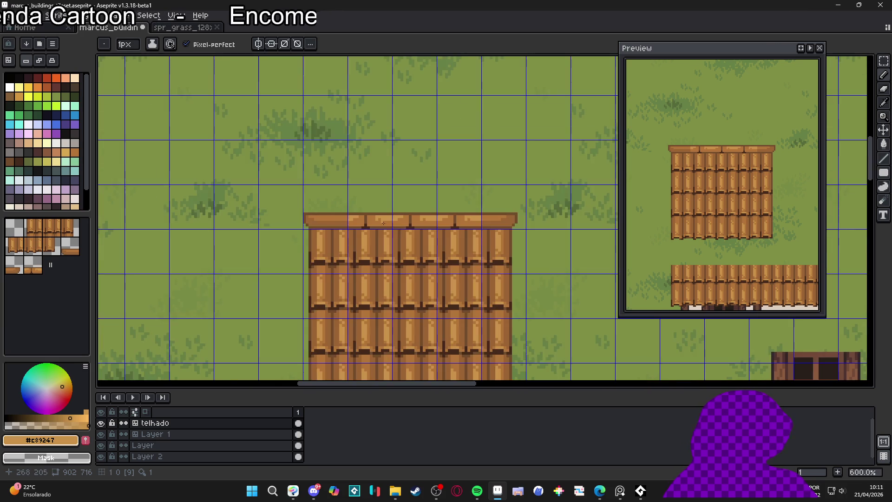
pyautogui.scroll(2, 399, 225)
pyautogui.scroll(1, 399, 226)
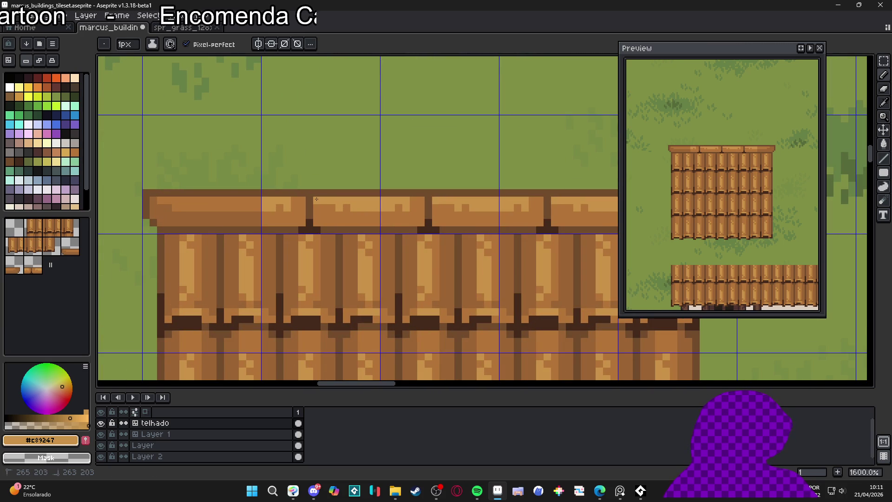
pyautogui.keyDown('alt'); pyautogui.click(442, 205); pyautogui.keyUp('alt')
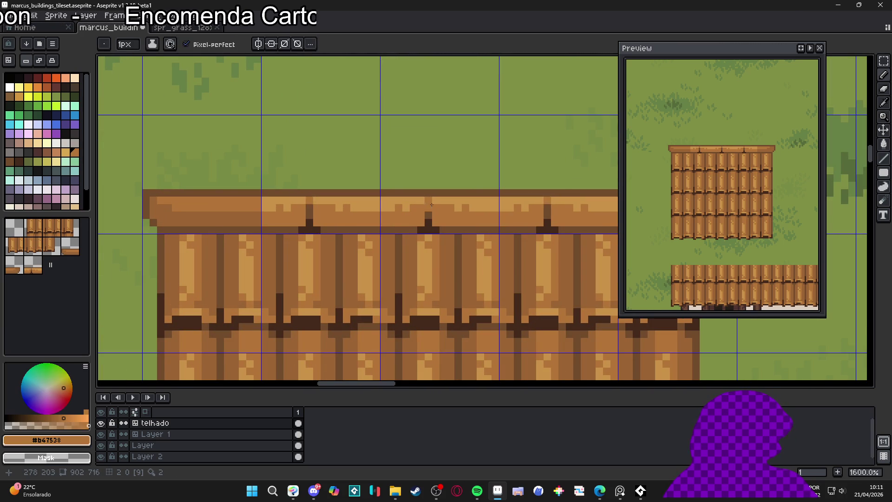
pyautogui.scroll(-5, 435, 223)
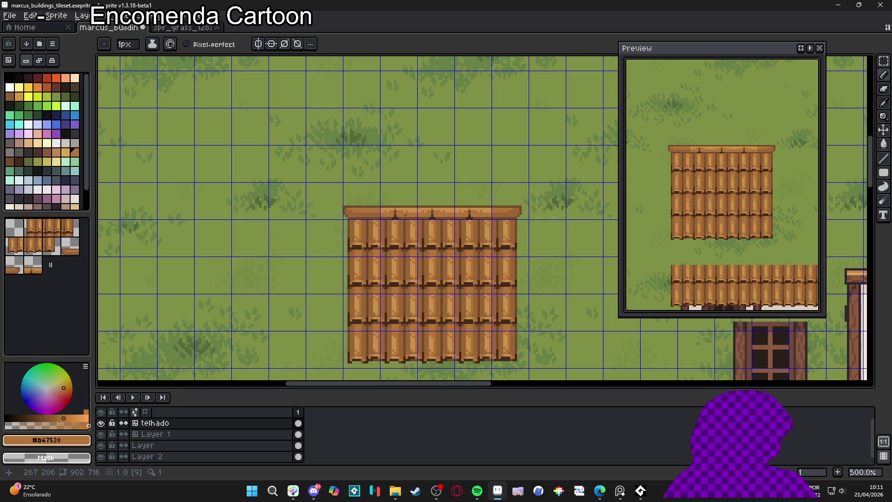
pyautogui.scroll(6, 387, 210)
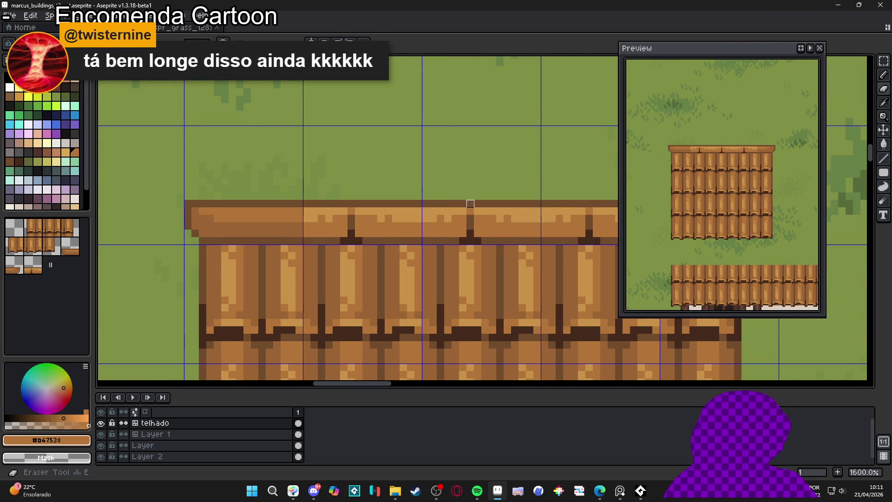
pyautogui.scroll(-1, 411, 216)
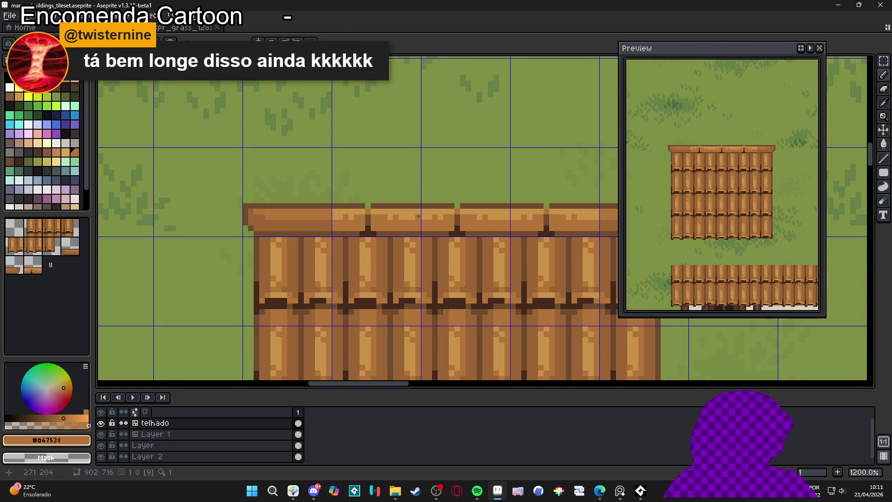
pyautogui.moveTo(411, 217); pyautogui.dragTo(404, 214)
pyautogui.hotkey('ctrl', 's')
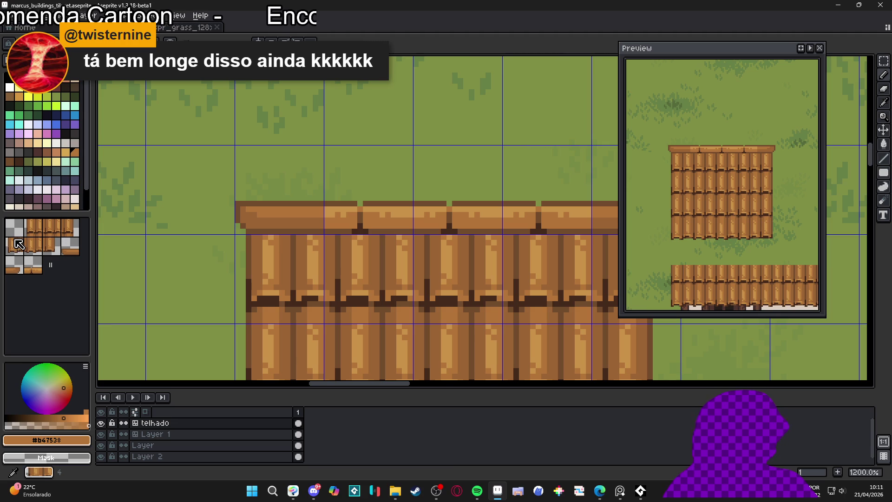
# Step: Stamp the plain eave tile on the roof's left end so the extra overhang becomes grass
pyautogui.click(32, 264)
pyautogui.click(278, 217)
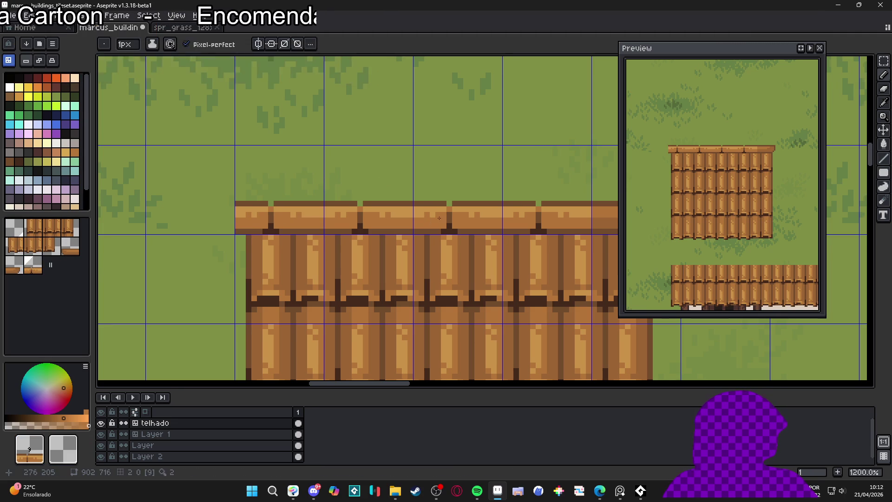
pyautogui.moveTo(433, 218); pyautogui.dragTo(293, 235)
pyautogui.moveTo(139, 232); pyautogui.dragTo(344, 233)
pyautogui.click(267, 230)
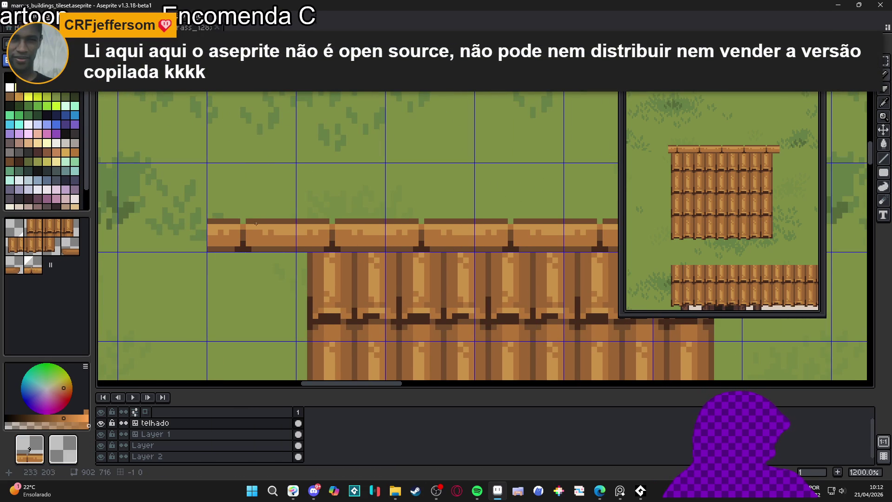
# Step: Return to pixel painting with the dark brown of the roof's top edge
pyautogui.click(55, 133)
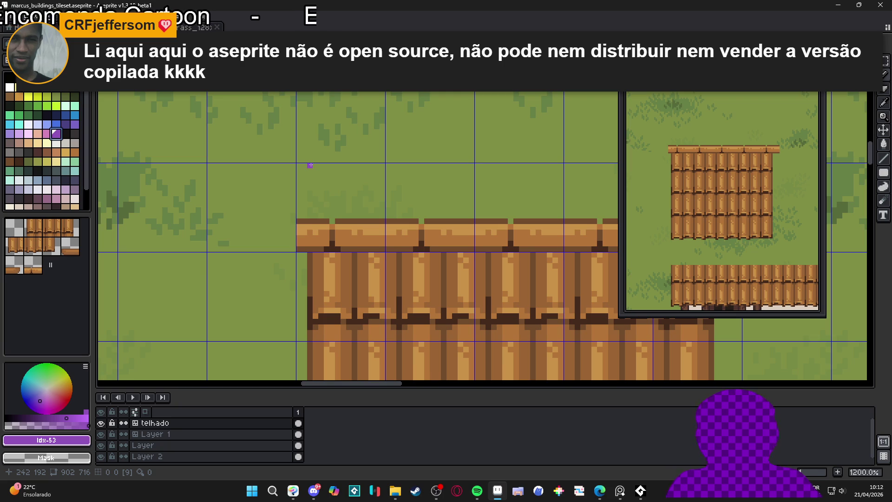
pyautogui.keyDown('alt'); pyautogui.click(310, 221); pyautogui.keyUp('alt')
pyautogui.scroll(1, 314, 216)
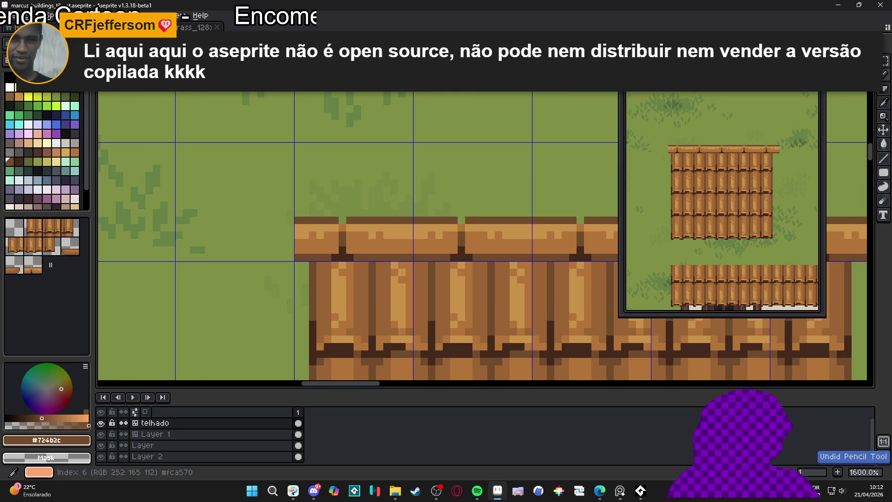
# Step: Darken both eave ends with #724b2c strokes and erase the stray pixels at the right tip
pyautogui.moveTo(299, 227); pyautogui.dragTo(303, 241)
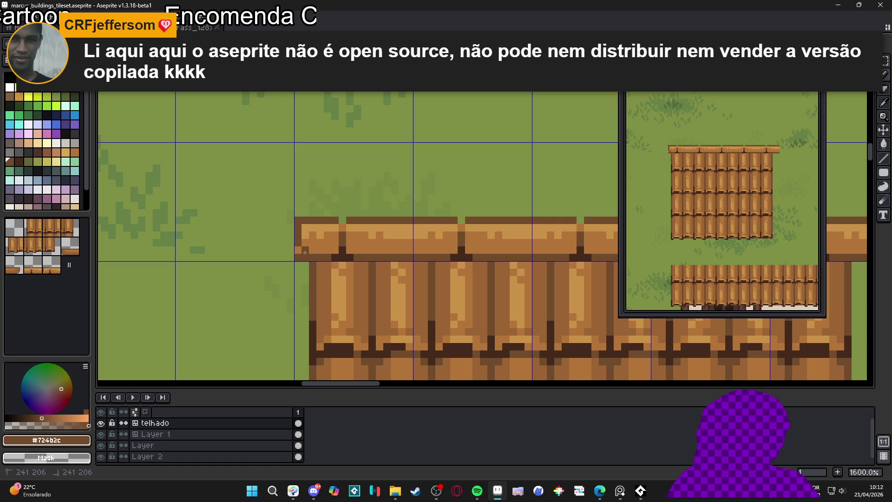
pyautogui.scroll(-3, 298, 257)
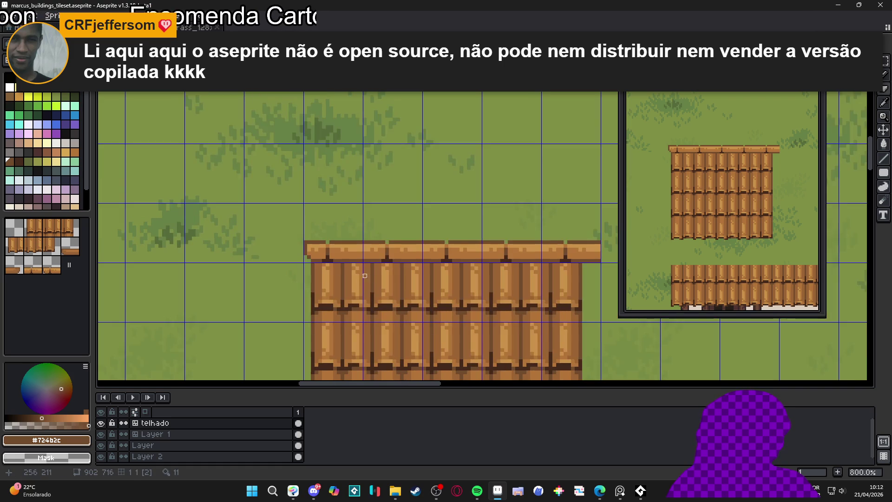
pyautogui.scroll(-2, 403, 267)
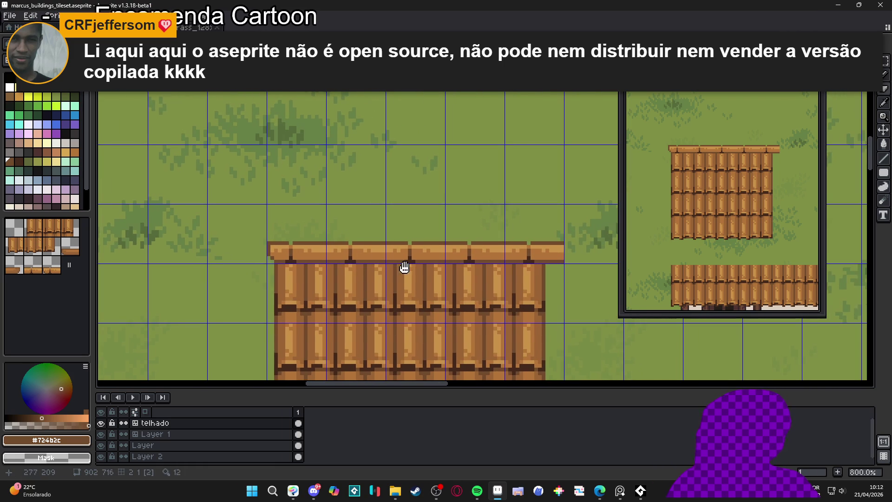
pyautogui.scroll(5, 490, 263)
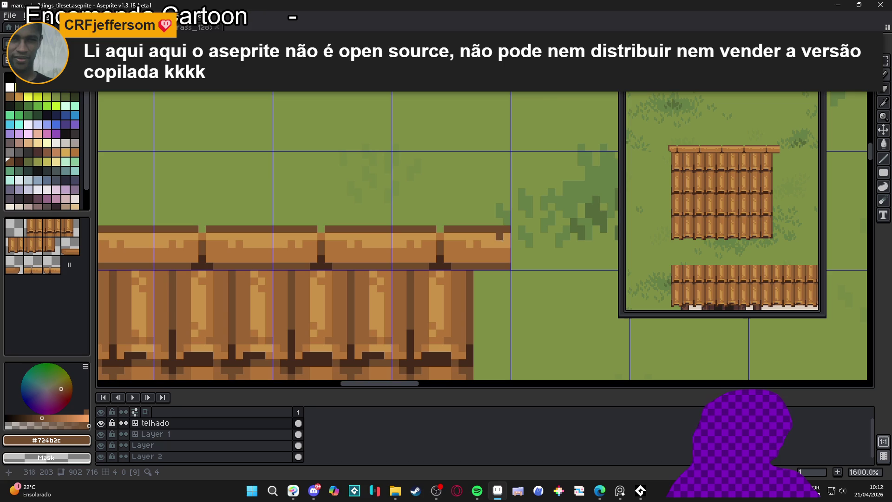
pyautogui.moveTo(492, 236)
pyautogui.mouseDown()
pyautogui.moveTo(484, 258)
pyautogui.moveTo(496, 252)
pyautogui.mouseUp()
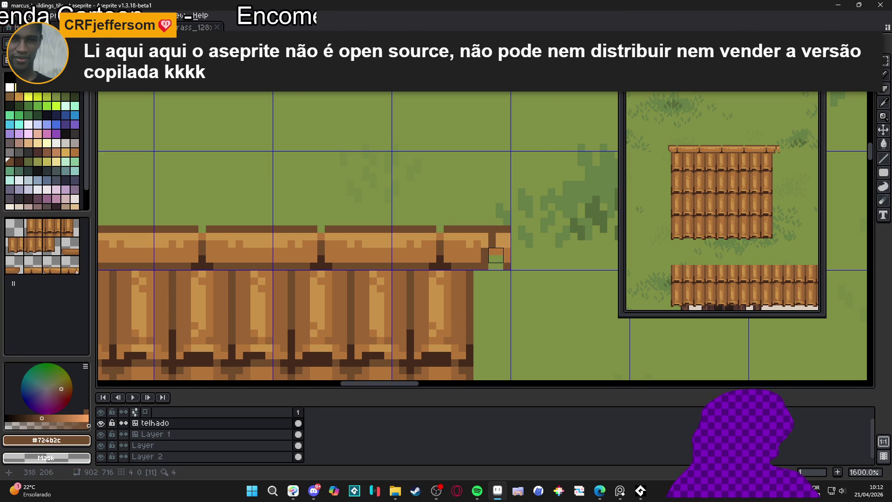
pyautogui.scroll(1, 504, 251)
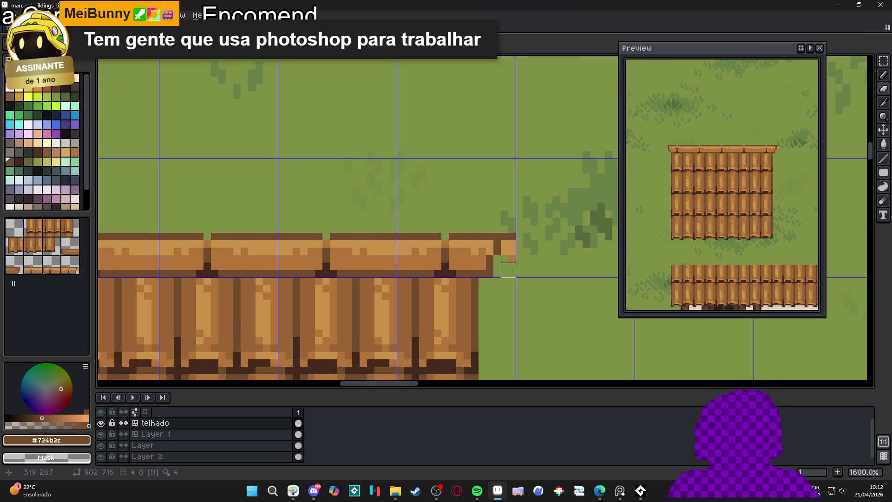
pyautogui.moveTo(509, 237); pyautogui.dragTo(509, 255)
pyautogui.scroll(-3, 508, 255)
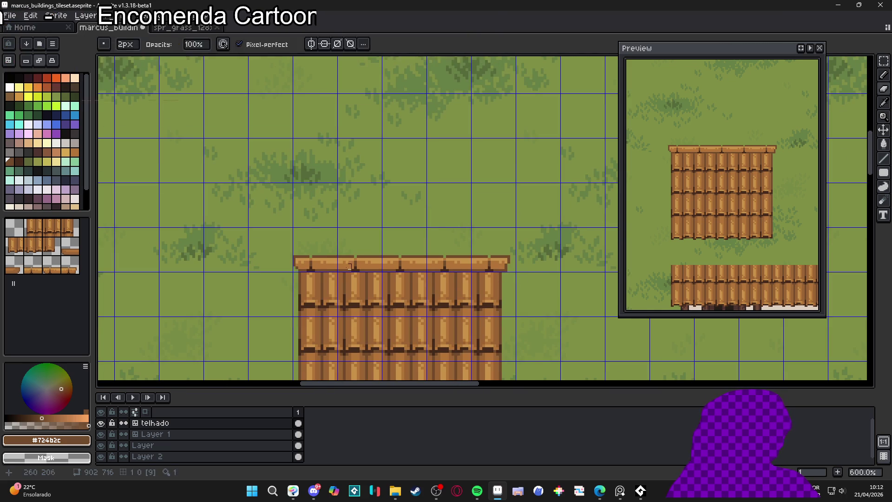
pyautogui.scroll(4, 305, 262)
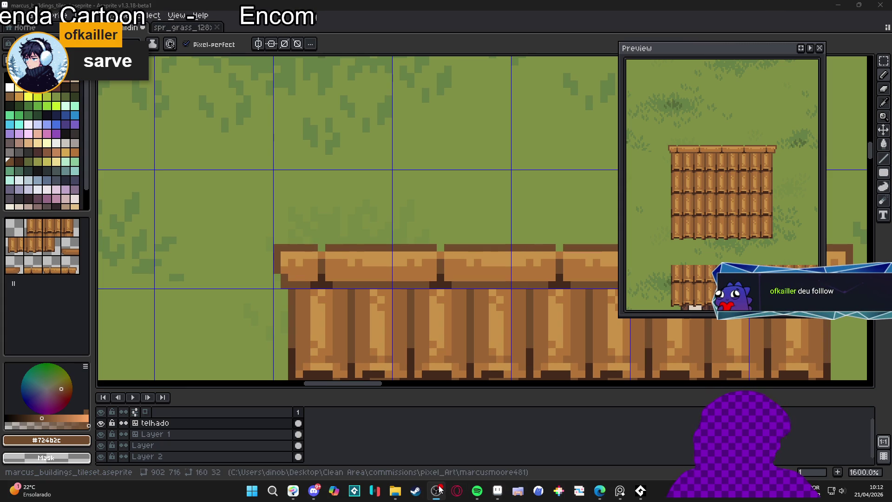
pyautogui.scroll(1, 325, 299)
# Step: Outline the left and right eave corners with darkest brown #452a1b pixels
pyautogui.keyDown('alt'); pyautogui.click(328, 269); pyautogui.keyUp('alt')
pyautogui.moveTo(261, 269)
pyautogui.mouseDown()
pyautogui.moveTo(261, 281)
pyautogui.moveTo(272, 280)
pyautogui.mouseUp()
pyautogui.scroll(-4, 271, 280)
pyautogui.scroll(2, 449, 275)
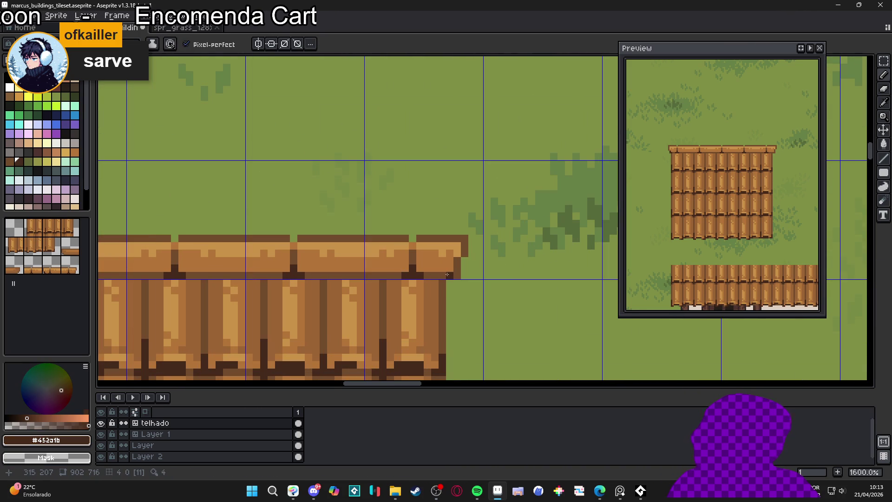
pyautogui.moveTo(457, 276)
pyautogui.mouseDown()
pyautogui.moveTo(458, 268)
pyautogui.moveTo(464, 273)
pyautogui.mouseUp()
pyautogui.click(457, 264)
pyautogui.click(464, 254)
pyautogui.scroll(-3, 464, 273)
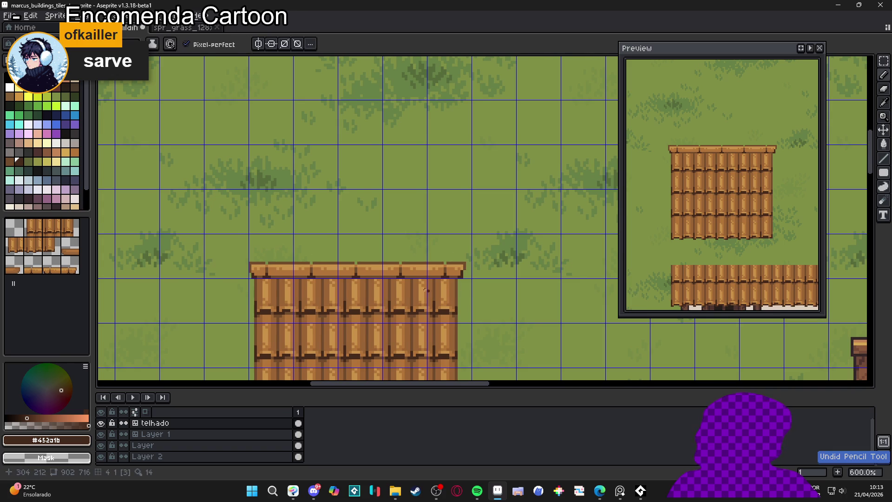
pyautogui.scroll(-3, 436, 289)
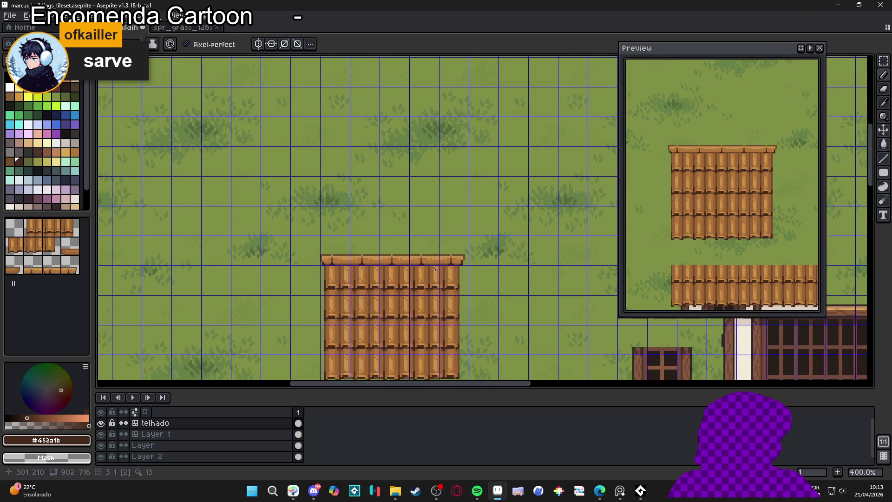
pyautogui.hotkey('ctrl', "'")
# Step: Zoom out over the whole map and toggle the telhado layer's visibility to compare
pyautogui.moveTo(465, 306); pyautogui.dragTo(465, 261)
pyautogui.scroll(-3, 422, 241)
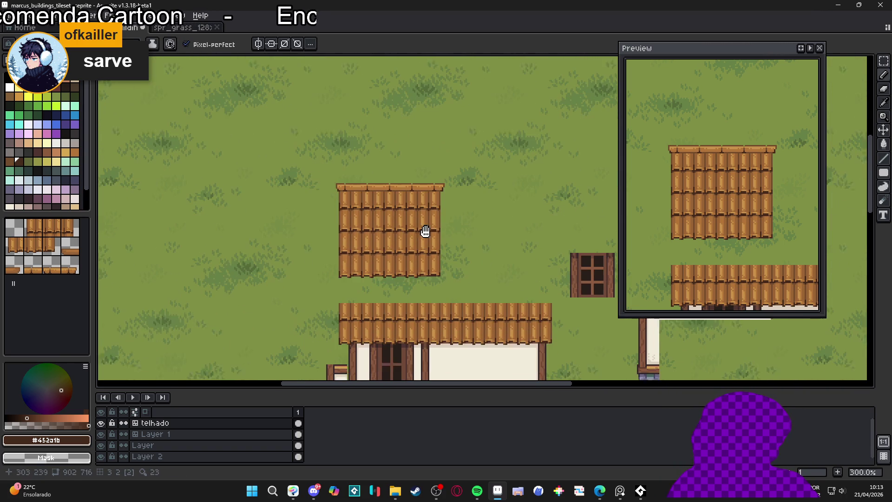
pyautogui.scroll(-3, 423, 205)
pyautogui.hscroll(1, 404, 218)
pyautogui.scroll(-1, 389, 231)
pyautogui.scroll(1, 386, 234)
pyautogui.scroll(-1, 387, 235)
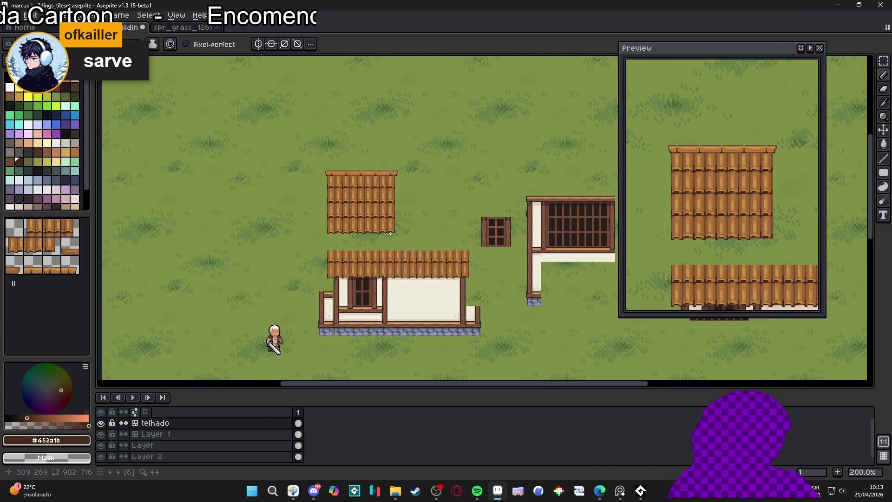
pyautogui.hscroll(2, 403, 222)
pyautogui.scroll(1, 345, 223)
pyautogui.scroll(-1, 357, 231)
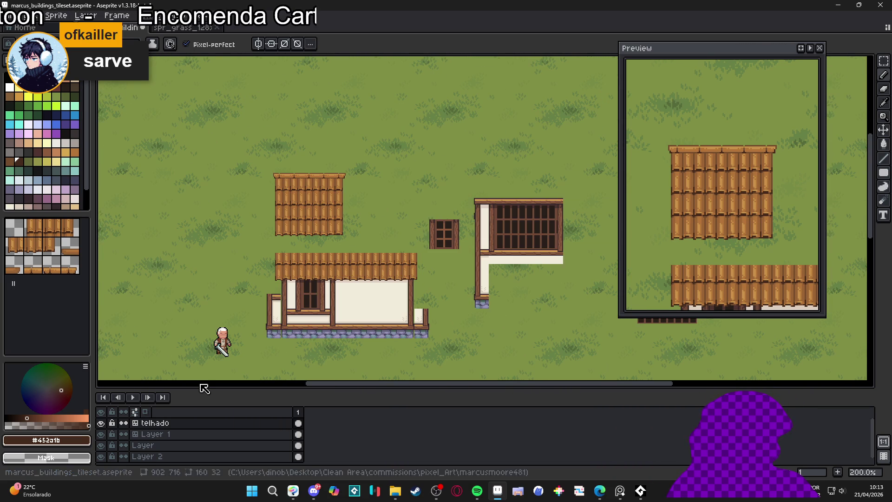
pyautogui.doubleClick(107, 422)
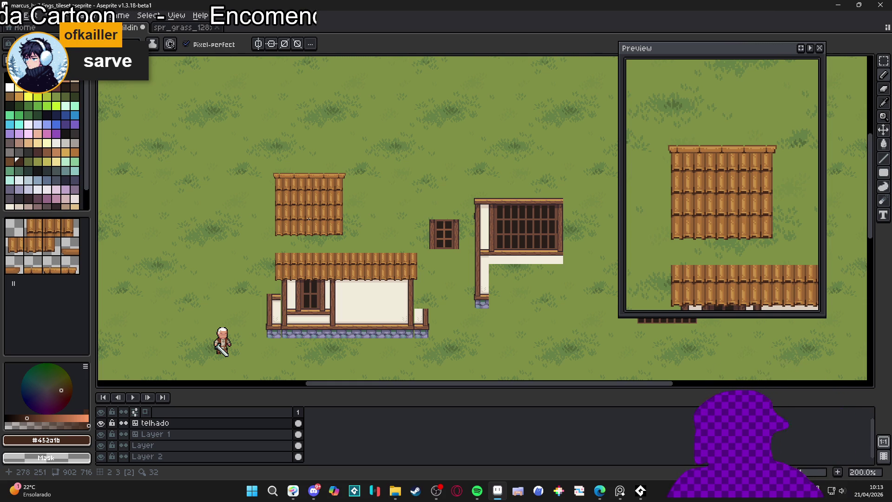
# Step: Make Layer 1 active, hide the tile grid and save marcus_buildings_tileset.aseprite
pyautogui.scroll(2, 348, 314)
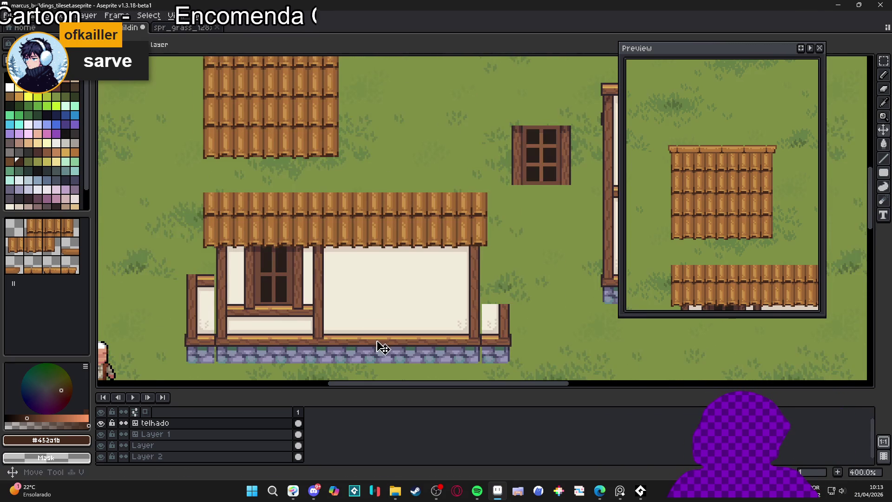
pyautogui.hotkey('alt', 'Down')
pyautogui.hotkey('ctrl', "'")
pyautogui.press('m')
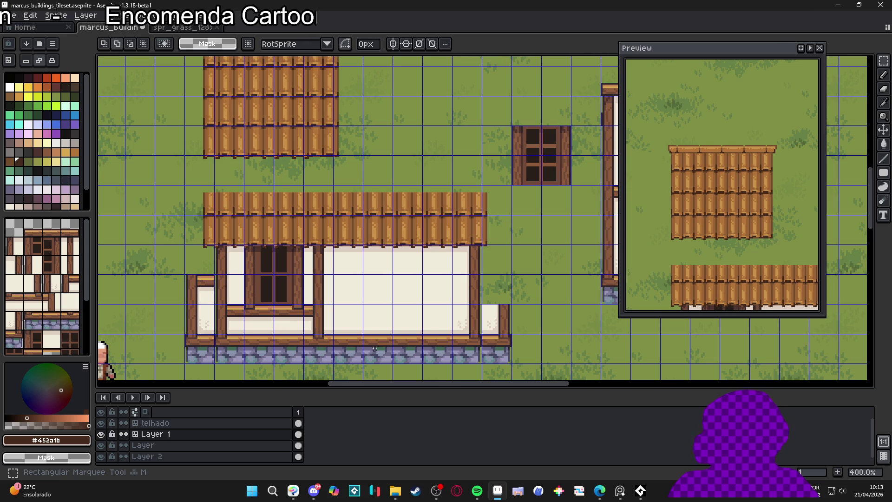
pyautogui.scroll(-1, 381, 346)
pyautogui.scroll(-1, 381, 346)
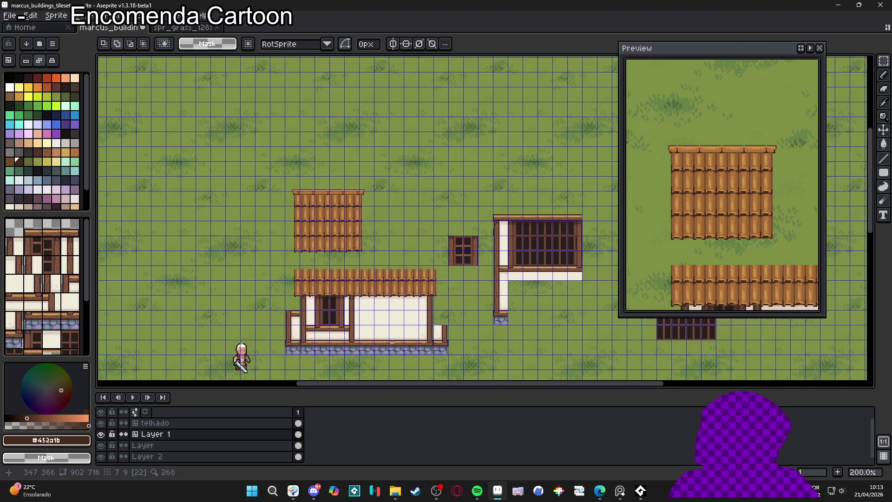
pyautogui.hotkey('ctrl', "'")
pyautogui.hotkey('ctrl', 's')
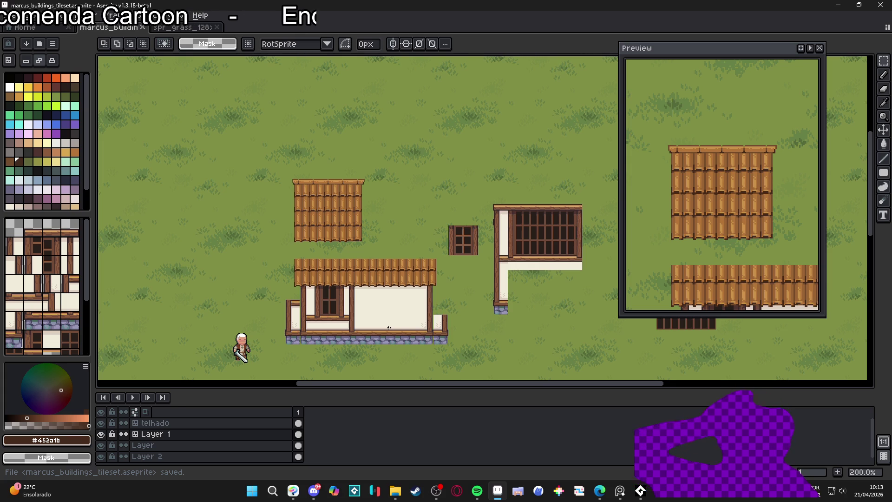
pyautogui.moveTo(326, 209); pyautogui.dragTo(315, 212)
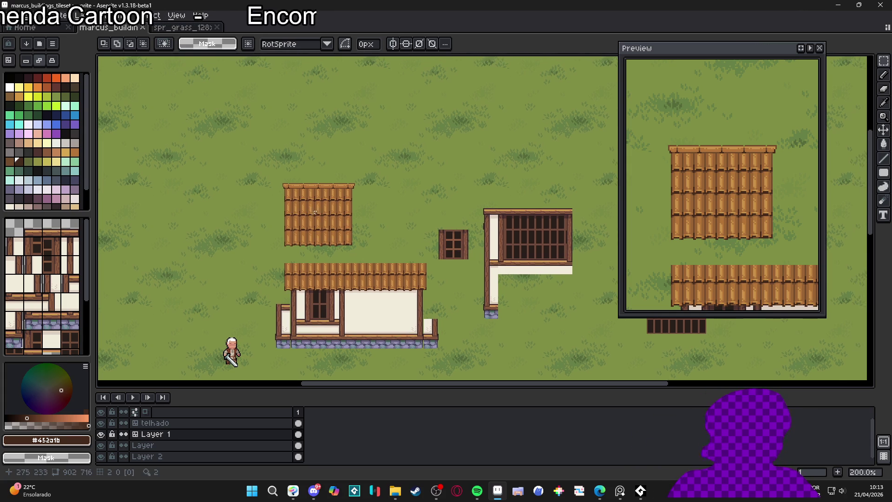
pyautogui.press('v')
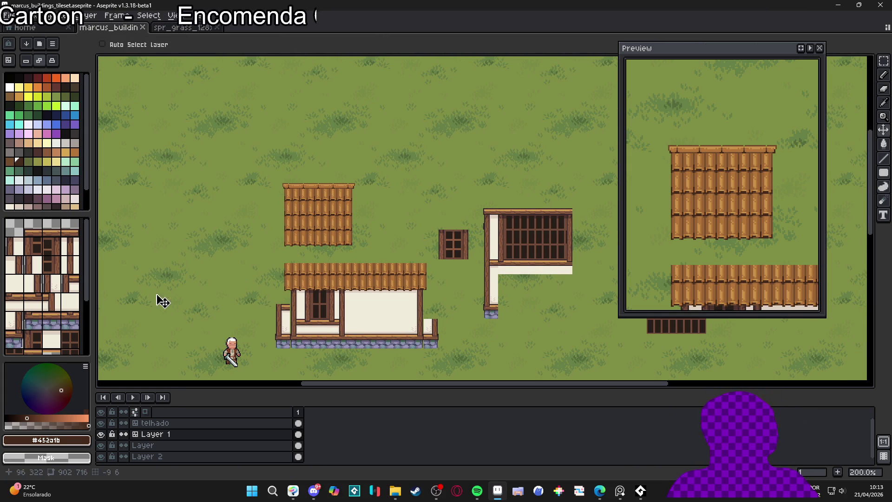
pyautogui.scroll(1, 336, 206)
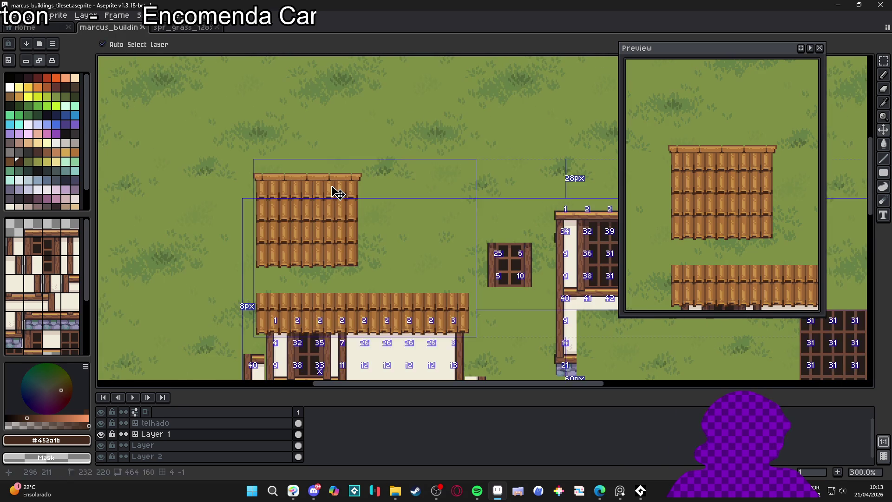
# Step: Select the upper plank roof block on the telhado layer with a rectangular marquee, then hide the grid
pyautogui.keyDown('ctrl'); pyautogui.click(336, 191); pyautogui.keyUp('ctrl')
pyautogui.press('m')
pyautogui.moveTo(261, 173); pyautogui.dragTo(357, 221)
pyautogui.scroll(-1, 343, 213)
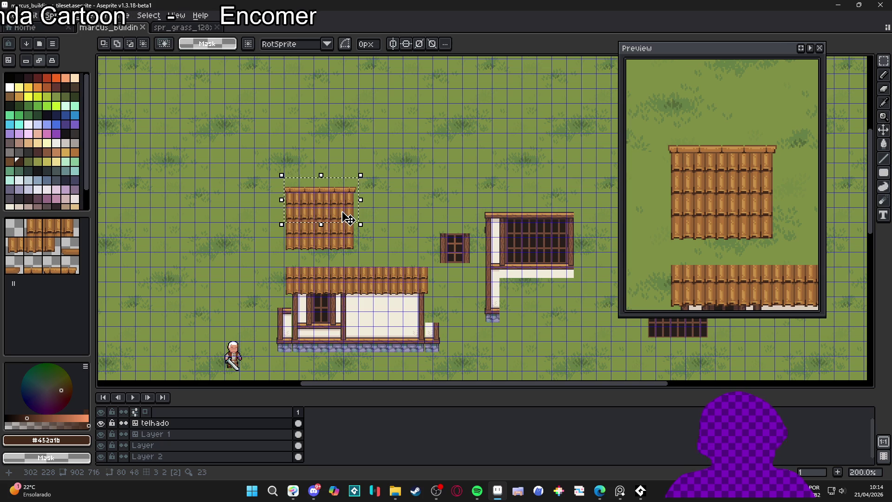
pyautogui.scroll(1, 349, 218)
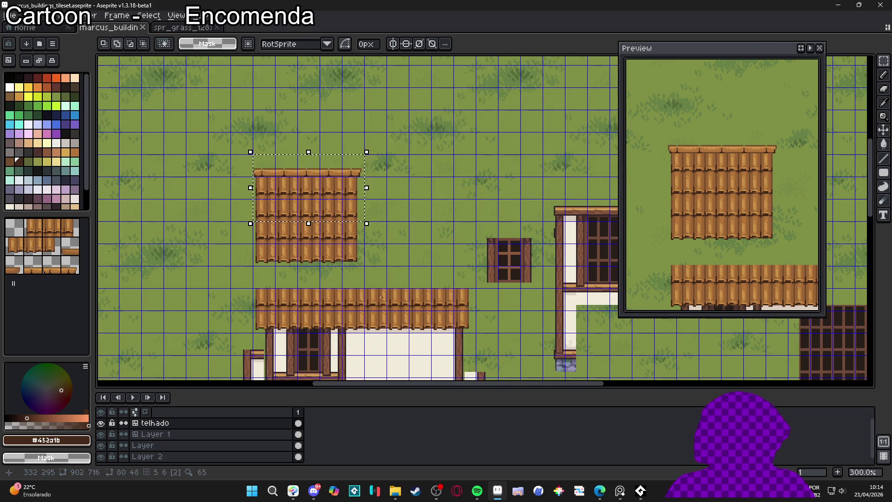
pyautogui.scroll(-1, 377, 290)
pyautogui.hotkey('ctrl', "'")
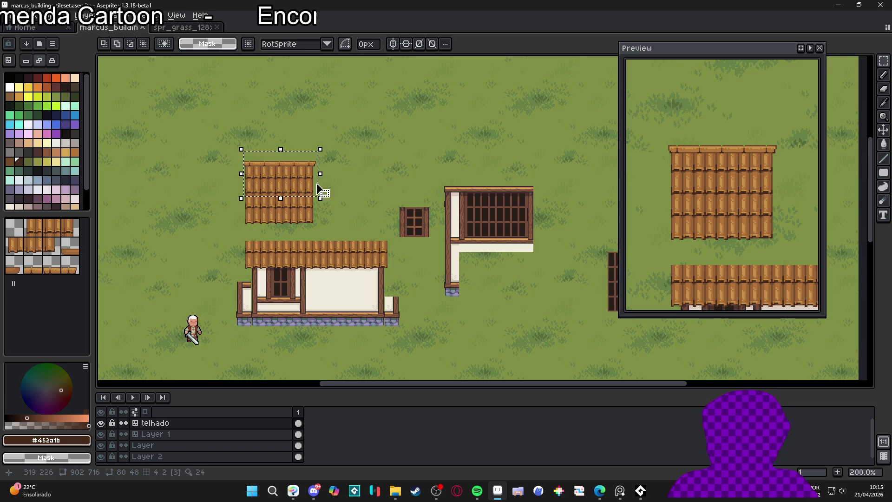
# Step: Deselect and paint a long strip of eave tiles left of the existing roofs
pyautogui.scroll(1, 321, 185)
pyautogui.hotkey('ctrl', 'd')
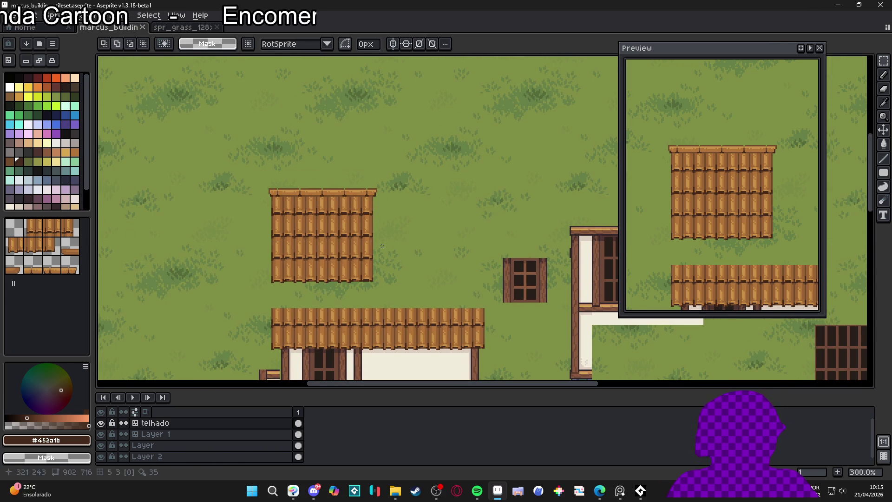
pyautogui.press('b')
pyautogui.keyDown('alt'); pyautogui.click(309, 214); pyautogui.keyUp('alt')
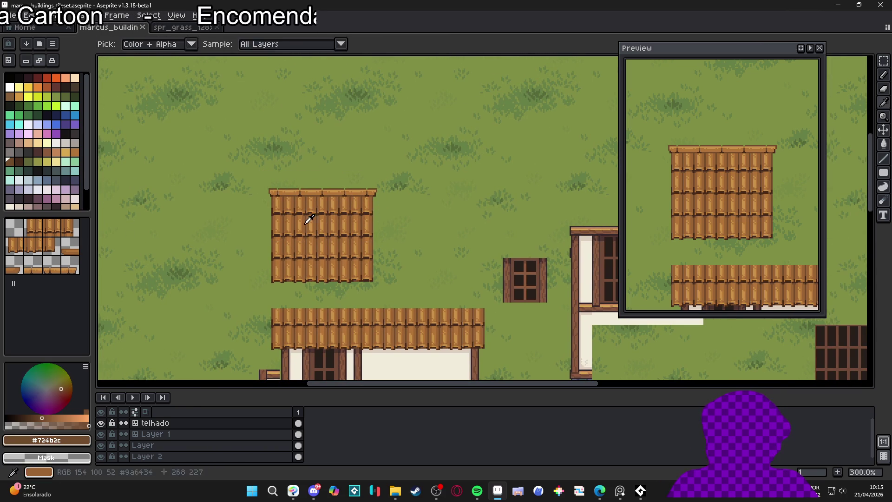
pyautogui.click(54, 237)
pyautogui.hscroll(5, 392, 193)
pyautogui.scroll(3, 393, 193)
pyautogui.hscroll(2, 358, 186)
pyautogui.scroll(-3, 372, 200)
pyautogui.hscroll(-8, 395, 223)
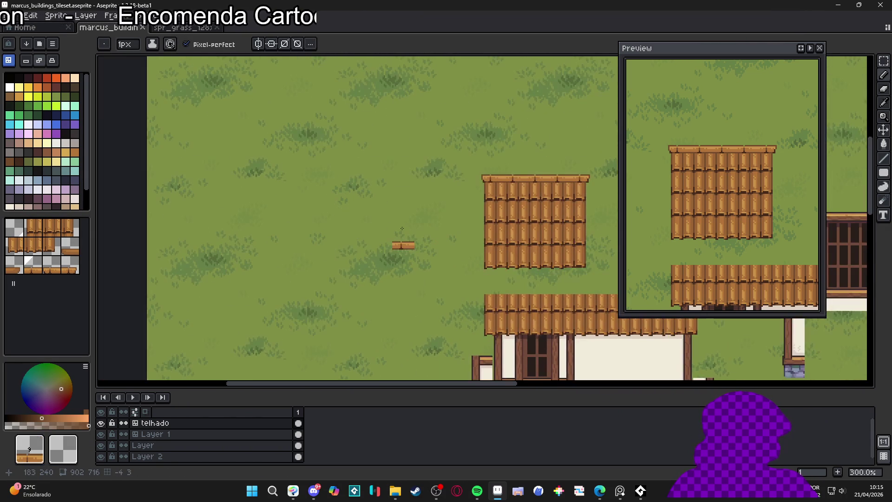
pyautogui.moveTo(366, 229); pyautogui.dragTo(274, 230)
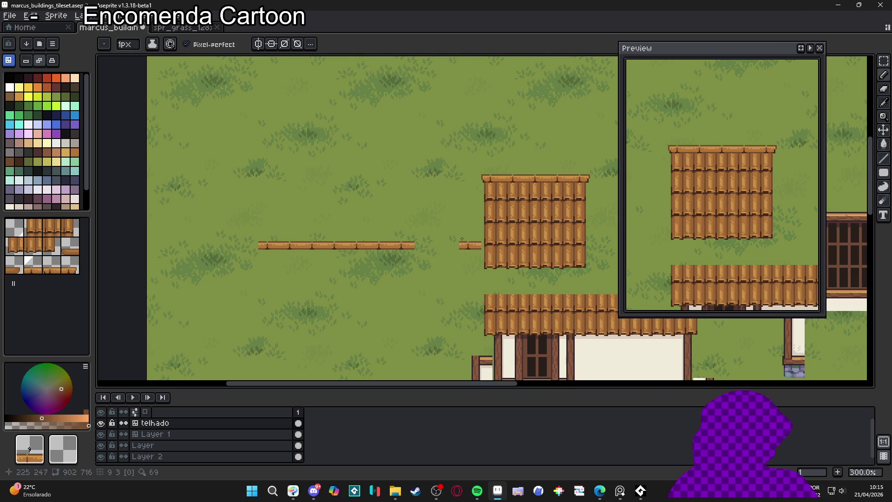
# Step: Fill plank roof tile rows beneath the eave strip and save the tileset file
pyautogui.keyDown('alt'); pyautogui.click(496, 207); pyautogui.keyUp('alt')
pyautogui.moveTo(405, 260); pyautogui.dragTo(263, 262)
pyautogui.hotkey('ctrl', 'z')
pyautogui.moveTo(396, 264)
pyautogui.mouseDown()
pyautogui.moveTo(288, 265)
pyautogui.moveTo(411, 284)
pyautogui.moveTo(284, 311)
pyautogui.moveTo(388, 329)
pyautogui.mouseUp()
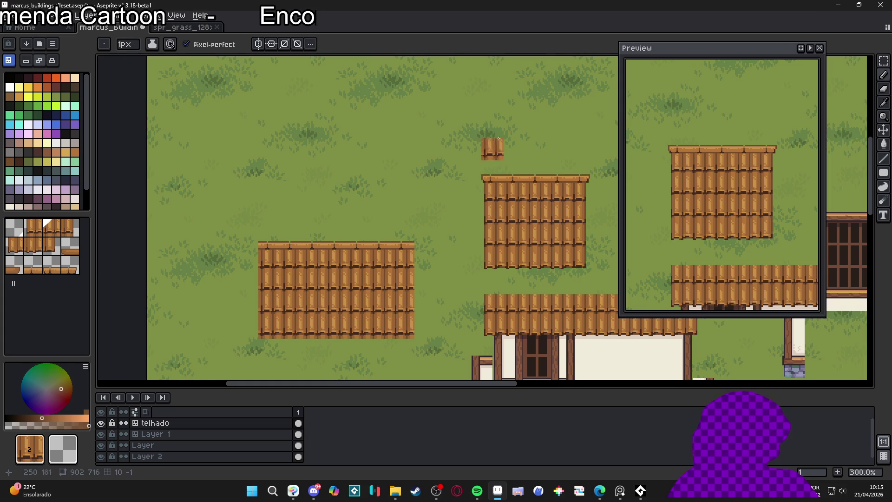
pyautogui.press('Tab')
pyautogui.hotkey('ctrl', 's')
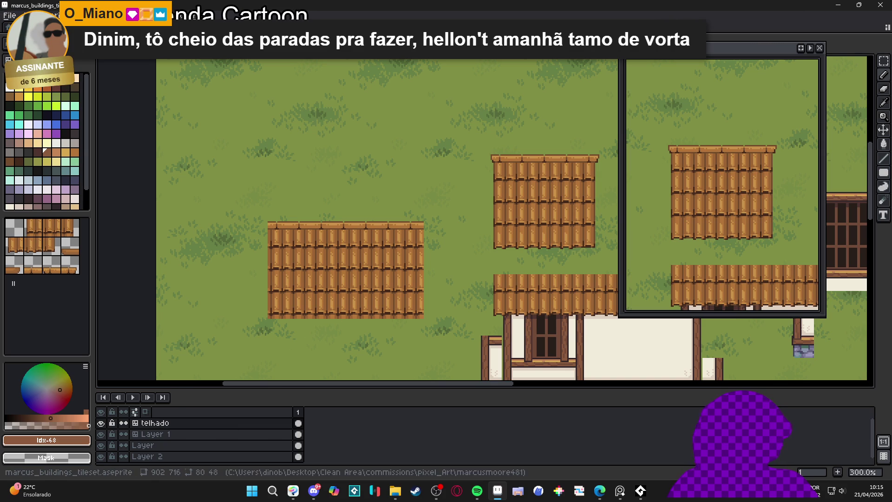
pyautogui.moveTo(379, 221); pyautogui.dragTo(372, 219)
pyautogui.hotkey('ctrl', "'")
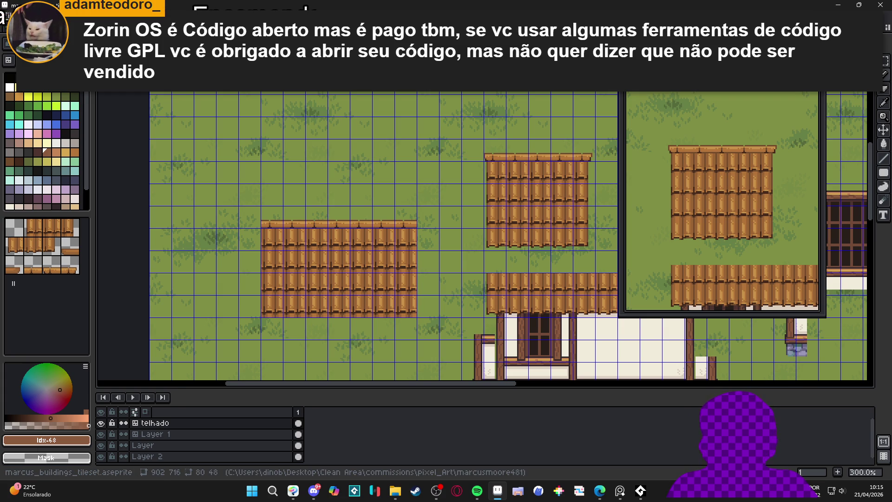
# Step: Sample the house's stone lavender and choose a lighter lavender swatch from the palette
pyautogui.scroll(2, 378, 218)
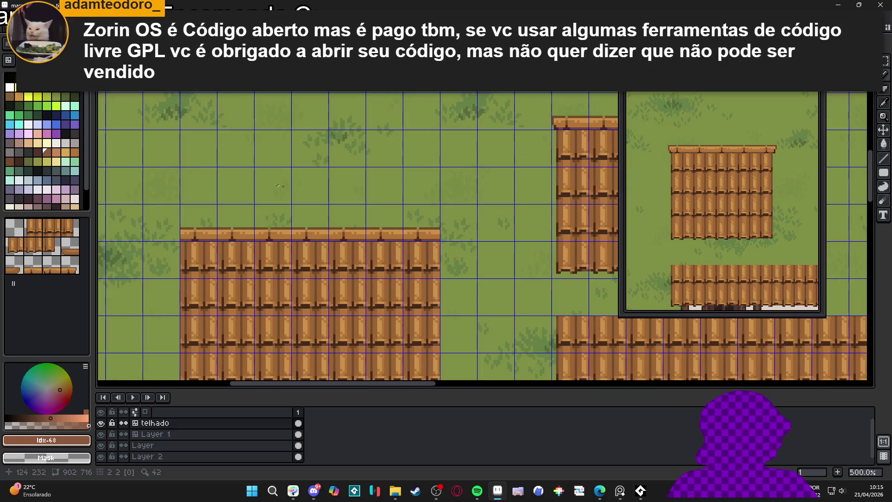
pyautogui.click(69, 145)
pyautogui.scroll(-3, 418, 325)
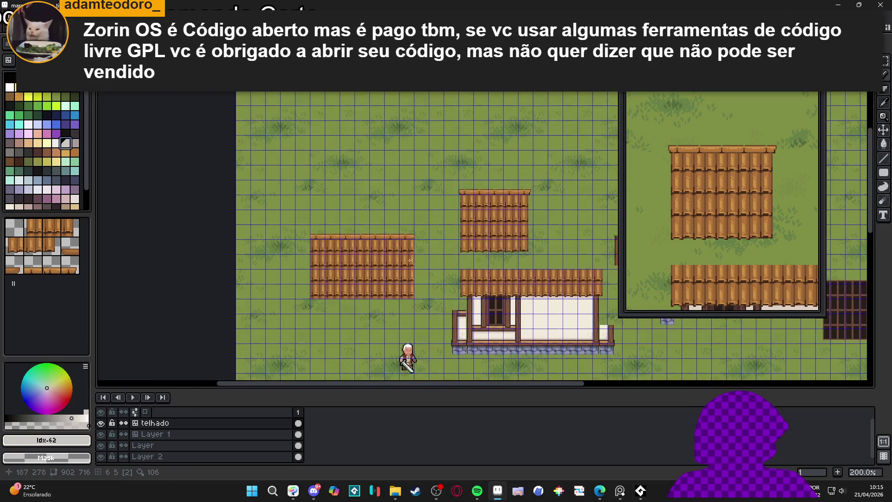
pyautogui.scroll(4, 517, 356)
pyautogui.click(516, 355)
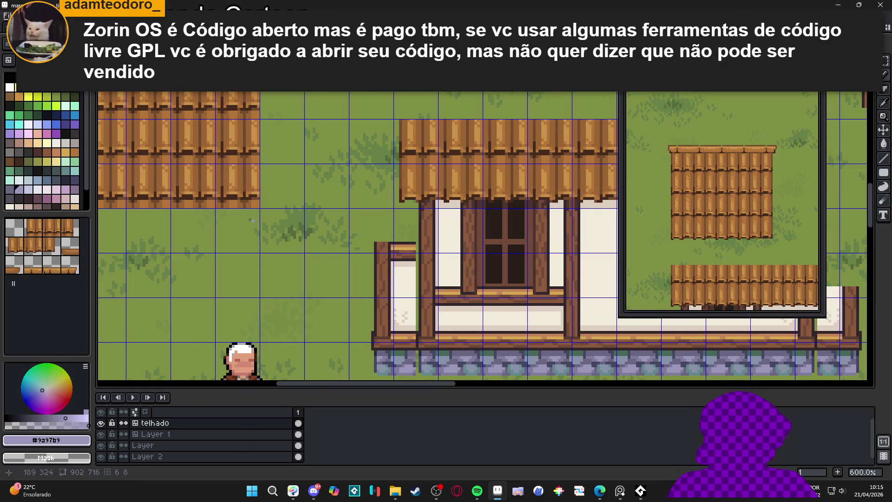
pyautogui.scroll(-1, 259, 231)
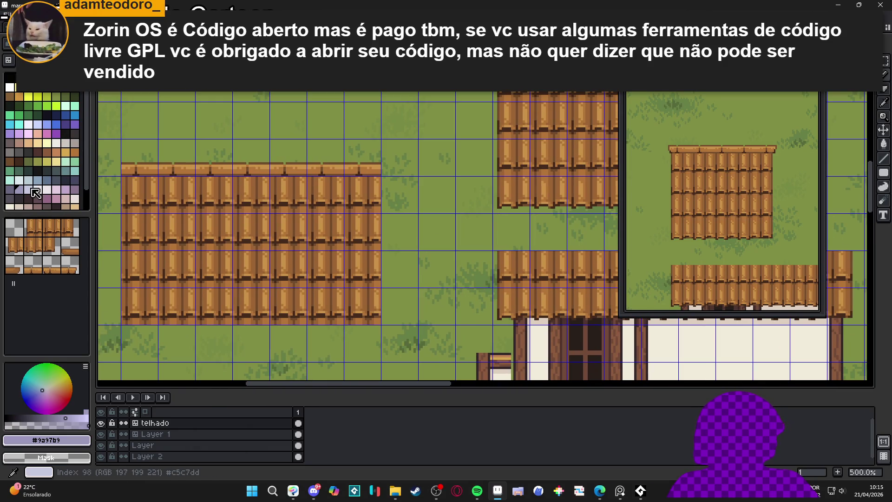
pyautogui.click(28, 190)
pyautogui.scroll(2, 290, 151)
pyautogui.scroll(2, 293, 154)
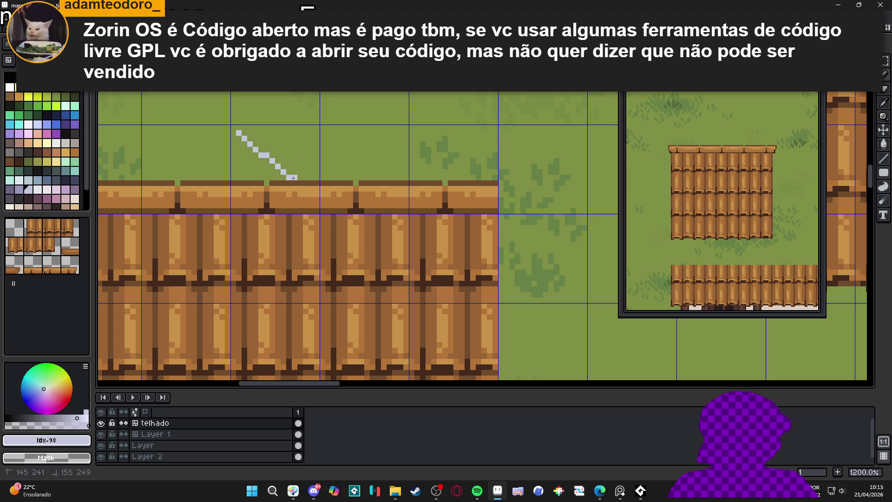
# Step: Draw an outlined square on the roof eave and fill its interior with pale lavender
pyautogui.moveTo(883, 173)
pyautogui.click(844, 172)
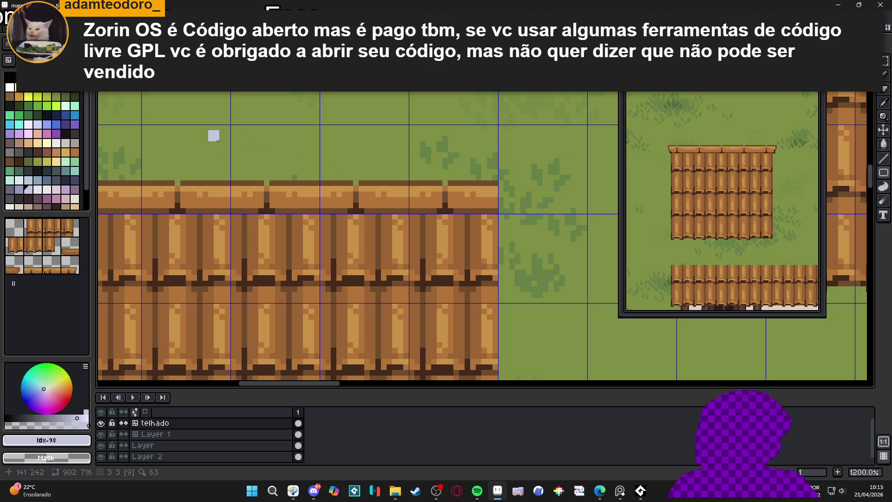
pyautogui.moveTo(248, 141); pyautogui.dragTo(305, 196)
pyautogui.hotkey('ctrl', 'z')
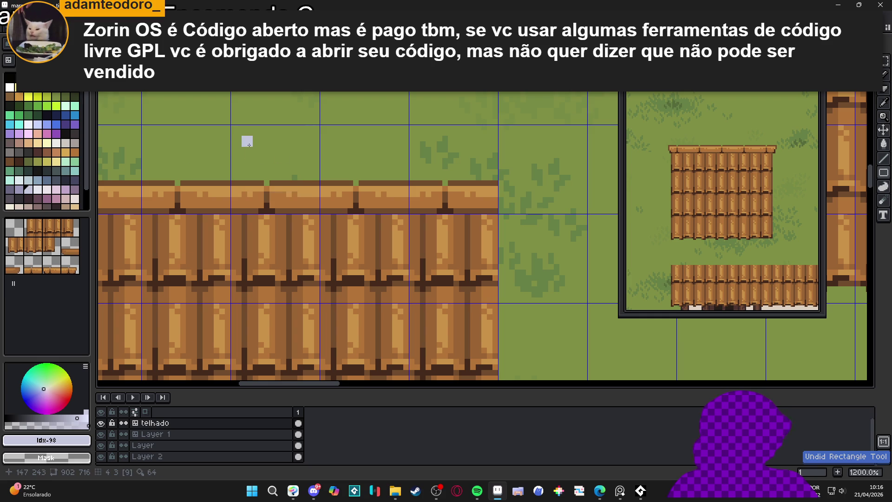
pyautogui.moveTo(247, 140); pyautogui.dragTo(305, 207)
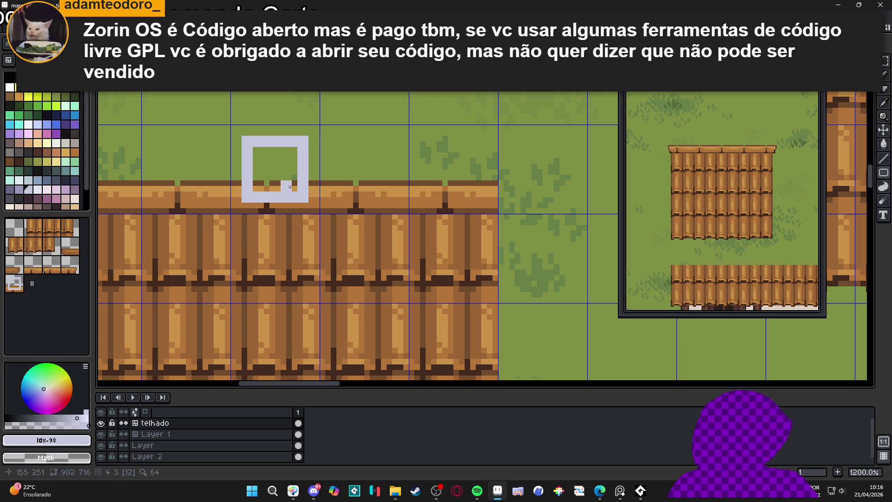
pyautogui.click(276, 170)
pyautogui.click(283, 189)
pyautogui.click(276, 183)
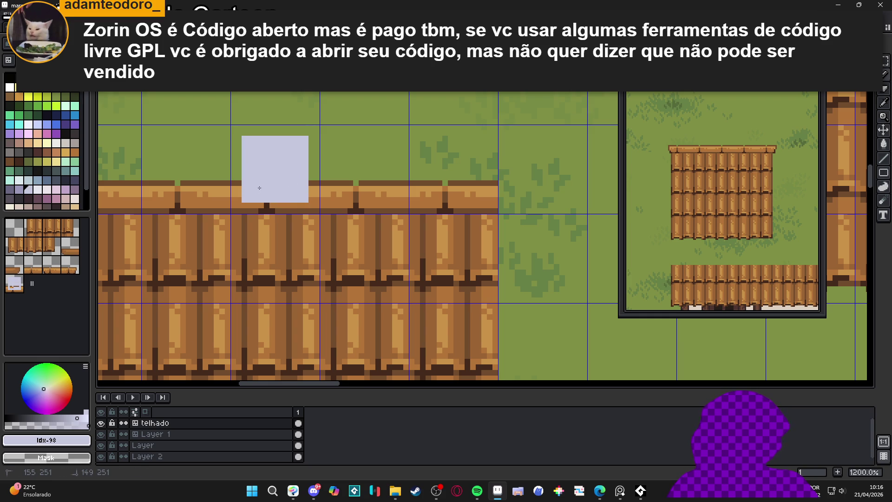
# Step: Add a darker lavender band along the block's base and a darker inner border
pyautogui.moveTo(289, 166); pyautogui.dragTo(320, 173)
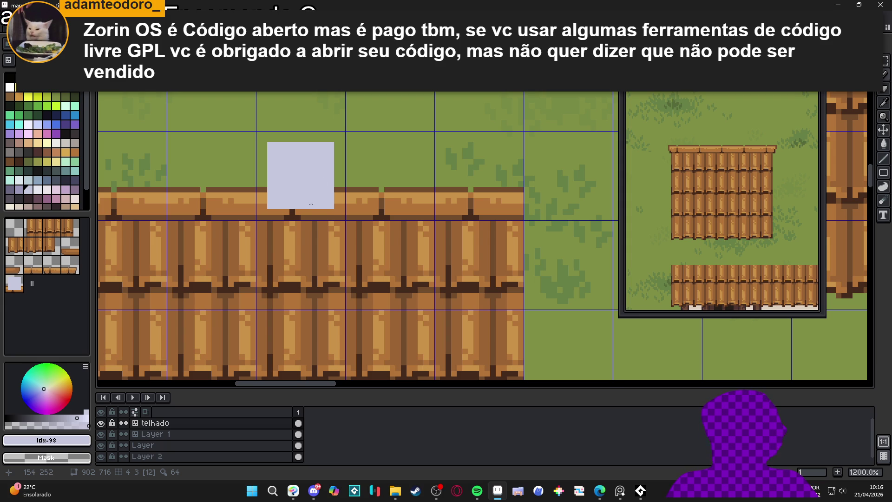
pyautogui.moveTo(322, 219); pyautogui.dragTo(327, 221)
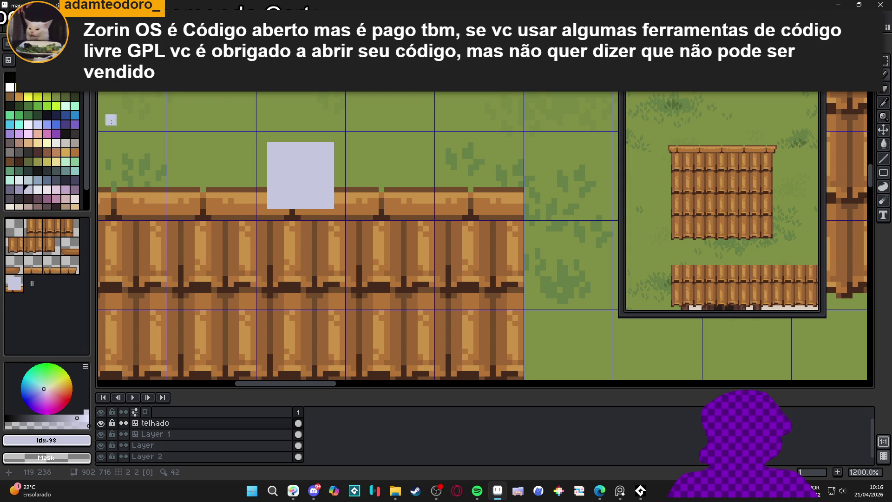
pyautogui.press('[')
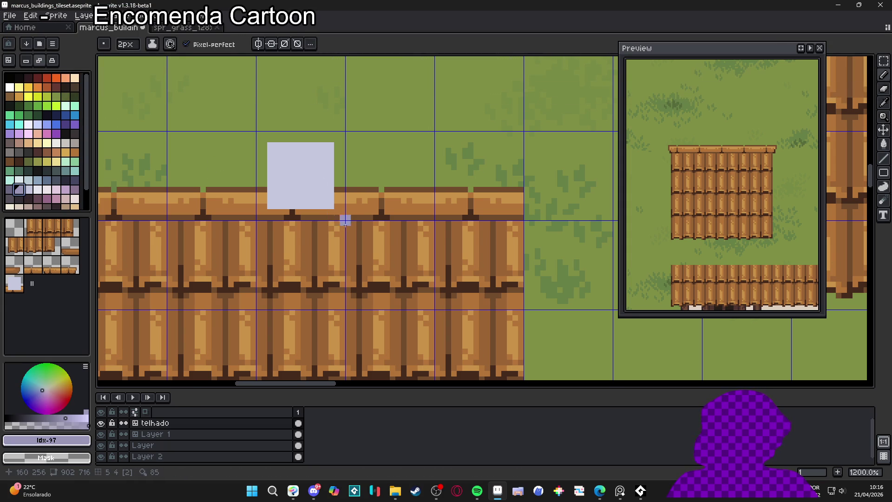
pyautogui.moveTo(329, 220); pyautogui.dragTo(274, 214)
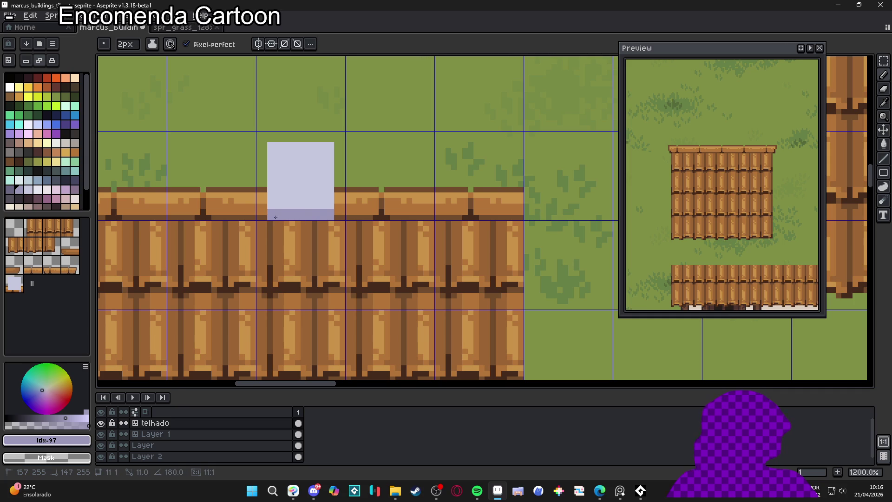
pyautogui.moveTo(285, 162)
pyautogui.mouseDown()
pyautogui.moveTo(289, 189)
pyautogui.moveTo(309, 199)
pyautogui.moveTo(318, 158)
pyautogui.moveTo(294, 163)
pyautogui.mouseUp()
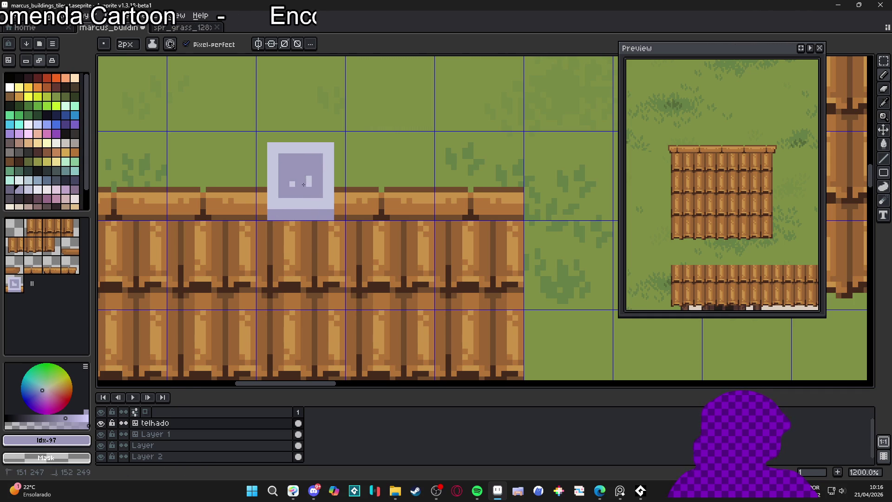
# Step: Extend a lavender U-shaped front face below the block, darkening its top-left and filling it
pyautogui.scroll(-4, 304, 183)
pyautogui.scroll(5, 298, 181)
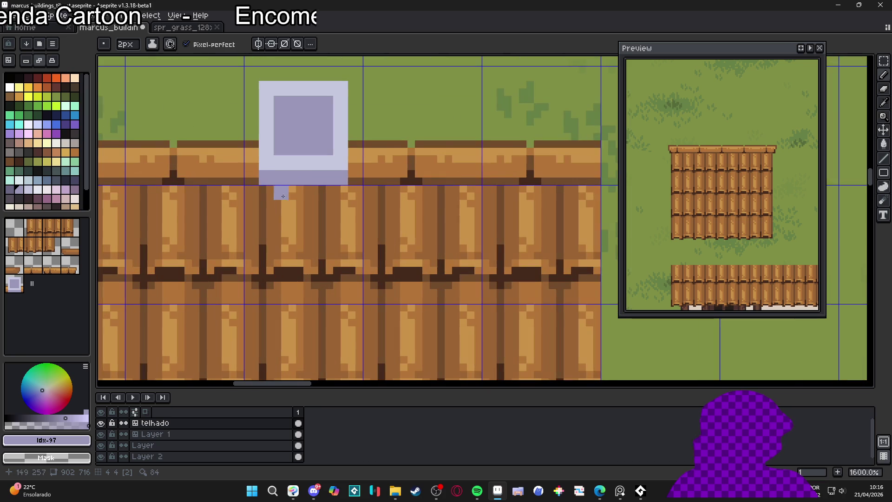
pyautogui.moveTo(276, 193); pyautogui.dragTo(278, 243)
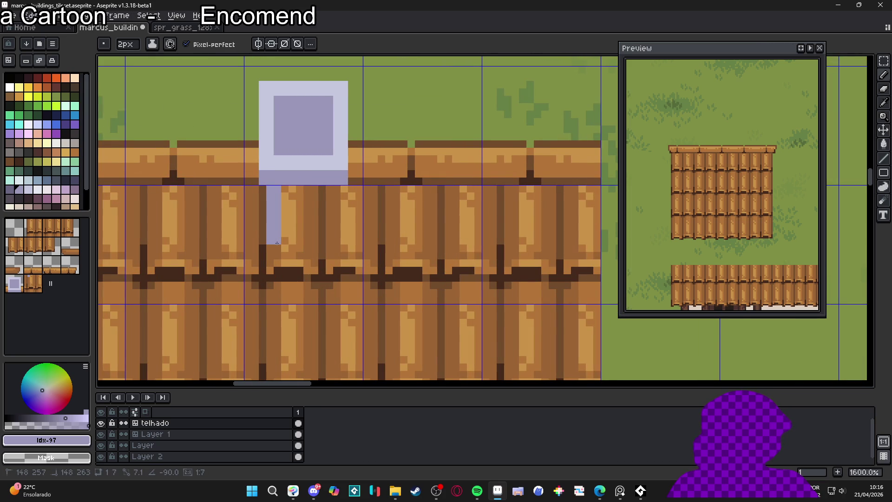
pyautogui.moveTo(336, 199)
pyautogui.mouseDown()
pyautogui.moveTo(333, 248)
pyautogui.moveTo(277, 250)
pyautogui.mouseUp()
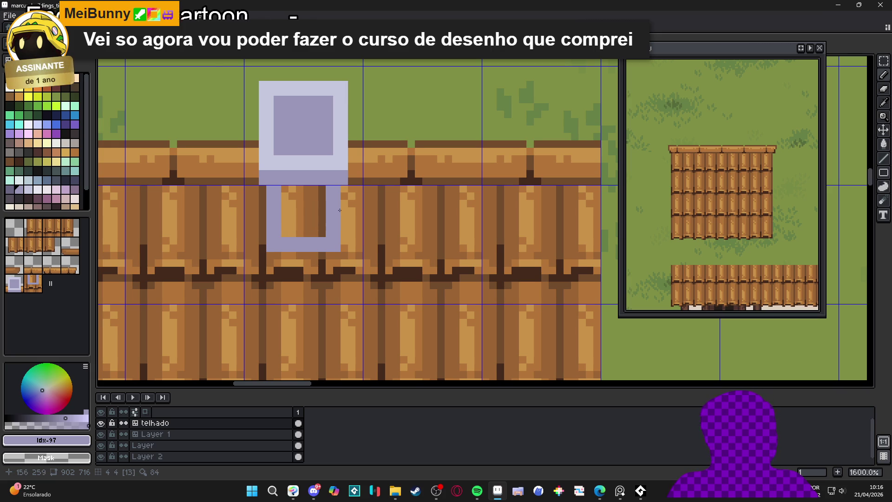
pyautogui.click(10, 190)
pyautogui.moveTo(277, 190)
pyautogui.mouseDown()
pyautogui.moveTo(270, 196)
pyautogui.moveTo(338, 193)
pyautogui.moveTo(300, 214)
pyautogui.moveTo(313, 234)
pyautogui.mouseUp()
pyautogui.keyDown('alt'); pyautogui.click(339, 201); pyautogui.keyUp('alt')
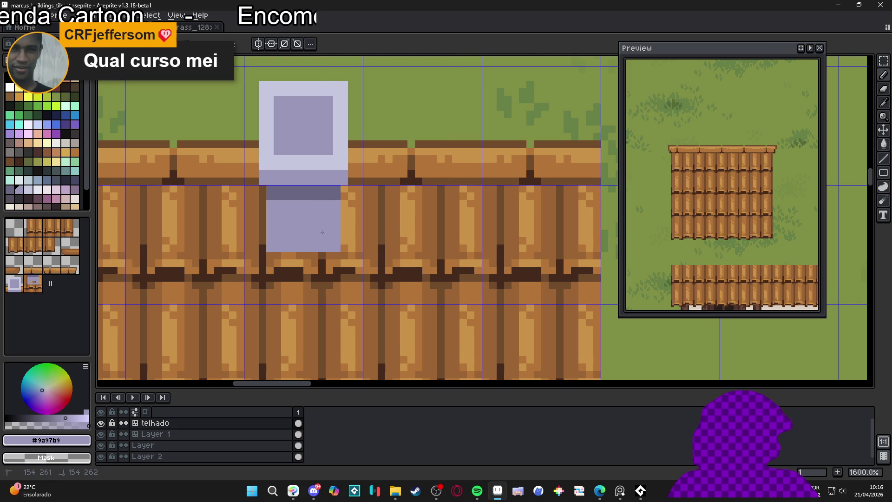
# Step: Paint orange and brown plank pixels around the chimney's base
pyautogui.scroll(-6, 322, 231)
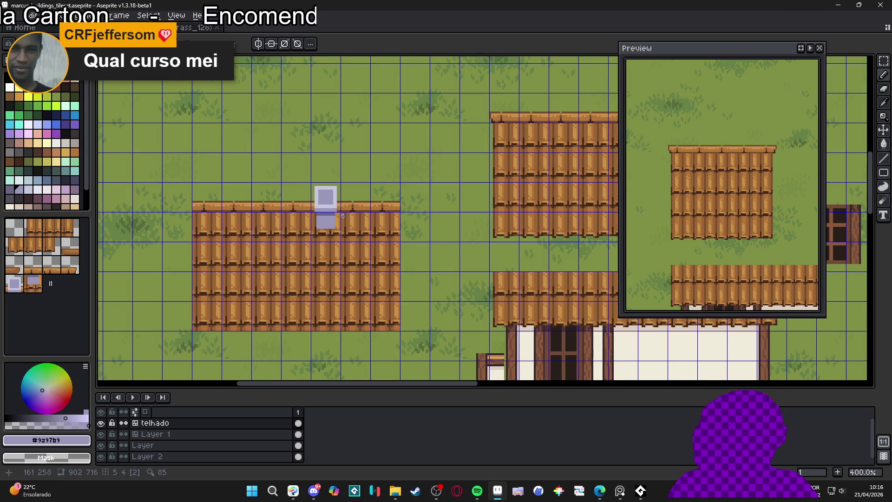
pyautogui.scroll(3, 335, 211)
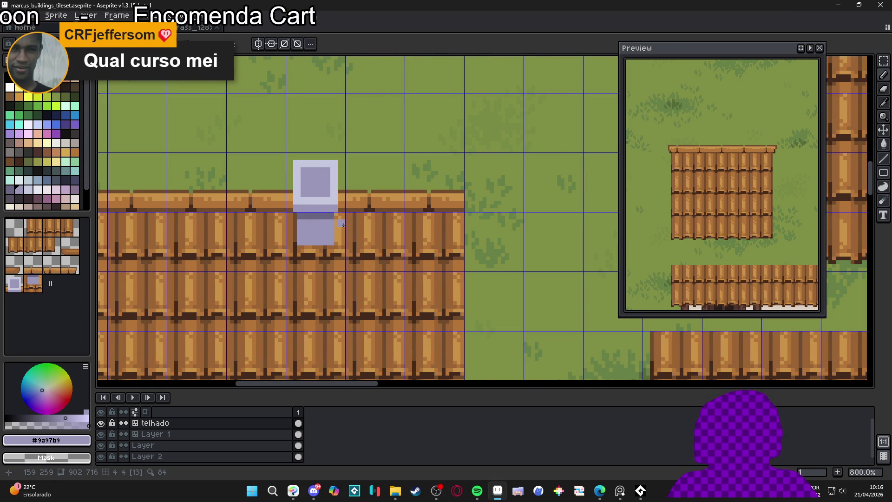
pyautogui.scroll(4, 338, 246)
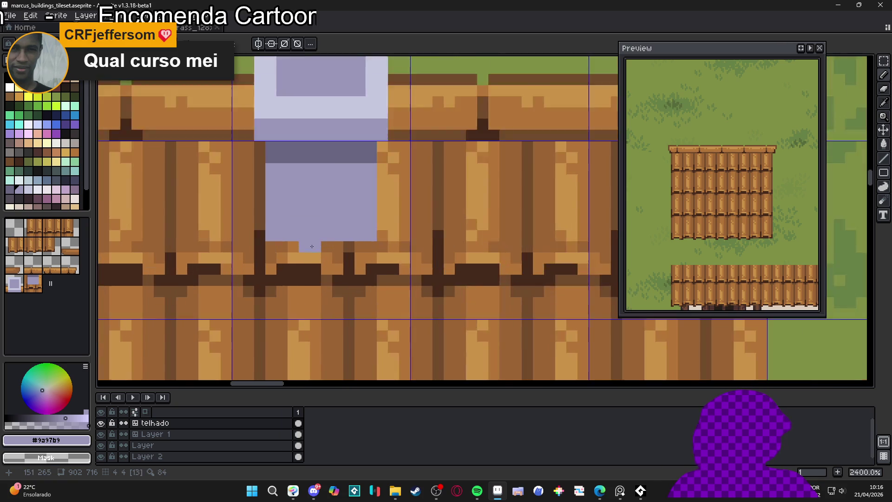
pyautogui.keyDown('alt'); pyautogui.click(308, 241); pyautogui.keyUp('alt')
pyautogui.keyDown('alt'); pyautogui.click(316, 246); pyautogui.keyUp('alt')
pyautogui.click(316, 231)
pyautogui.click(331, 231)
pyautogui.click(301, 231)
pyautogui.click(272, 231)
# Step: Pick the lighter orange plank colour, then the chimney's dark lavender shade
pyautogui.scroll(-4, 277, 231)
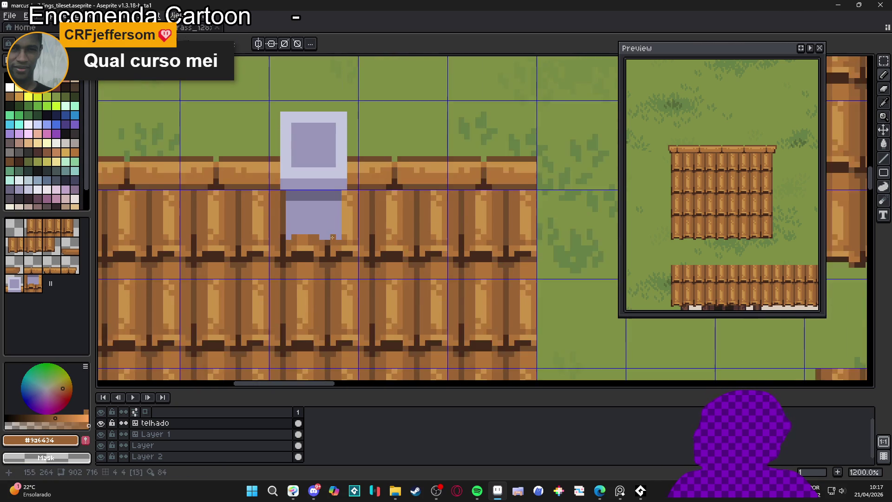
pyautogui.scroll(2, 344, 243)
pyautogui.scroll(4, 341, 238)
pyautogui.keyDown('alt'); pyautogui.click(342, 238); pyautogui.keyUp('alt')
pyautogui.scroll(-5, 341, 238)
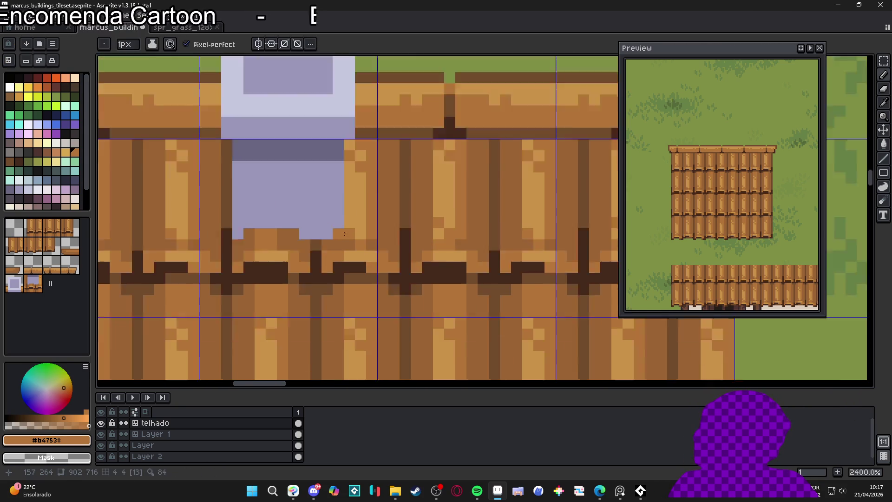
pyautogui.scroll(-1, 309, 237)
pyautogui.scroll(1, 316, 237)
pyautogui.scroll(-1, 309, 226)
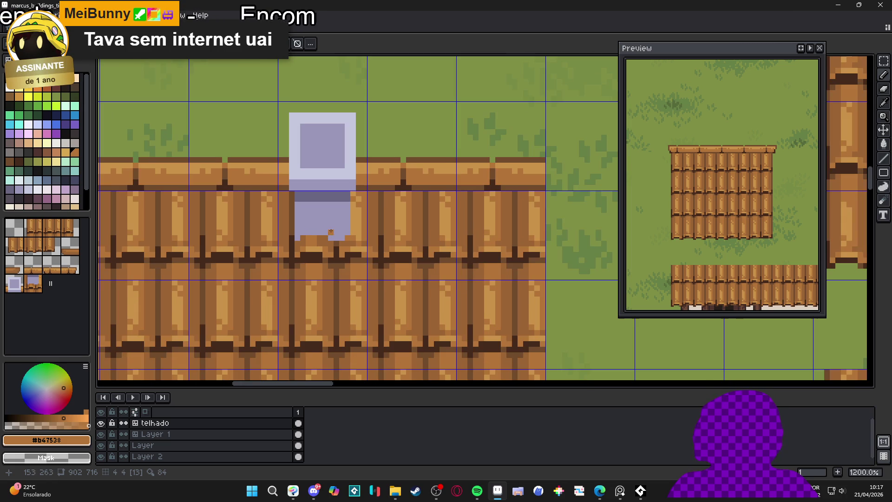
pyautogui.scroll(1, 309, 212)
pyautogui.keyDown('alt'); pyautogui.click(309, 193); pyautogui.keyUp('alt')
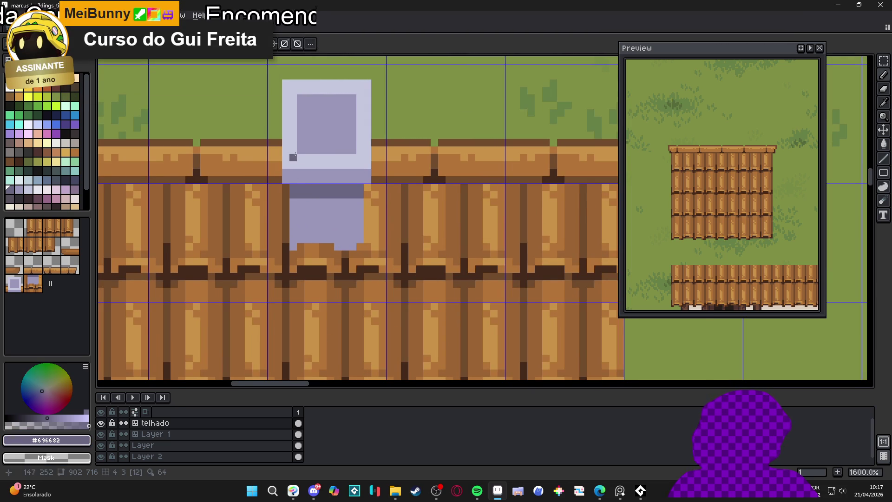
# Step: Clip the chimney cap's top-right corner pixel with a 1px Eraser
pyautogui.scroll(-1, 298, 154)
pyautogui.scroll(1, 293, 119)
pyautogui.press('e')
pyautogui.press('-')
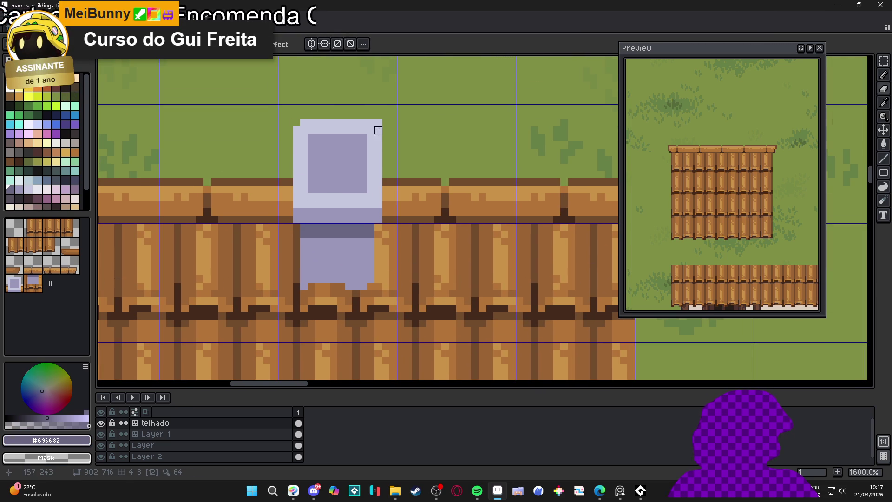
pyautogui.click(378, 122)
pyautogui.keyDown('alt'); pyautogui.click(340, 123); pyautogui.keyUp('alt')
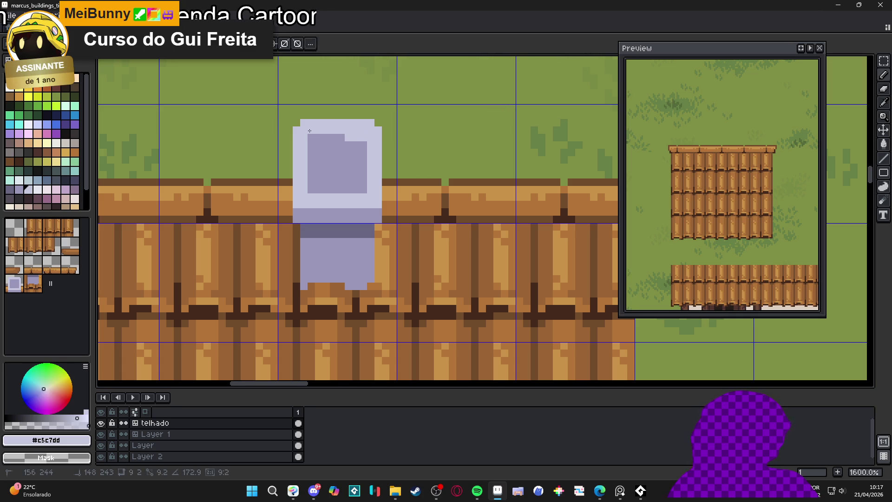
pyautogui.scroll(-3, 341, 189)
pyautogui.scroll(2, 346, 187)
# Step: Return to the Pencil and pick the chimney's dark lavender band colour
pyautogui.press('m')
pyautogui.scroll(-4, 335, 185)
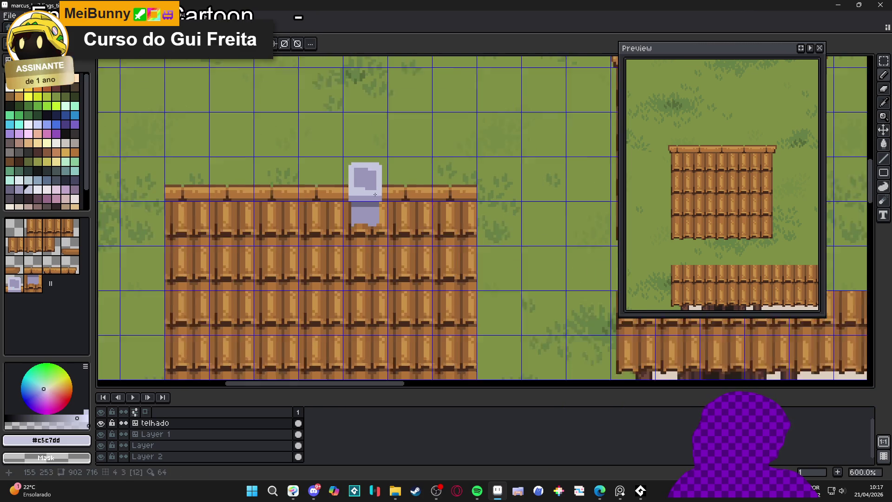
pyautogui.scroll(7, 364, 193)
pyautogui.keyDown('alt'); pyautogui.click(364, 193); pyautogui.keyUp('alt')
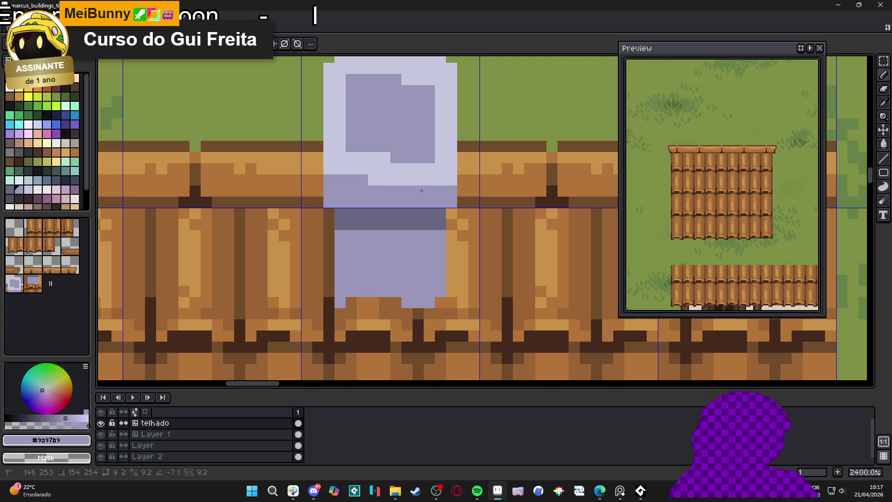
pyautogui.scroll(-4, 438, 198)
pyautogui.scroll(-2, 438, 198)
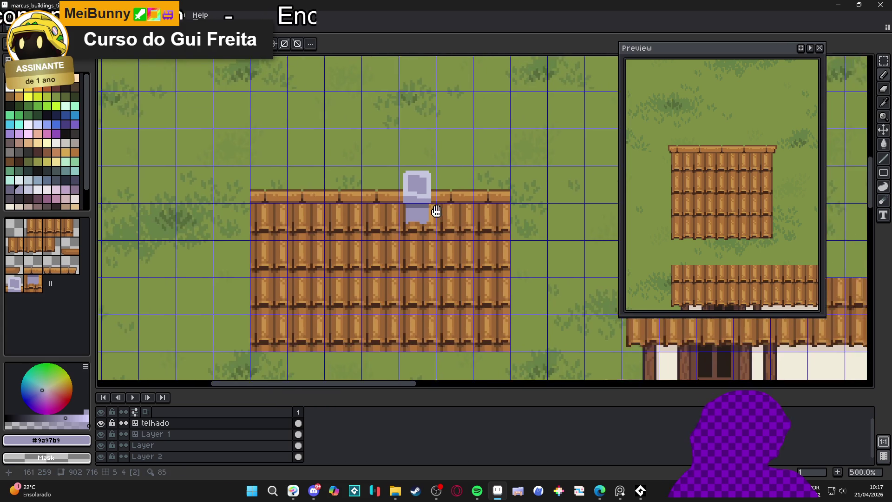
pyautogui.scroll(5, 393, 214)
pyautogui.scroll(3, 393, 213)
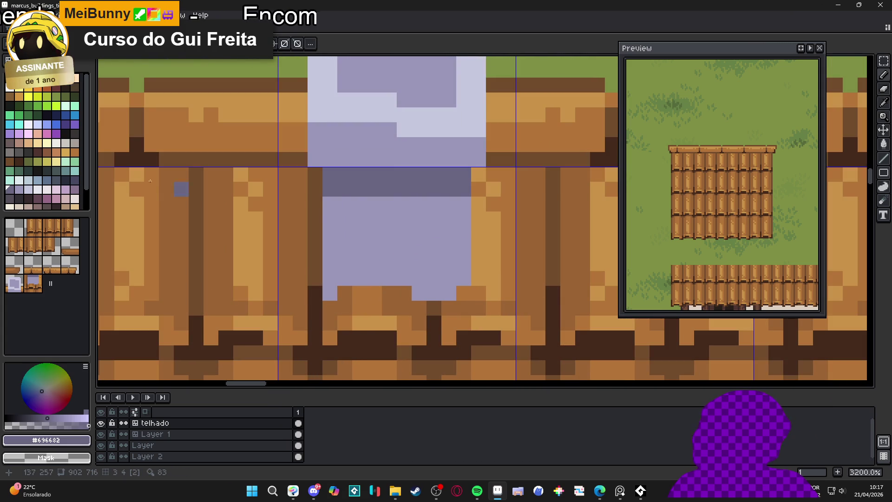
pyautogui.keyDown('alt'); pyautogui.click(398, 179); pyautogui.keyUp('alt')
# Step: Pencil dark vertical and horizontal mortar lines on the chimney body, undoing the final stroke
pyautogui.click(389, 205)
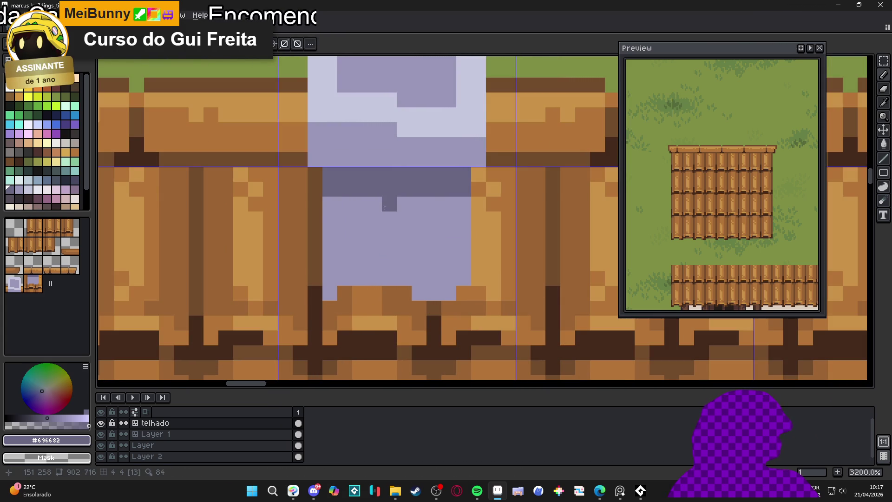
pyautogui.keyDown('shift'); pyautogui.click(389, 233); pyautogui.keyUp('shift')
pyautogui.moveTo(390, 248); pyautogui.dragTo(339, 244)
pyautogui.click(330, 248)
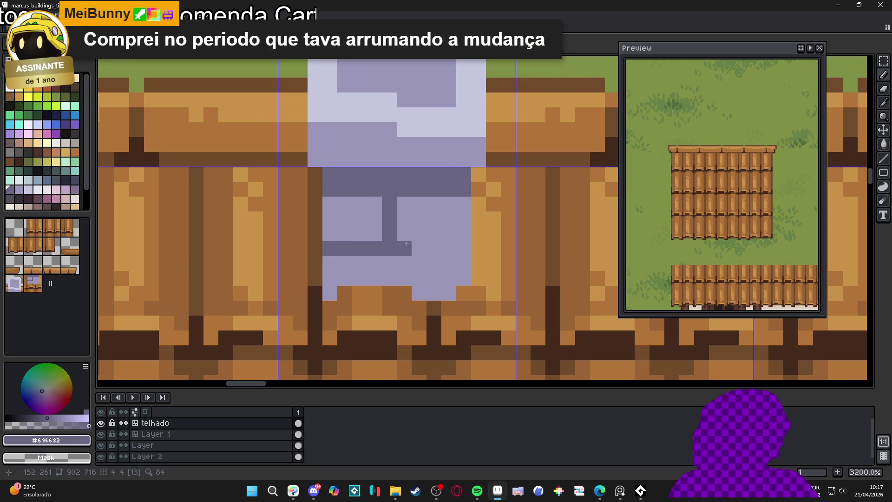
pyautogui.moveTo(404, 248); pyautogui.dragTo(464, 249)
pyautogui.moveTo(361, 263); pyautogui.dragTo(367, 272)
pyautogui.moveTo(437, 265); pyautogui.dragTo(438, 293)
pyautogui.scroll(-3, 360, 252)
pyautogui.scroll(3, 360, 252)
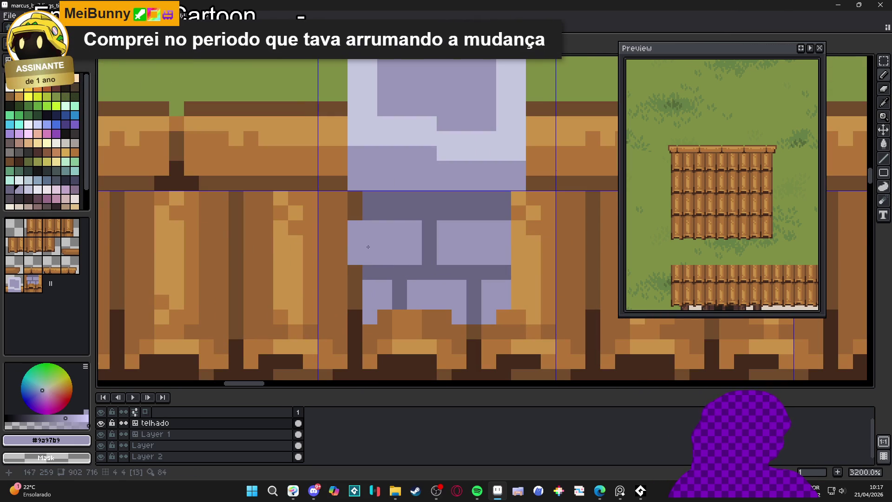
pyautogui.scroll(-2, 361, 243)
pyautogui.hotkey('ctrl', 'z')
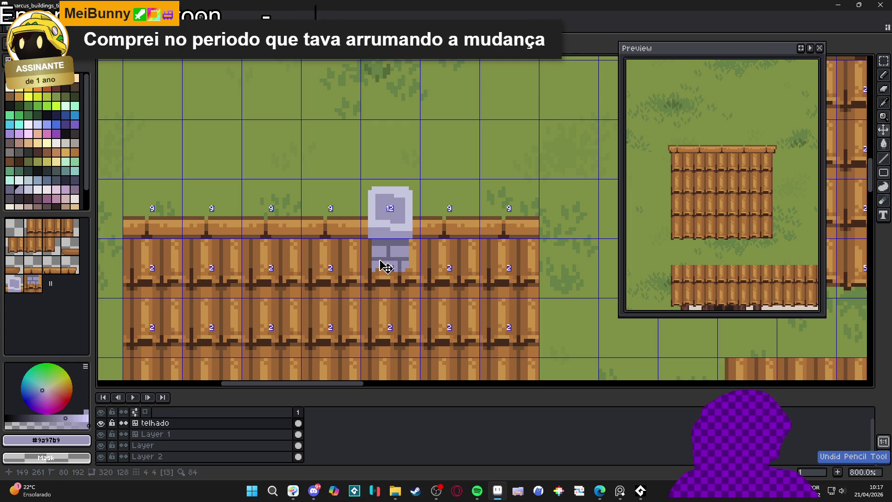
pyautogui.moveTo(385, 267); pyautogui.dragTo(388, 267)
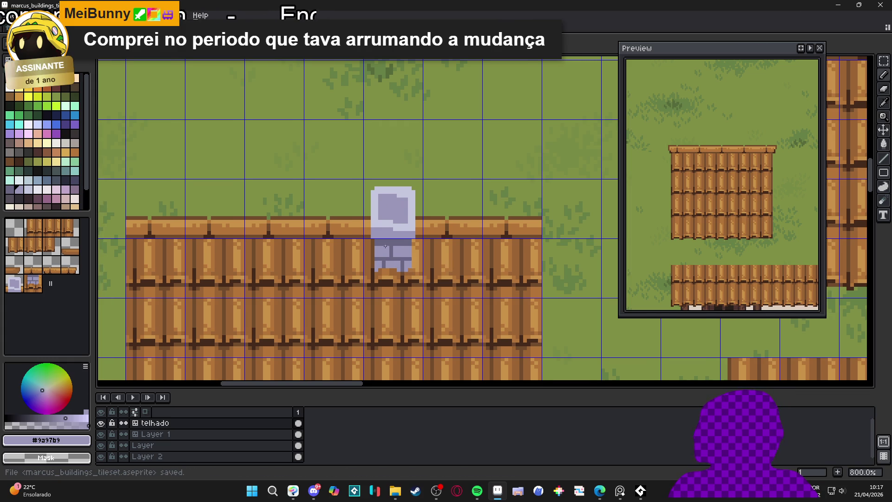
# Step: Outline the chimney's left side, right edge and top-right corner in dark navy
pyautogui.scroll(3, 386, 247)
pyautogui.keyDown('alt'); pyautogui.click(379, 235); pyautogui.keyUp('alt')
pyautogui.click(75, 180)
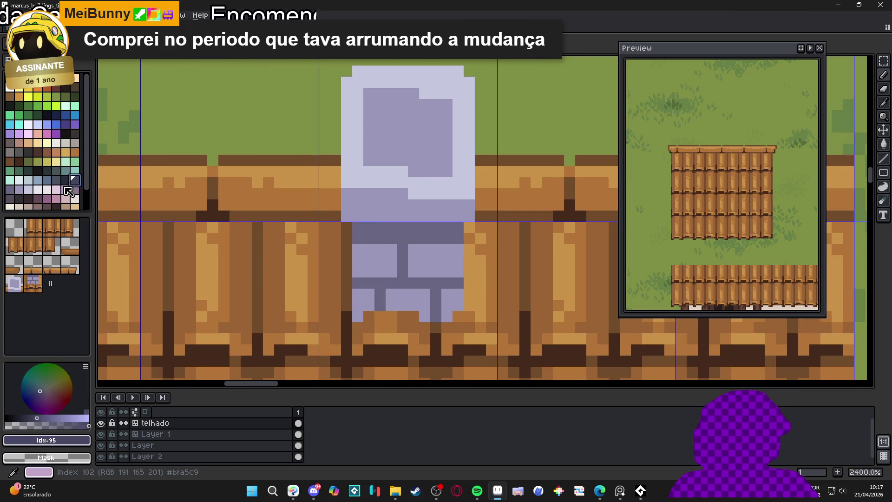
pyautogui.press('[')
pyautogui.moveTo(349, 227); pyautogui.dragTo(347, 316)
pyautogui.click(447, 278)
pyautogui.moveTo(469, 227); pyautogui.dragTo(469, 305)
pyautogui.moveTo(473, 229)
pyautogui.mouseDown()
pyautogui.moveTo(449, 225)
pyautogui.moveTo(480, 218)
pyautogui.moveTo(474, 72)
pyautogui.moveTo(522, 143)
pyautogui.moveTo(404, 131)
pyautogui.moveTo(384, 144)
pyautogui.moveTo(379, 288)
pyautogui.mouseUp()
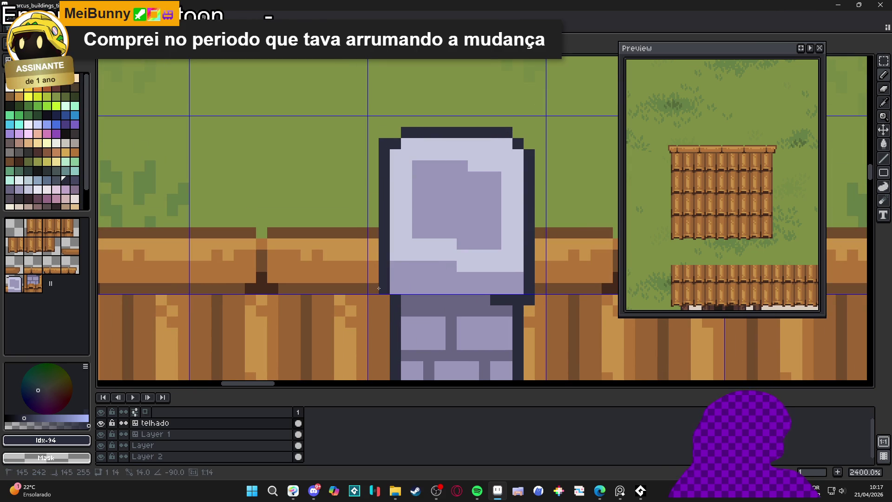
# Step: Draw dark brick marks across the chimney's top cap, undoing and touching up stray pixels
pyautogui.scroll(-3, 382, 301)
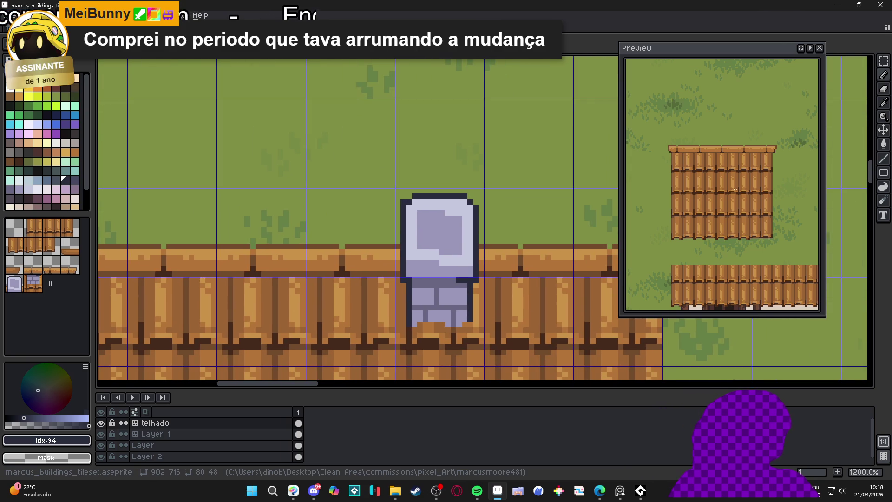
pyautogui.click(801, 48)
pyautogui.moveTo(441, 223)
pyautogui.mouseDown()
pyautogui.moveTo(421, 183)
pyautogui.moveTo(453, 184)
pyautogui.mouseUp()
pyautogui.scroll(1, 461, 174)
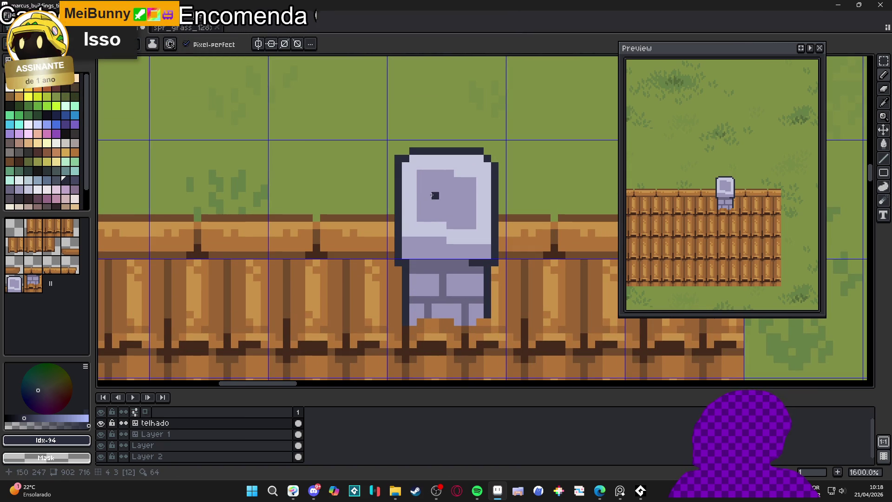
pyautogui.scroll(1, 426, 189)
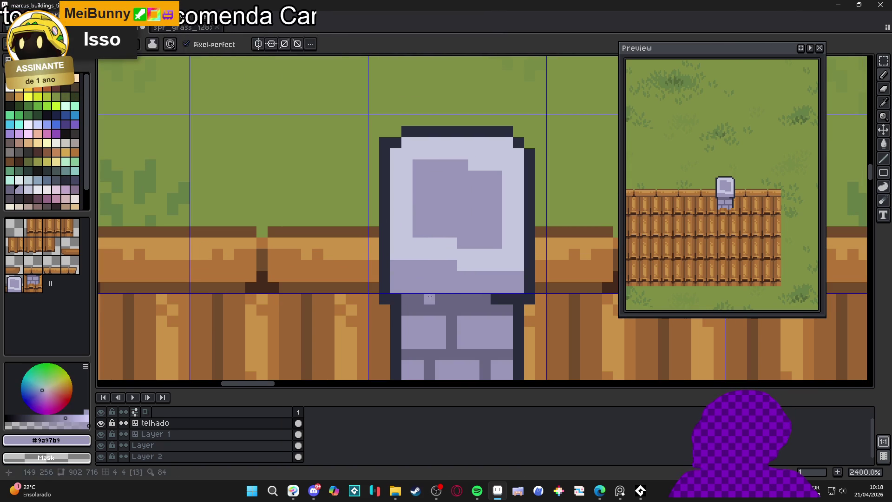
pyautogui.moveTo(430, 174); pyautogui.dragTo(436, 180)
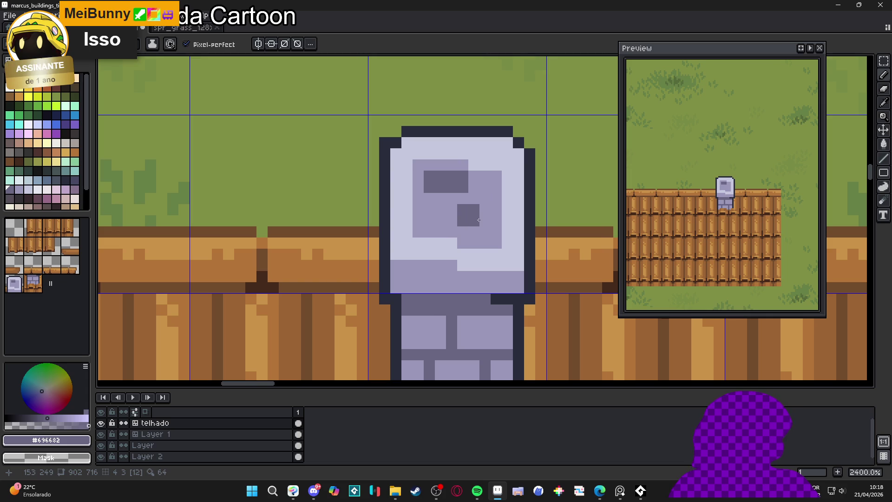
pyautogui.hotkey('ctrl', 'z')
pyautogui.hotkey('ctrl', 'z')
pyautogui.hotkey('ctrl', 'z')
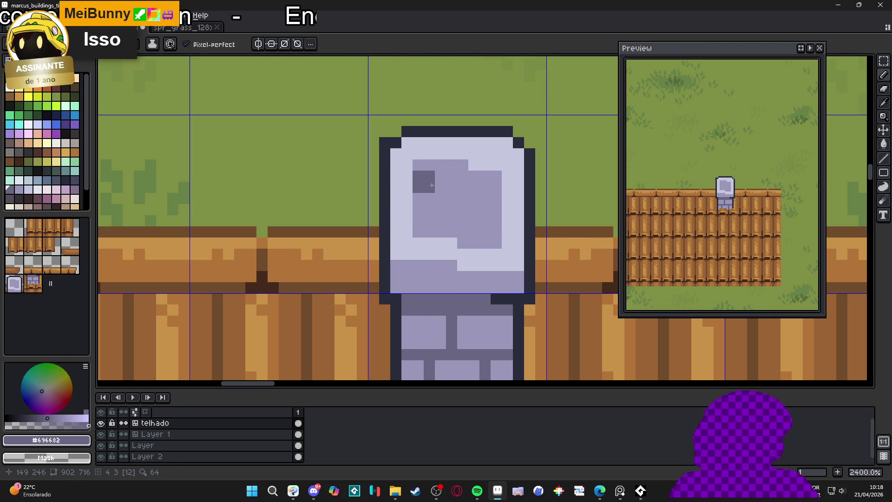
pyautogui.moveTo(439, 183)
pyautogui.mouseDown()
pyautogui.moveTo(465, 183)
pyautogui.moveTo(463, 220)
pyautogui.moveTo(460, 214)
pyautogui.mouseUp()
pyautogui.click(491, 182)
pyautogui.click(480, 215)
pyautogui.hotkey('ctrl', 'z')
pyautogui.hotkey('ctrl', 'z')
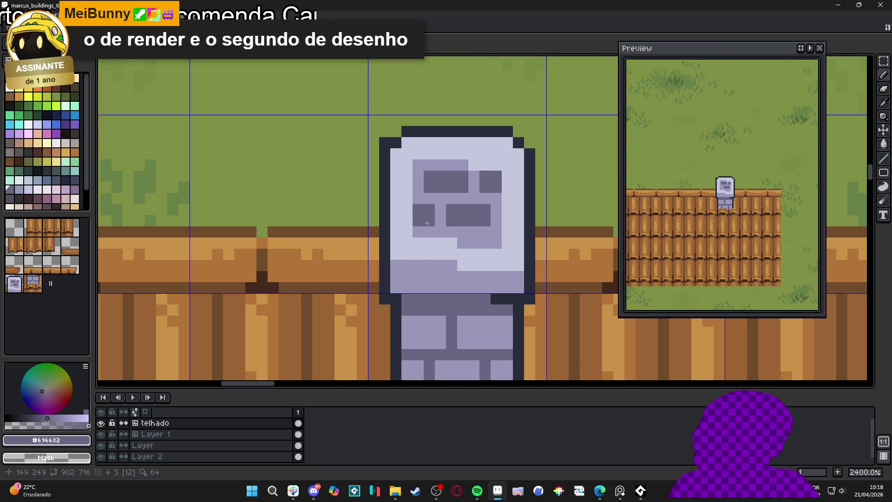
pyautogui.rightClick(441, 215)
pyautogui.scroll(-3, 465, 230)
pyautogui.scroll(3, 465, 232)
pyautogui.click(481, 236)
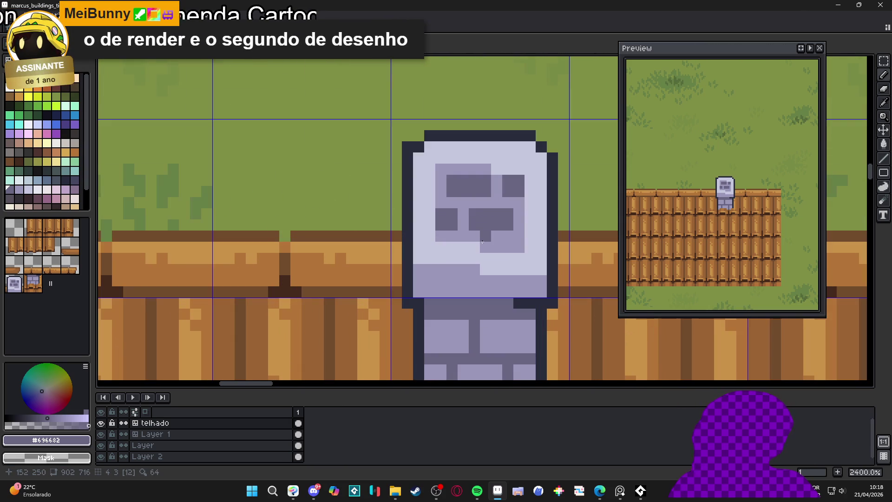